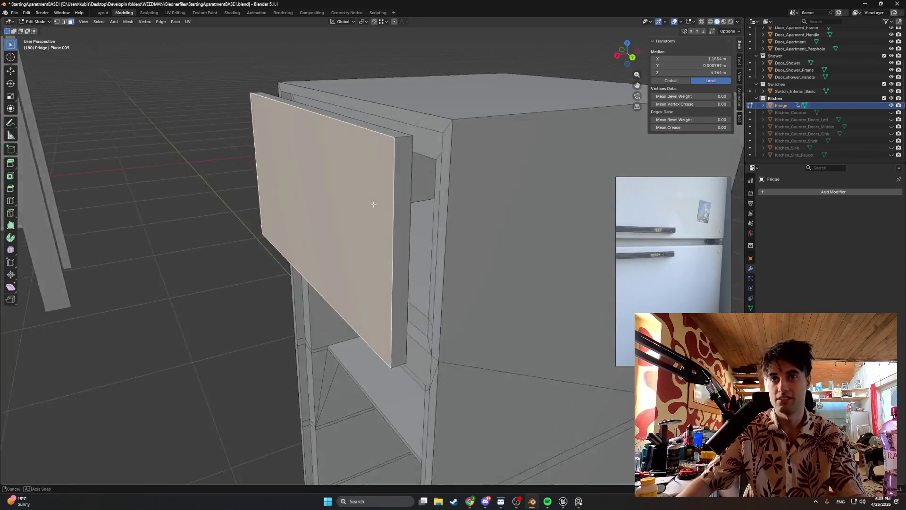
# - Push the fridge's upper door front face slightly outward along X
pyautogui.moveTo(366, 204); pyautogui.dragTo(344, 192, button='middle')
pyautogui.press('g')
pyautogui.press('x')
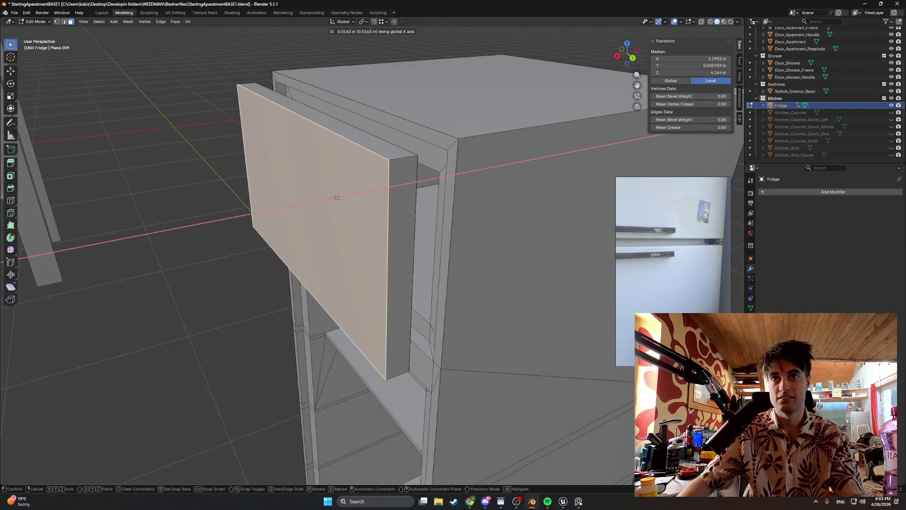
pyautogui.click(334, 196)
# - Select the whole door slab via its front and side faces plus linked geometry, using wireframe to see through
pyautogui.moveTo(333, 197)
pyautogui.mouseDown(button='middle')
pyautogui.moveTo(412, 201)
pyautogui.moveTo(330, 196)
pyautogui.moveTo(304, 144)
pyautogui.moveTo(390, 180)
pyautogui.mouseUp(button='middle')
pyautogui.hotkey('alt', 'a')
pyautogui.click(315, 203)
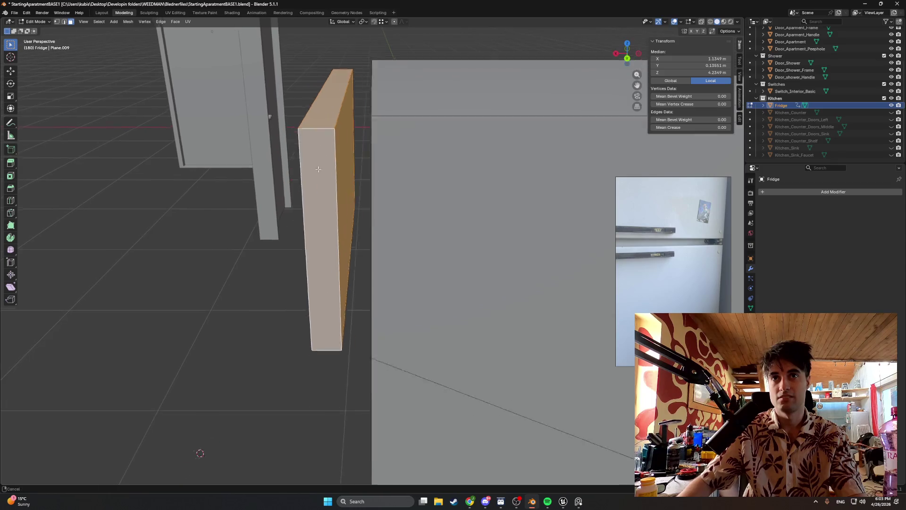
pyautogui.press('z')
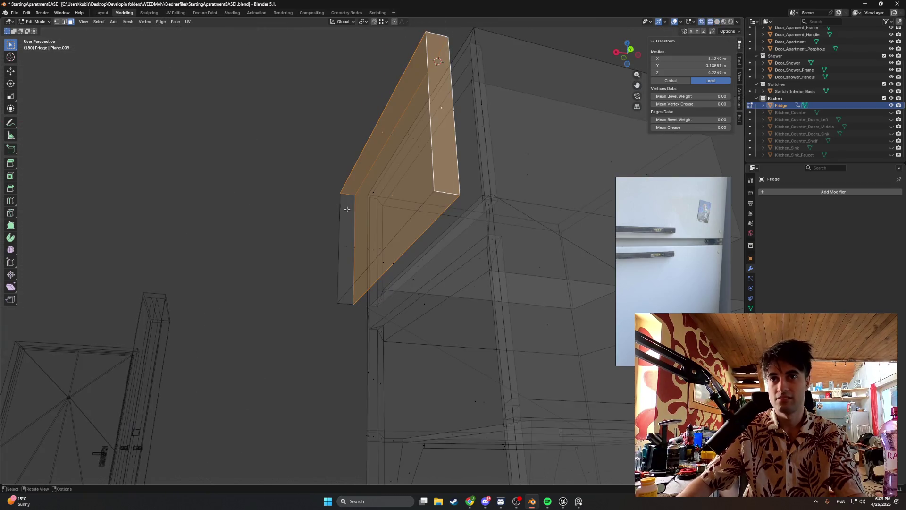
pyautogui.keyDown('shift'); pyautogui.click(348, 241); pyautogui.keyUp('shift')
pyautogui.press('a')
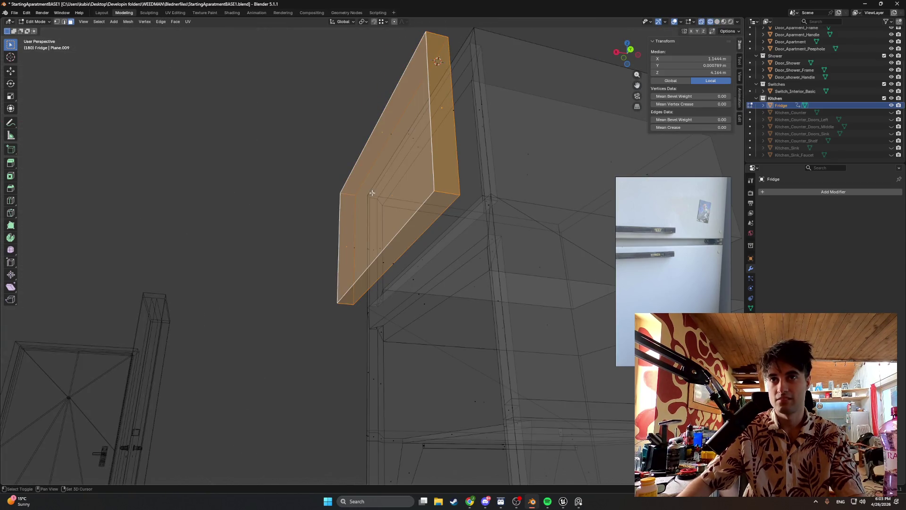
pyautogui.hotkey('shift', 'z')
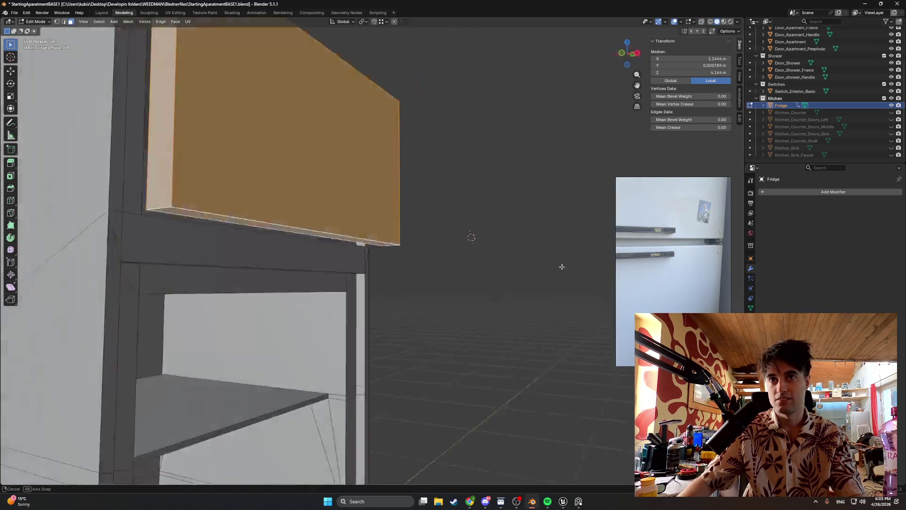
pyautogui.moveTo(382, 259)
pyautogui.mouseDown(button='middle')
pyautogui.moveTo(588, 308)
pyautogui.moveTo(393, 238)
pyautogui.mouseUp(button='middle')
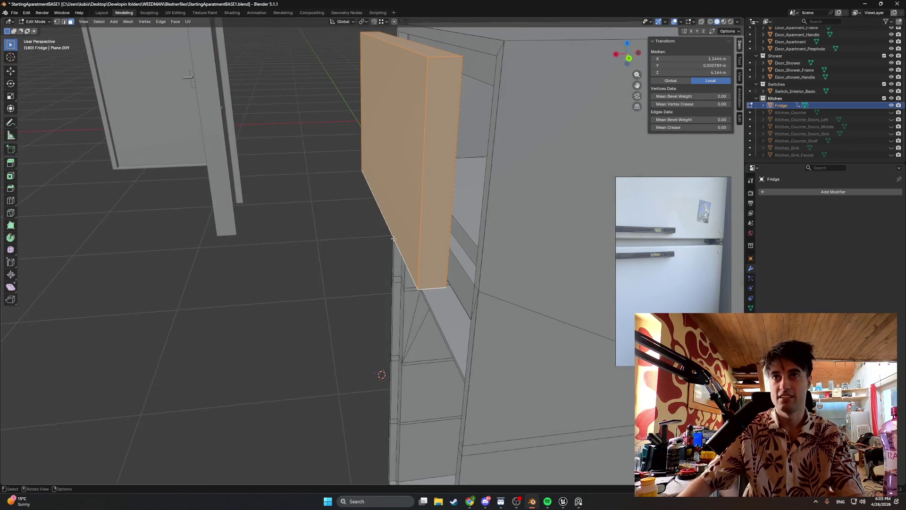
pyautogui.press('p')
# - Separate the selected door into its own object and rename it Fridge_Door_Upper
pyautogui.click(339, 208)
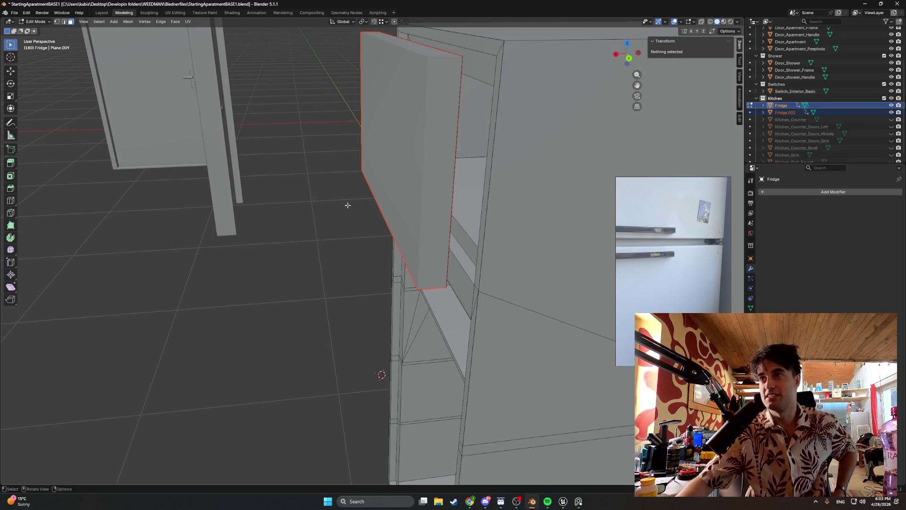
pyautogui.click(792, 114)
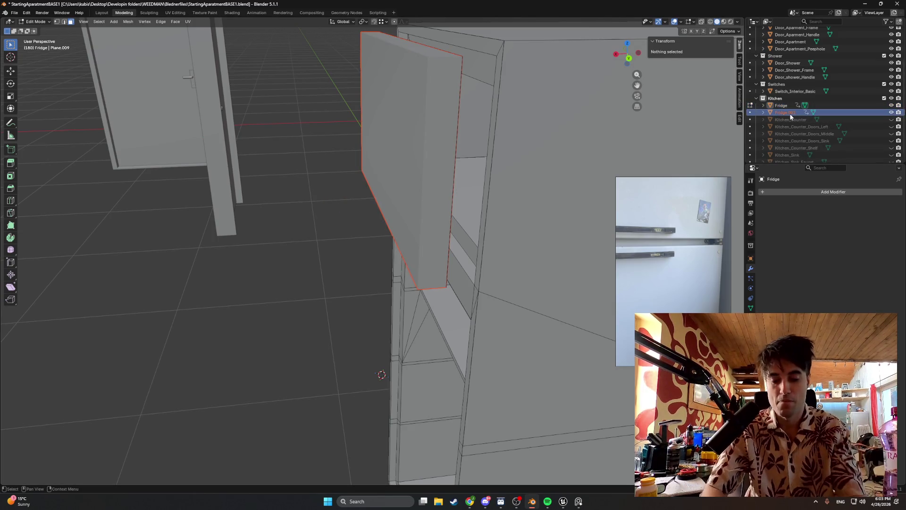
pyautogui.doubleClick(792, 115)
pyautogui.write('Fridge_Door_Upper')
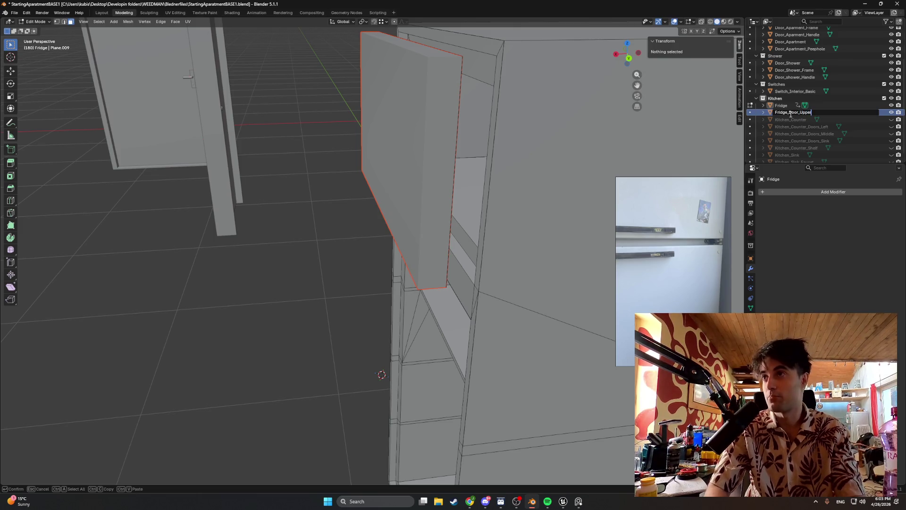
pyautogui.press('Return')
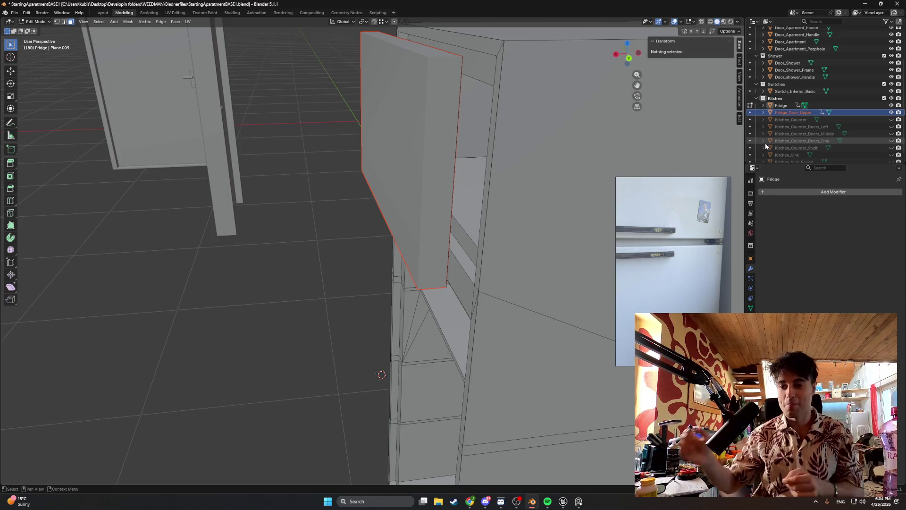
pyautogui.moveTo(426, 136)
pyautogui.mouseDown(button='middle')
pyautogui.moveTo(426, 188)
pyautogui.moveTo(418, 171)
pyautogui.mouseUp(button='middle')
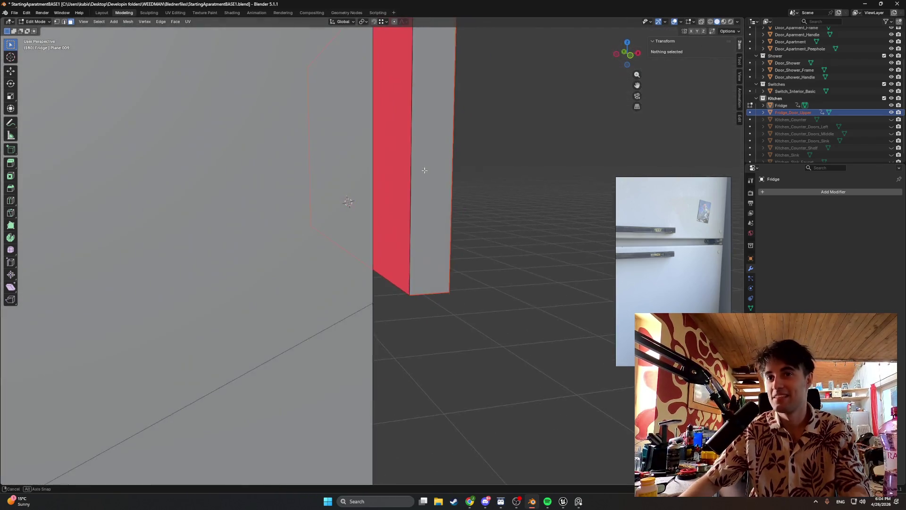
# - Flip the normals of the door's red inside-out face so it points outward
pyautogui.click(366, 251)
pyautogui.moveTo(366, 251); pyautogui.dragTo(373, 252, button='middle')
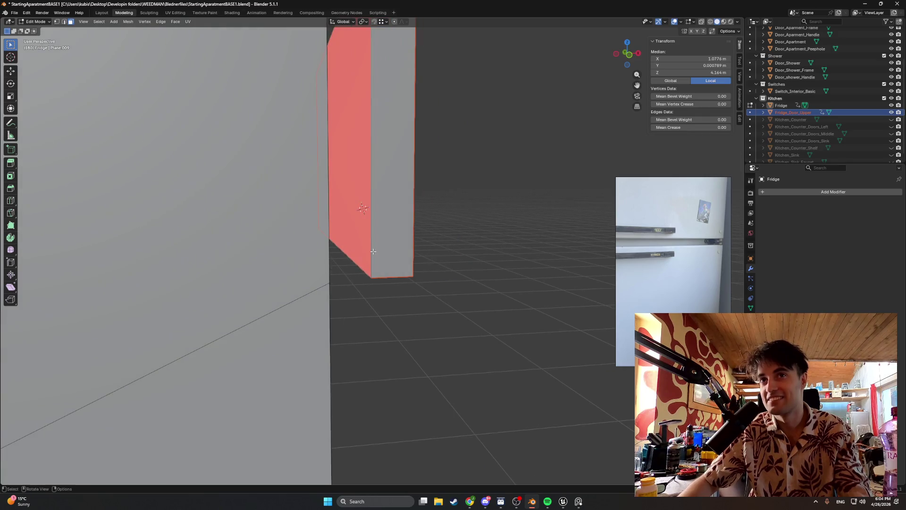
pyautogui.moveTo(358, 154); pyautogui.dragTo(354, 171, button='middle')
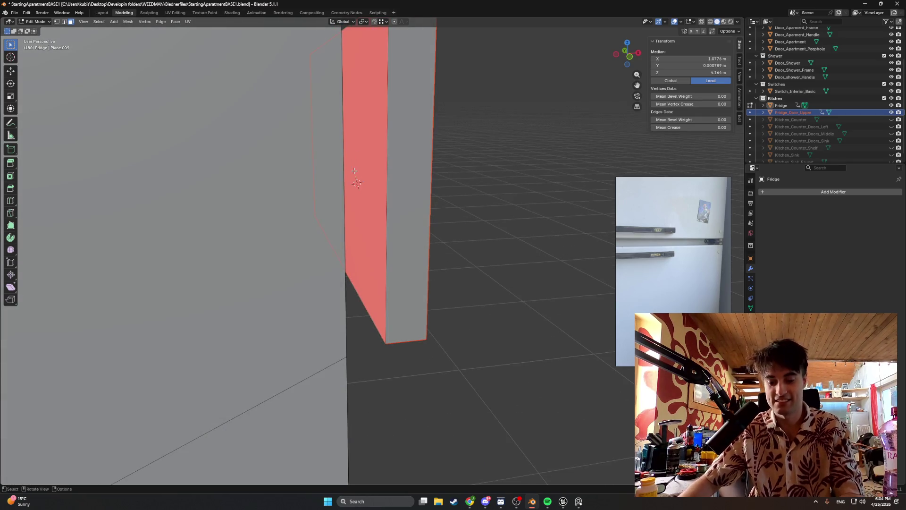
pyautogui.hotkey('alt', 'n')
pyautogui.click(356, 172)
# - Delete the unwanted extra face from the door and return to Object Mode
pyautogui.moveTo(356, 172); pyautogui.dragTo(390, 186, button='middle')
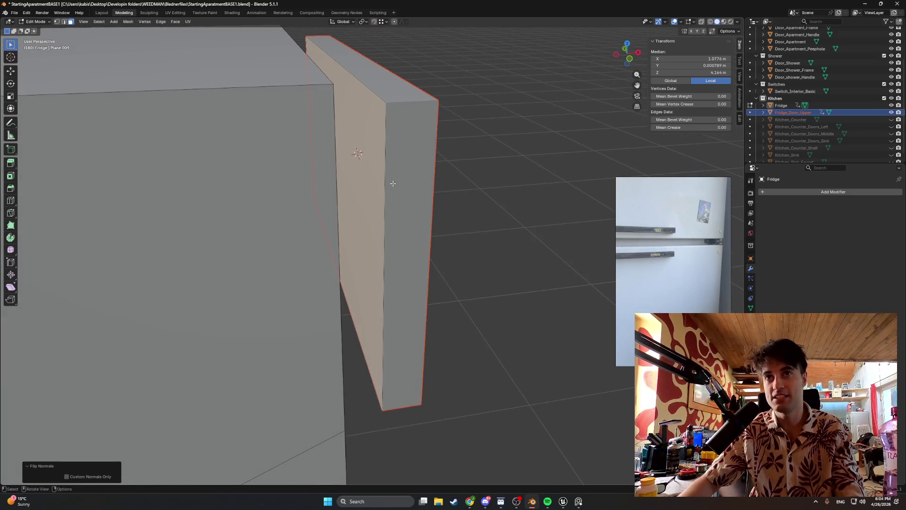
pyautogui.press('x')
pyautogui.click(384, 184)
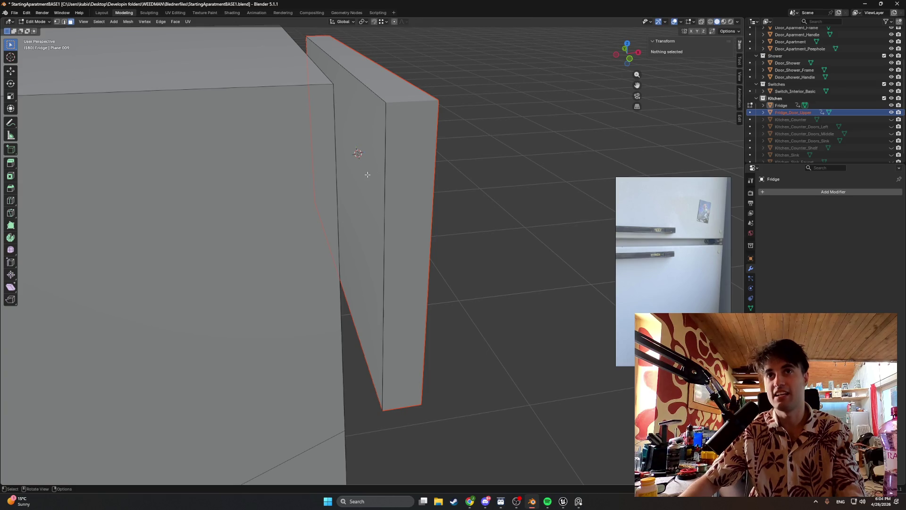
pyautogui.click(367, 176)
pyautogui.moveTo(366, 177)
pyautogui.mouseDown(button='middle')
pyautogui.moveTo(240, 185)
pyautogui.moveTo(376, 175)
pyautogui.moveTo(325, 191)
pyautogui.mouseUp(button='middle')
pyautogui.press('Tab')
# - From Back Orthographic view, move the door object -0.0468 m along X, then restore solid shading
pyautogui.press('`')
pyautogui.click(402, 169)
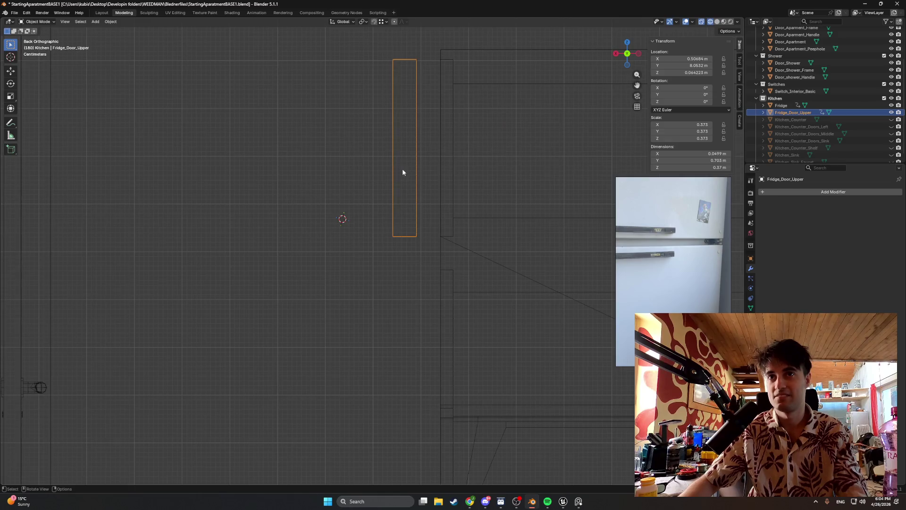
pyautogui.scroll(2, 403, 172)
pyautogui.keyDown('shift'); pyautogui.moveTo(404, 188); pyautogui.dragTo(394, 225, button='middle'); pyautogui.keyUp('shift')
pyautogui.press('g')
pyautogui.press('x')
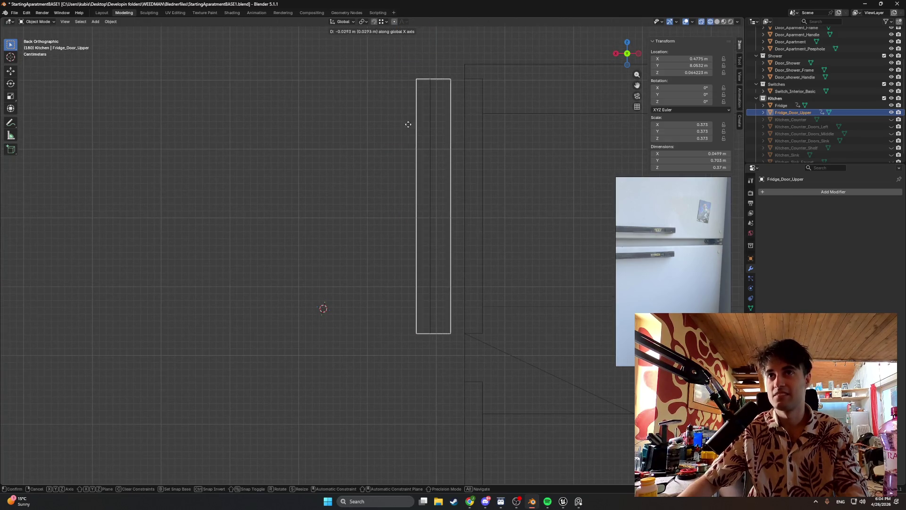
pyautogui.click(420, 122)
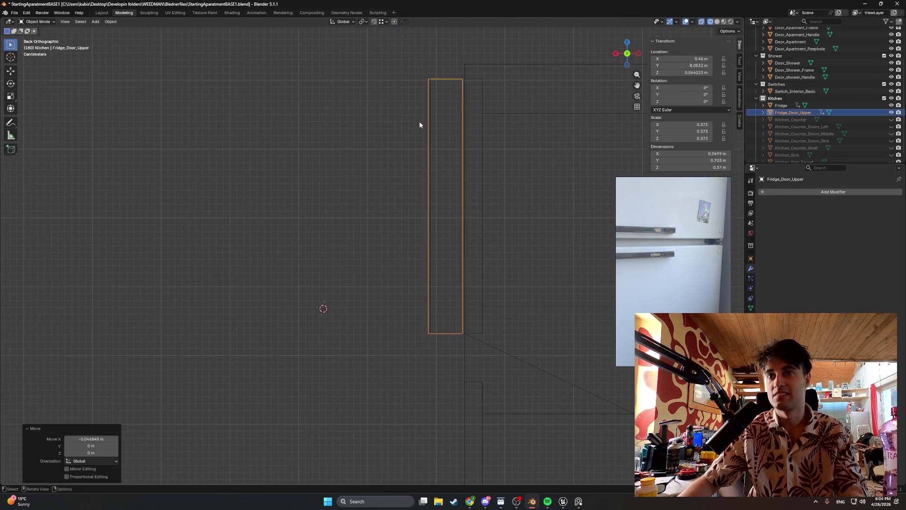
pyautogui.moveTo(420, 122)
pyautogui.mouseDown(button='middle')
pyautogui.moveTo(454, 186)
pyautogui.moveTo(377, 175)
pyautogui.moveTo(333, 186)
pyautogui.moveTo(352, 180)
pyautogui.moveTo(360, 144)
pyautogui.moveTo(337, 169)
pyautogui.moveTo(380, 188)
pyautogui.mouseUp(button='middle')
pyautogui.press('z')
pyautogui.click(451, 187)
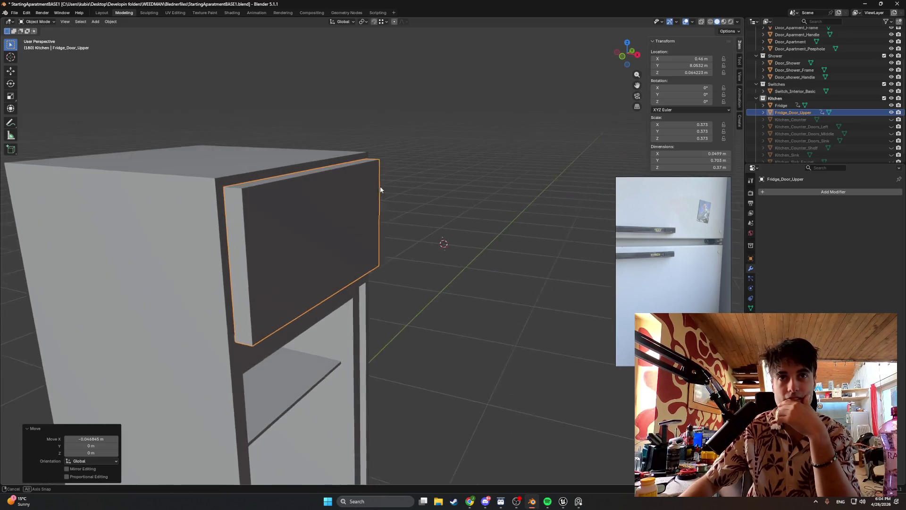
pyautogui.press('Tab')
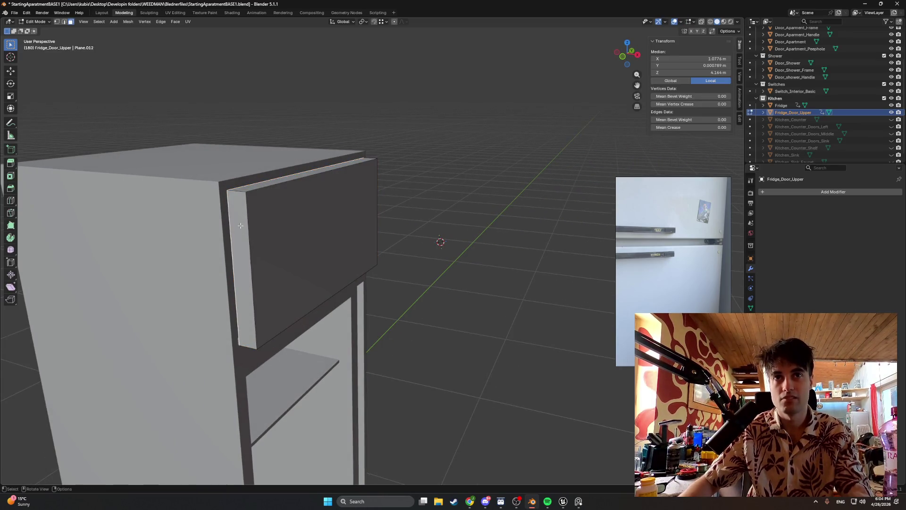
# - Shift the door's left side face about 2 cm outward along Y
pyautogui.click(241, 225)
pyautogui.moveTo(241, 226); pyautogui.dragTo(358, 40, button='middle')
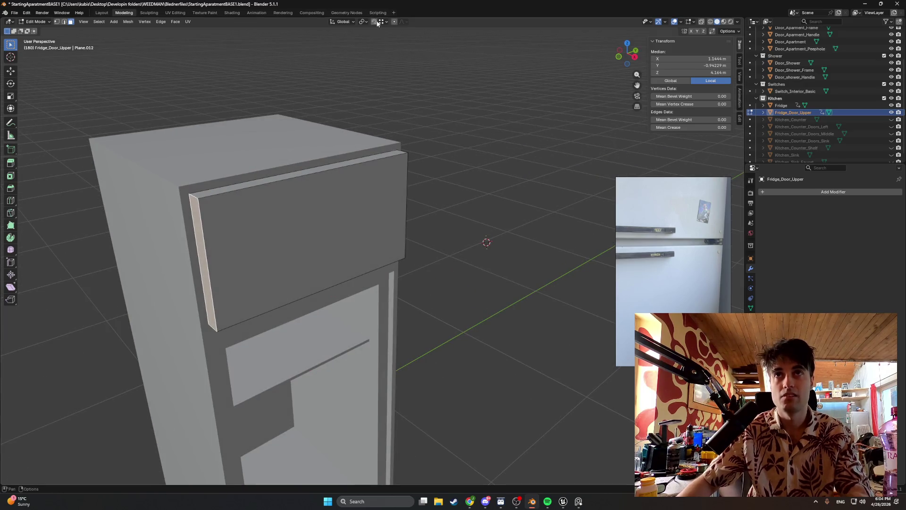
pyautogui.click(387, 23)
pyautogui.click(374, 22)
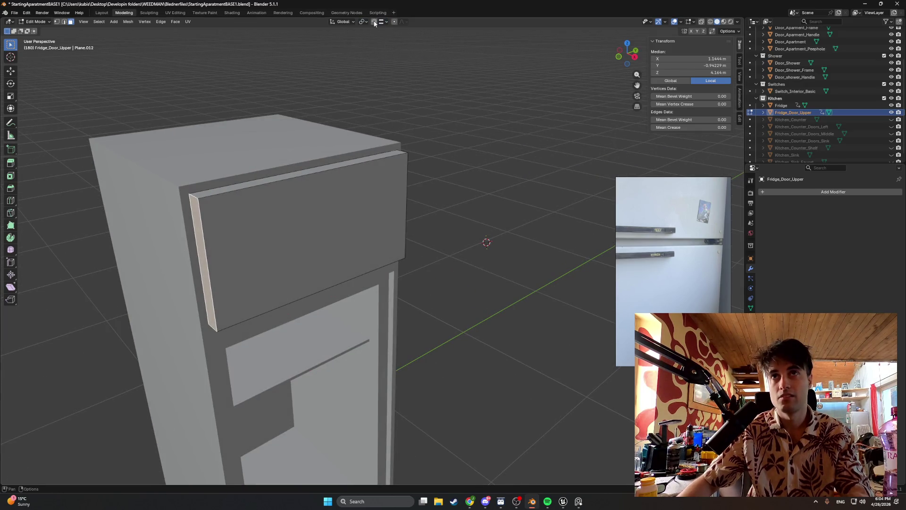
pyautogui.moveTo(425, 212); pyautogui.dragTo(181, 239, button='middle')
pyautogui.press('g')
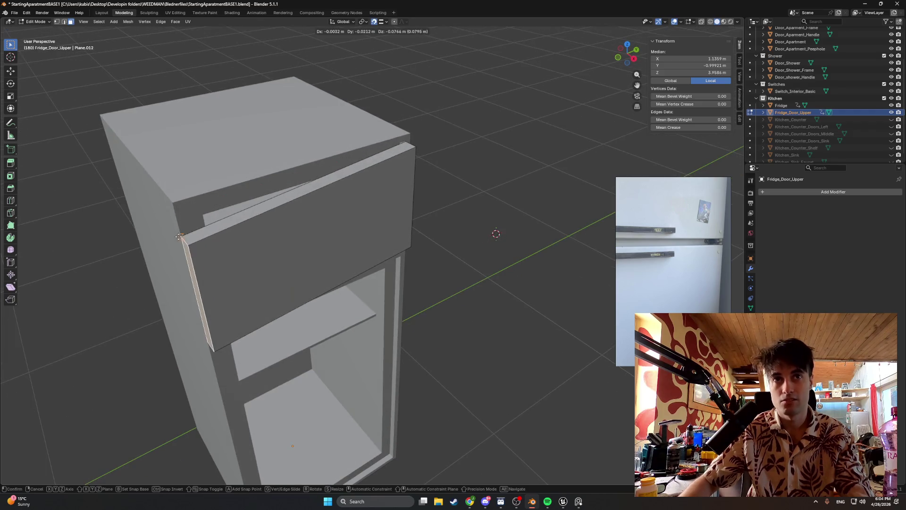
pyautogui.press('x')
pyautogui.press('y')
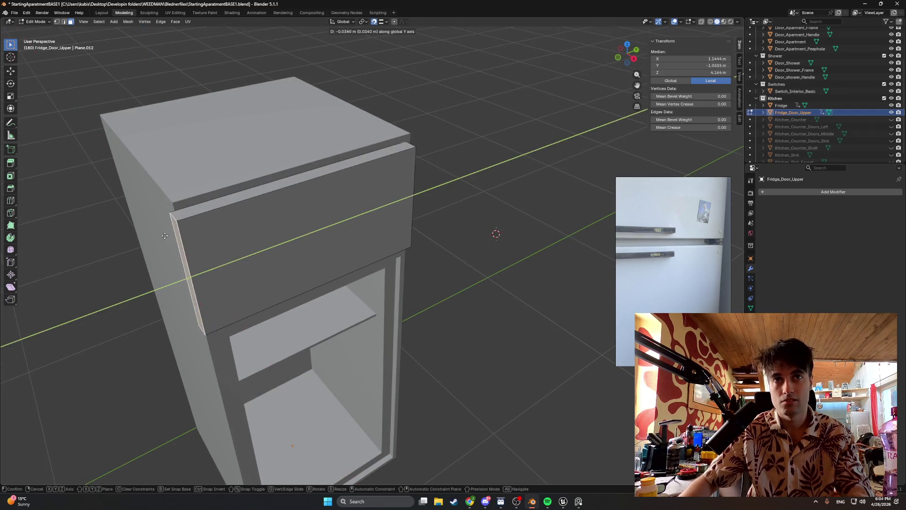
pyautogui.click(178, 214)
# - Raise the door's top face about 2 cm along Z
pyautogui.moveTo(178, 215)
pyautogui.mouseDown(button='middle')
pyautogui.moveTo(297, 213)
pyautogui.moveTo(190, 204)
pyautogui.moveTo(234, 206)
pyautogui.moveTo(201, 199)
pyautogui.mouseUp(button='middle')
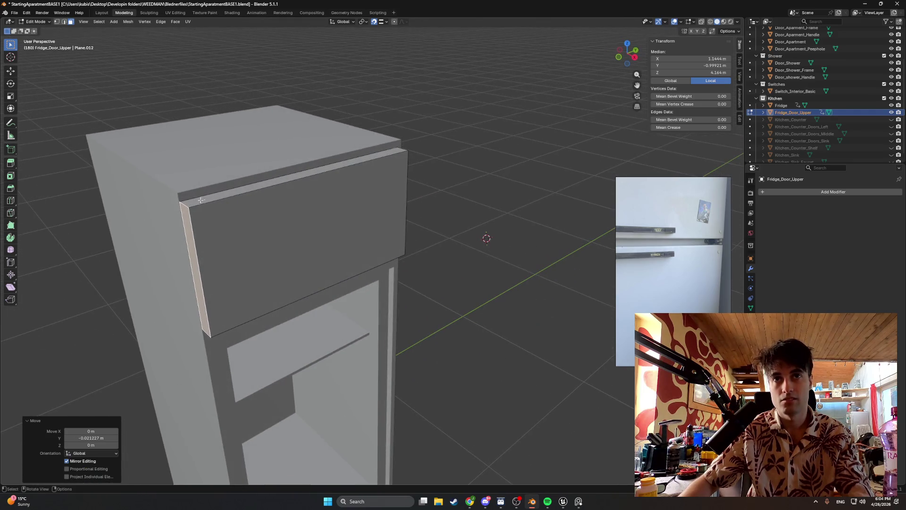
pyautogui.press('g')
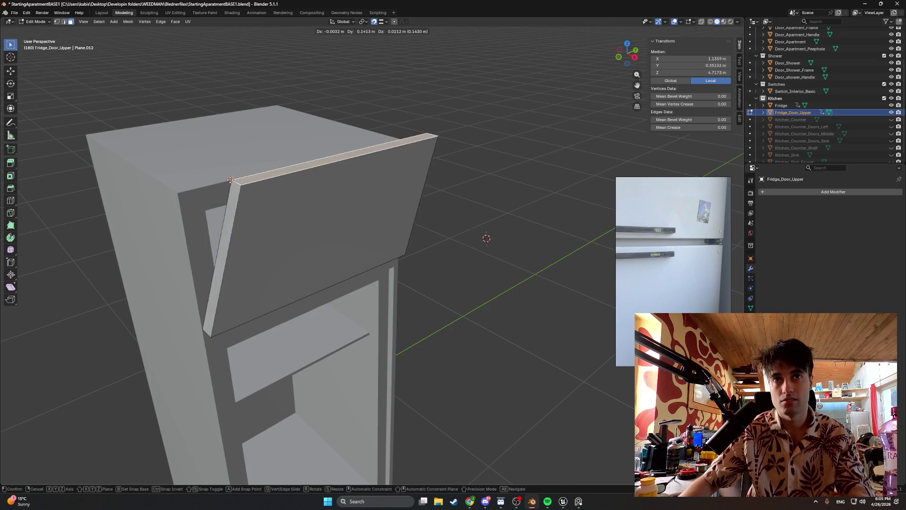
pyautogui.press('x')
pyautogui.press('z')
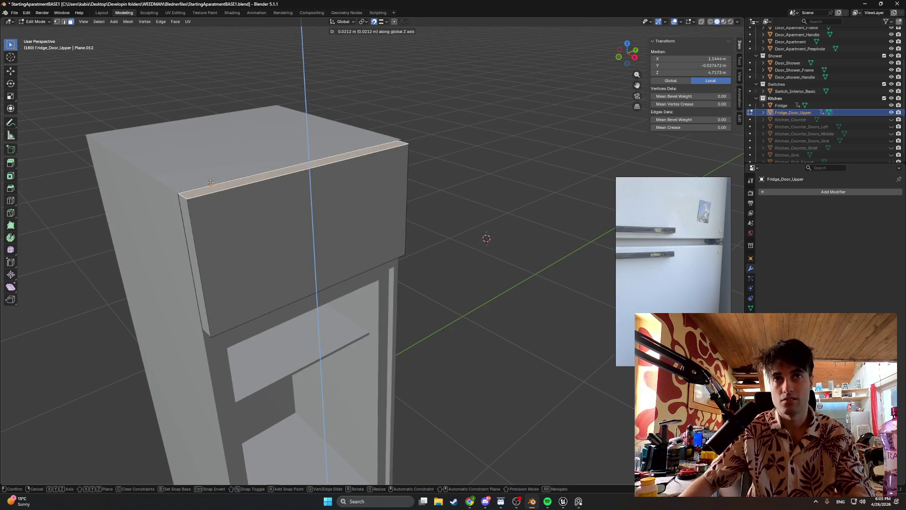
pyautogui.click(255, 142)
# - Move the door's other side face outward along Y to match
pyautogui.moveTo(255, 142)
pyautogui.mouseDown(button='middle')
pyautogui.moveTo(278, 175)
pyautogui.moveTo(242, 168)
pyautogui.moveTo(425, 192)
pyautogui.mouseUp(button='middle')
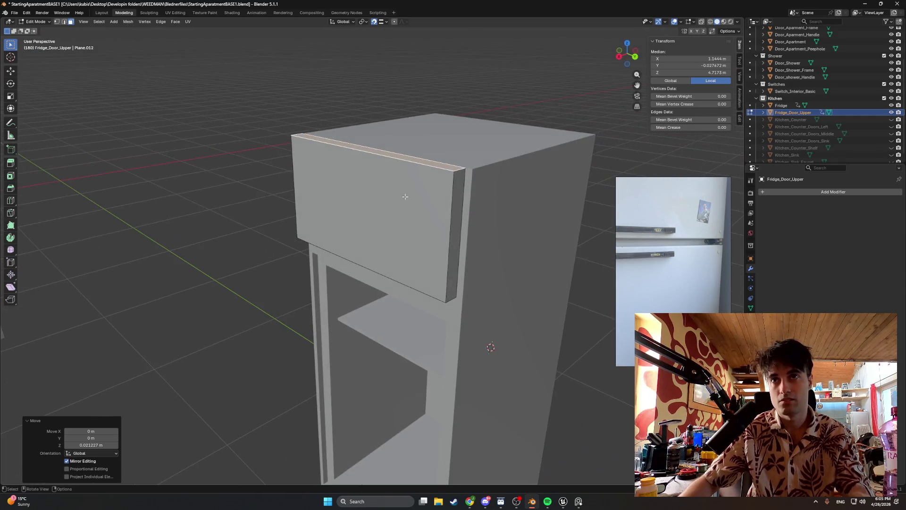
pyautogui.click(455, 205)
pyautogui.press('g')
pyautogui.press('y')
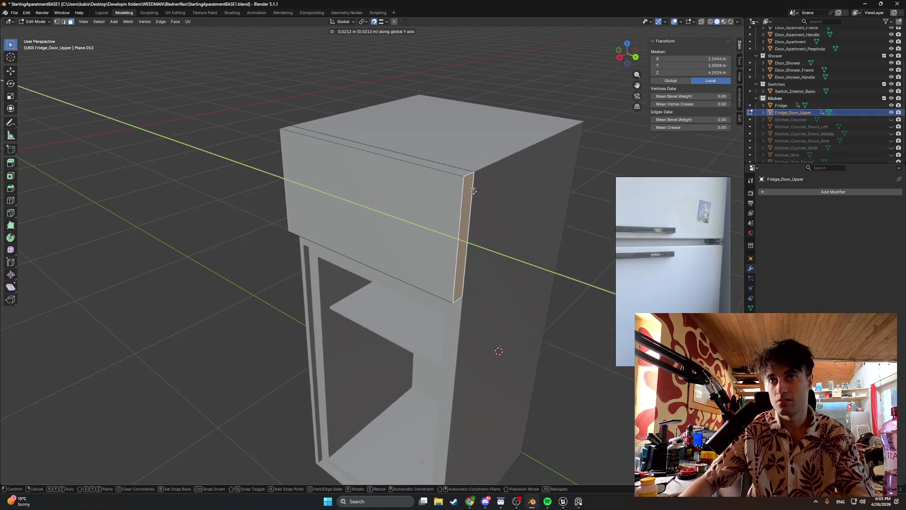
pyautogui.click(457, 207)
pyautogui.moveTo(456, 206)
pyautogui.mouseDown(button='middle')
pyautogui.moveTo(324, 206)
pyautogui.moveTo(233, 231)
pyautogui.mouseUp(button='middle')
pyautogui.press('z')
# - In wireframe, undo the last face move and redo it along Z to the correct height
pyautogui.click(196, 241)
pyautogui.scroll(3, 395, 283)
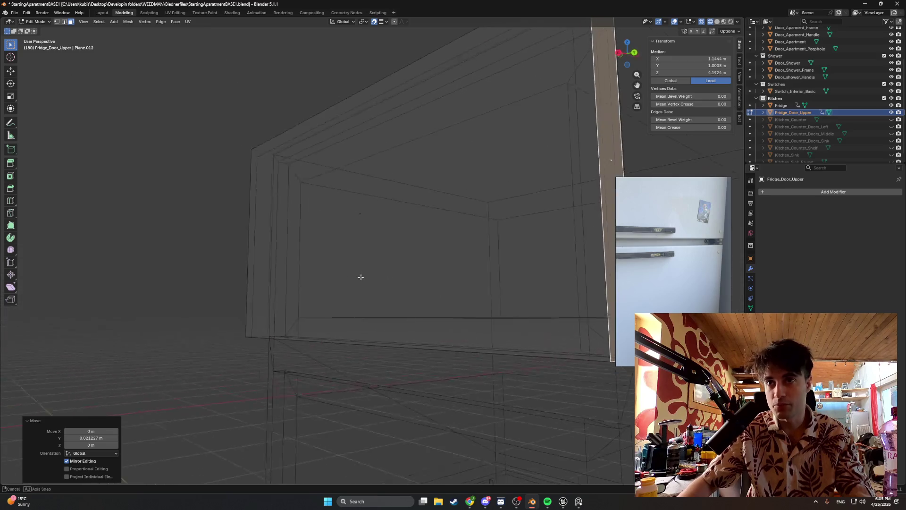
pyautogui.moveTo(360, 277)
pyautogui.mouseDown(button='middle')
pyautogui.moveTo(311, 274)
pyautogui.moveTo(384, 326)
pyautogui.mouseUp(button='middle')
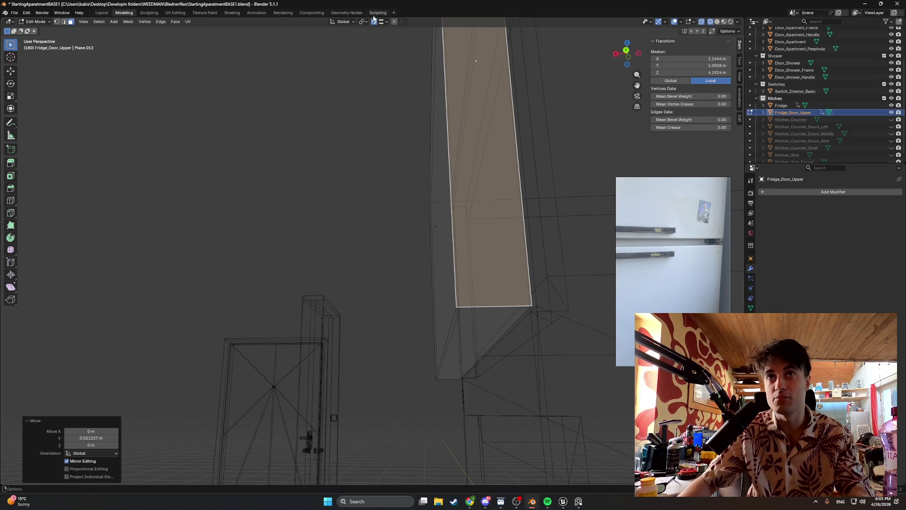
pyautogui.hotkey('ctrl', 'z')
pyautogui.press('g')
pyautogui.press('y')
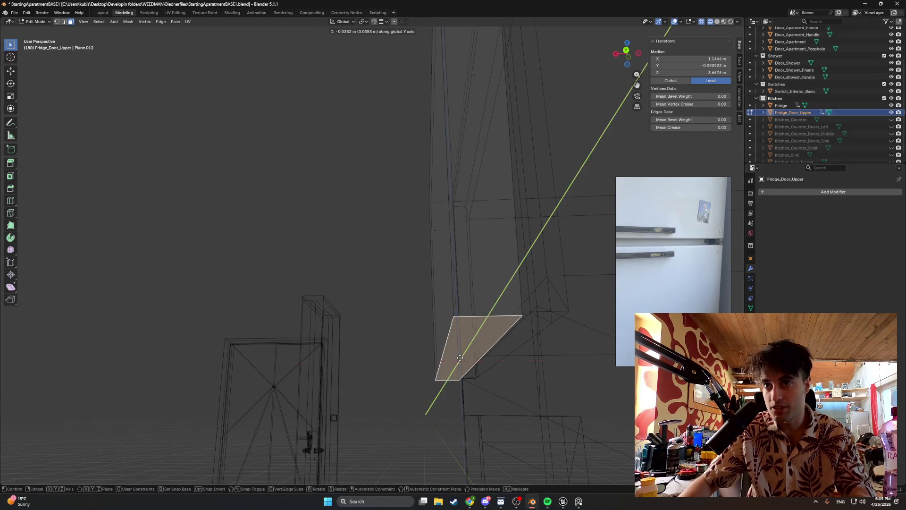
pyautogui.press('z')
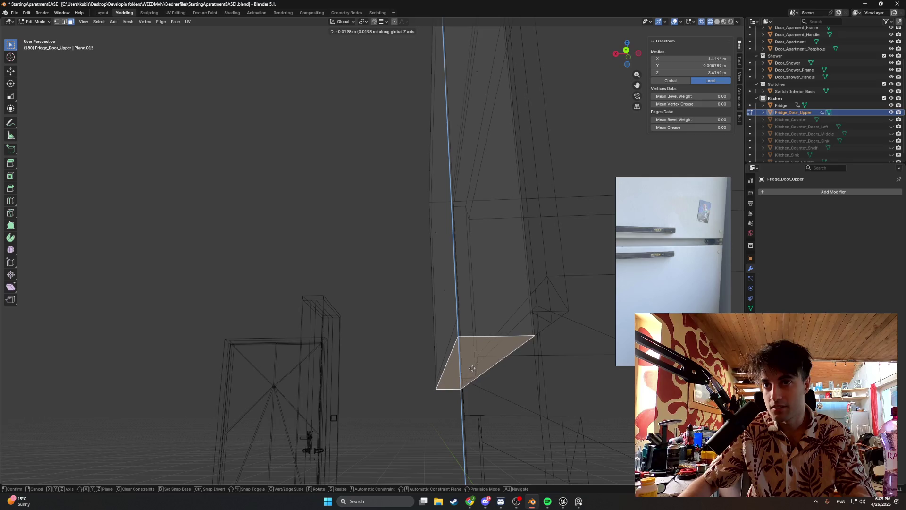
pyautogui.click(472, 370)
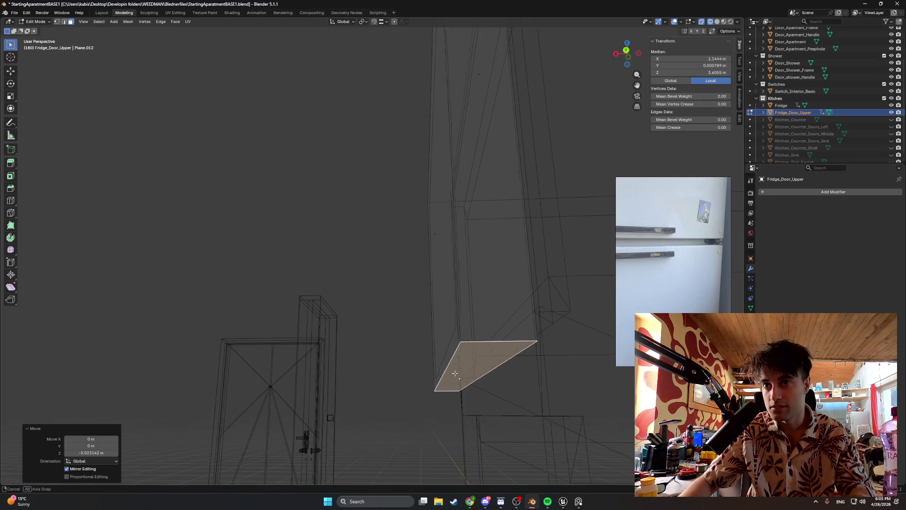
# - Slide the door's vertical side face into place along Y
pyautogui.moveTo(504, 378)
pyautogui.mouseDown(button='middle')
pyautogui.moveTo(341, 325)
pyautogui.moveTo(323, 301)
pyautogui.mouseUp(button='middle')
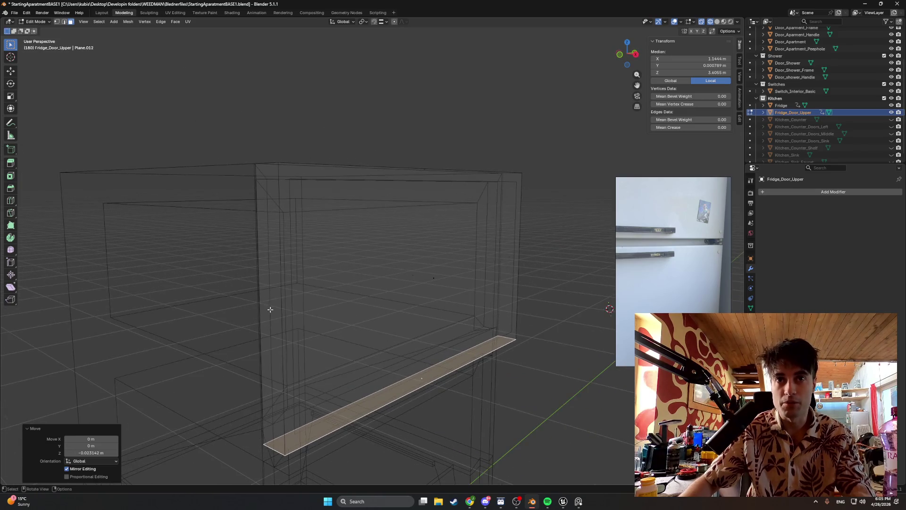
pyautogui.click(270, 309)
pyautogui.press('g')
pyautogui.press('y')
pyautogui.click(327, 196)
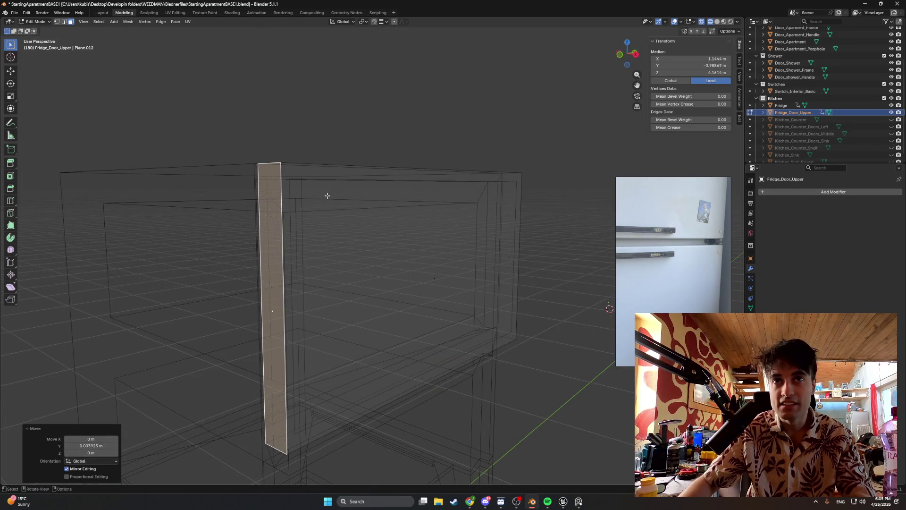
# - Adjust the door's top strip along Z and nudge its edge face about 4 mm along X
pyautogui.moveTo(327, 196); pyautogui.dragTo(322, 193, button='middle')
pyautogui.click(427, 182)
pyautogui.moveTo(417, 194)
pyautogui.mouseDown(button='middle')
pyautogui.moveTo(427, 182)
pyautogui.moveTo(387, 198)
pyautogui.moveTo(439, 208)
pyautogui.moveTo(369, 204)
pyautogui.mouseUp(button='middle')
pyautogui.press('g')
pyautogui.press('z')
pyautogui.click(390, 201)
pyautogui.click(465, 317)
pyautogui.press('g')
pyautogui.press('x')
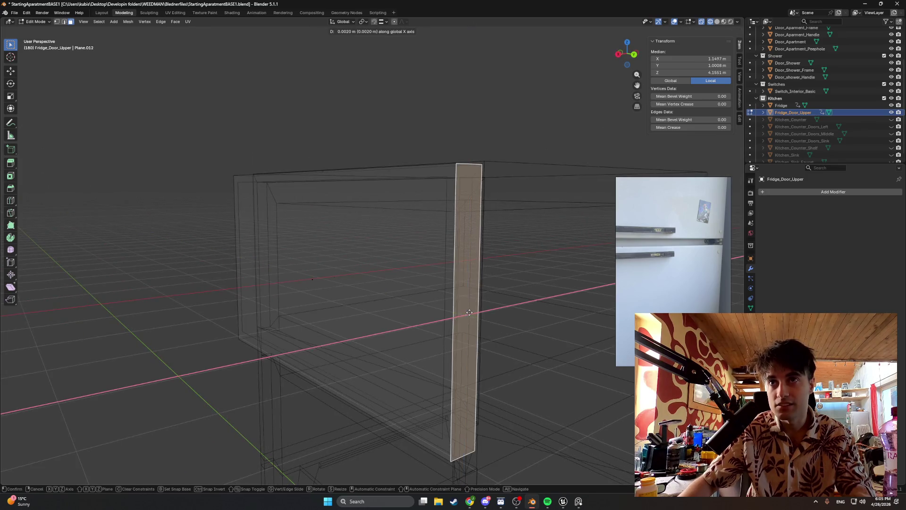
pyautogui.click(379, 294)
# - Return to solid shading, inspect the door, and switch to the Chrome fridge image search
pyautogui.moveTo(380, 294)
pyautogui.mouseDown(button='middle')
pyautogui.moveTo(441, 283)
pyautogui.moveTo(330, 249)
pyautogui.mouseUp(button='middle')
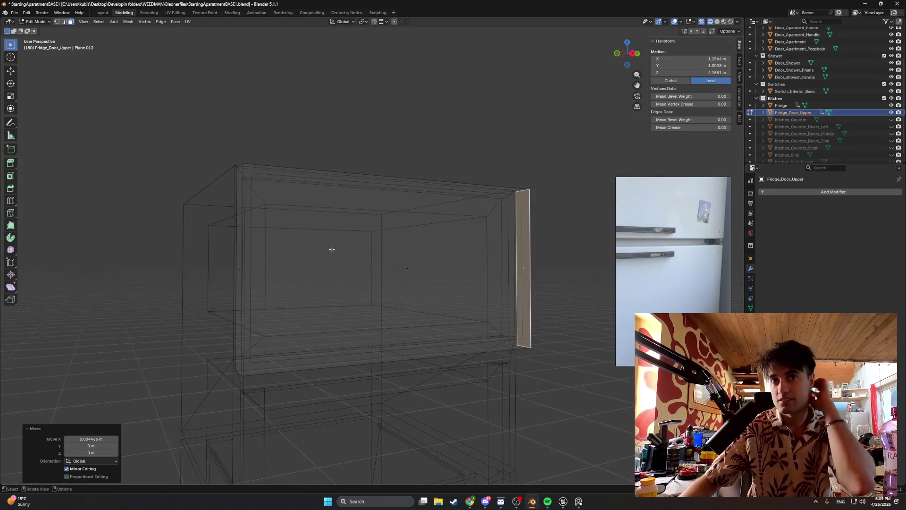
pyautogui.moveTo(235, 192); pyautogui.dragTo(262, 225, button='middle')
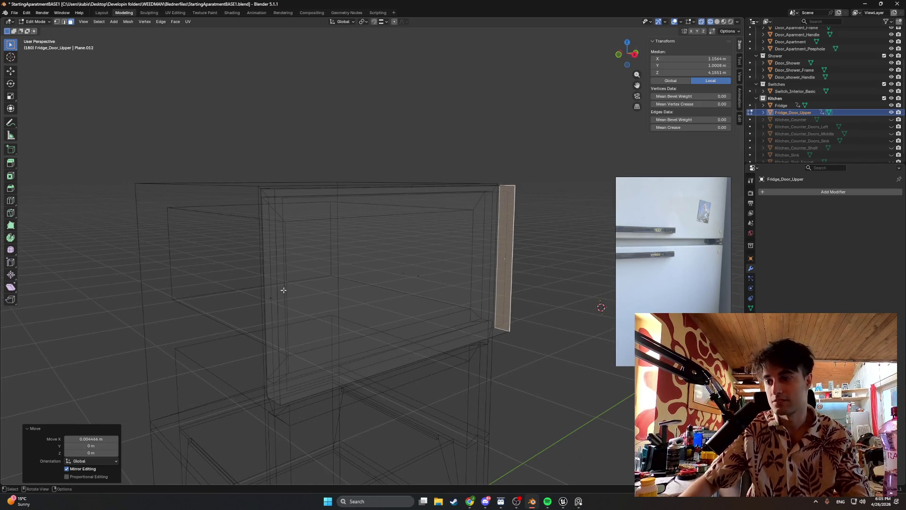
pyautogui.moveTo(281, 289)
pyautogui.mouseDown(button='middle')
pyautogui.moveTo(389, 308)
pyautogui.moveTo(340, 290)
pyautogui.moveTo(382, 304)
pyautogui.moveTo(361, 312)
pyautogui.moveTo(408, 299)
pyautogui.mouseUp(button='middle')
pyautogui.press('z')
pyautogui.click(402, 299)
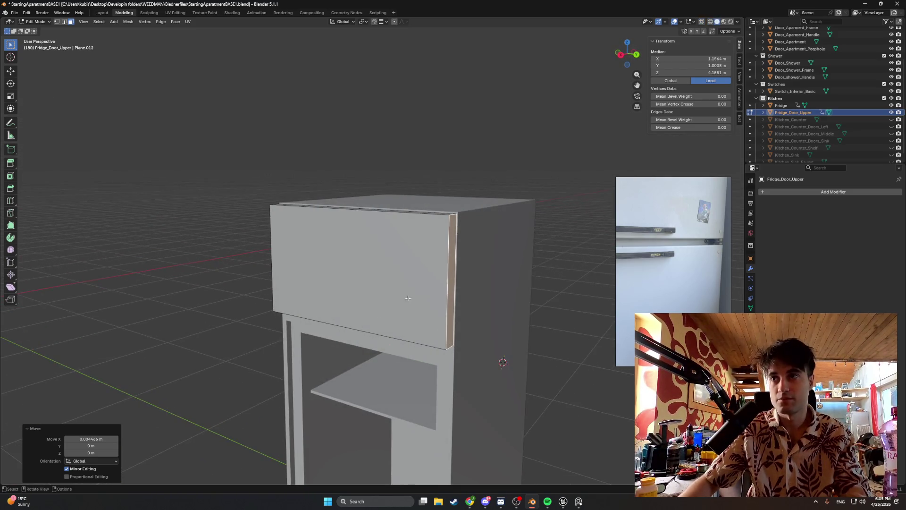
pyautogui.scroll(3, 444, 224)
pyautogui.moveTo(425, 203)
pyautogui.mouseDown(button='middle')
pyautogui.moveTo(525, 243)
pyautogui.moveTo(380, 194)
pyautogui.mouseUp(button='middle')
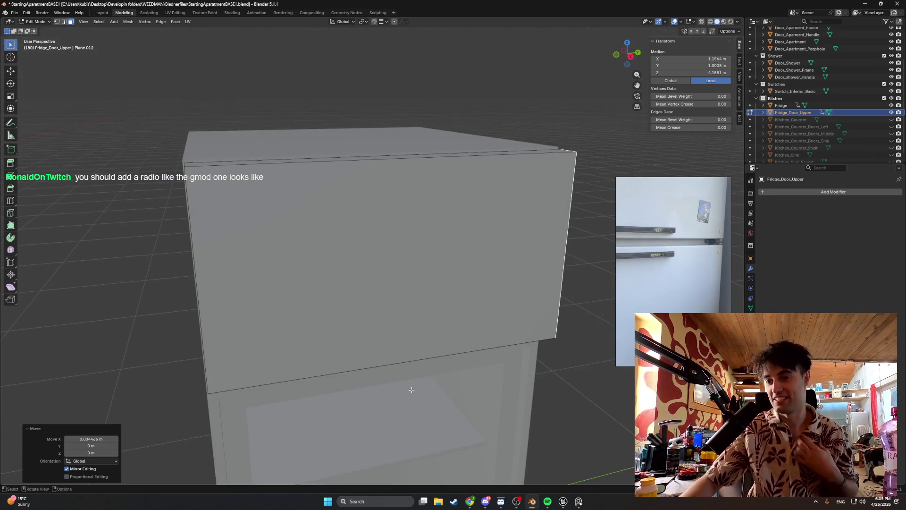
pyautogui.click(432, 460)
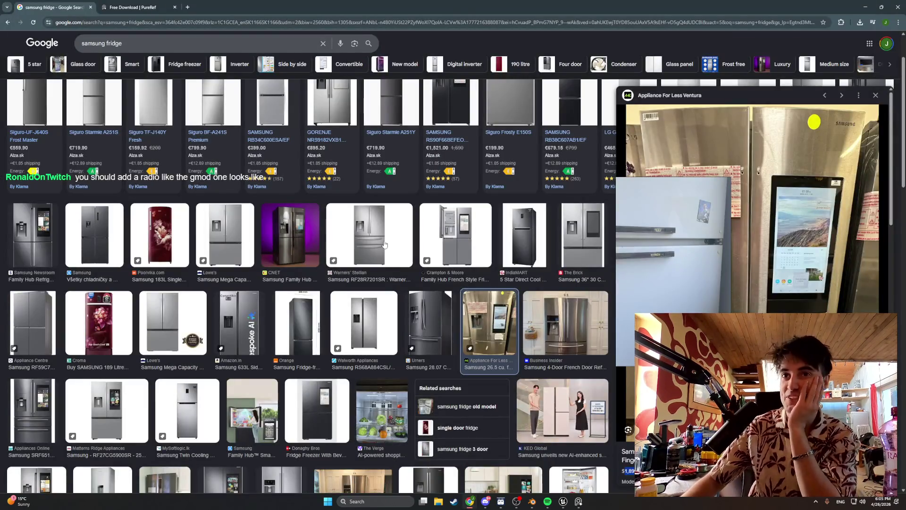
# - Preview a Samsung fridge image result for reference, then minimize Chrome
pyautogui.click(396, 241)
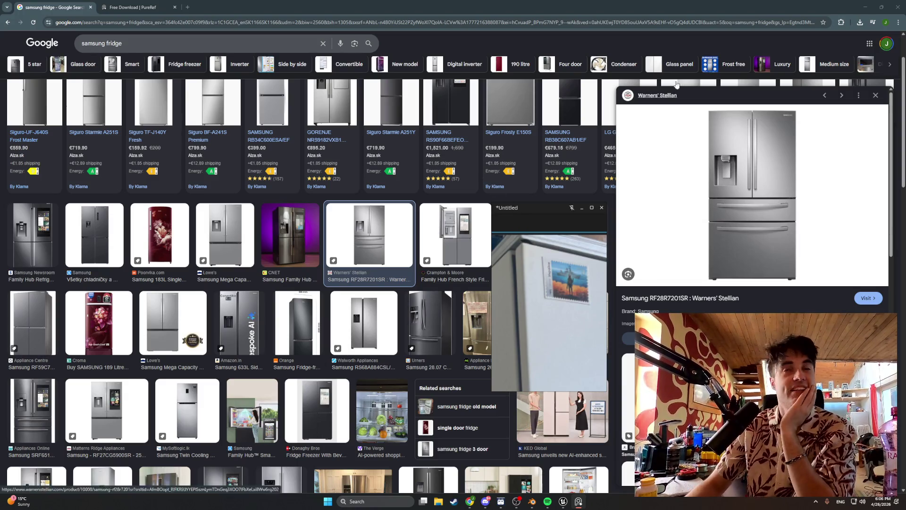
pyautogui.click(863, 8)
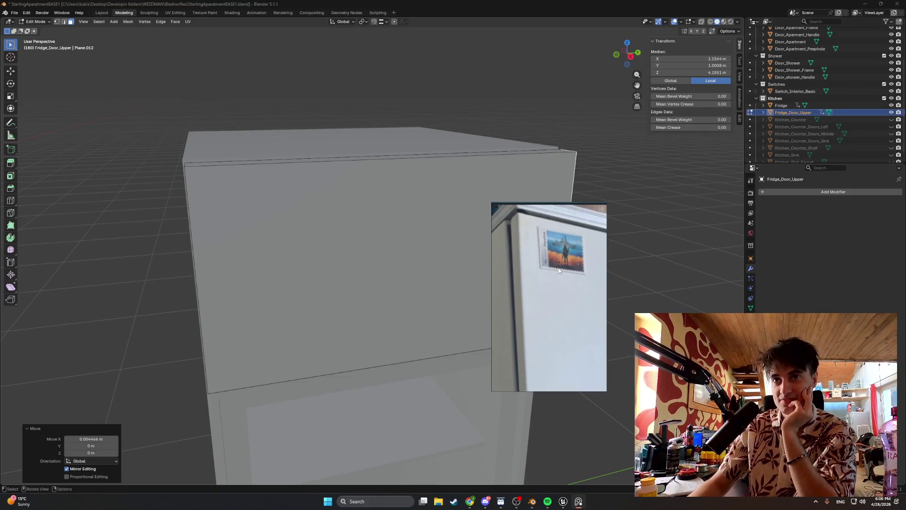
# - Refocus Blender, move the reference photo to the top-left, and view the fridge from the front
pyautogui.click(553, 22)
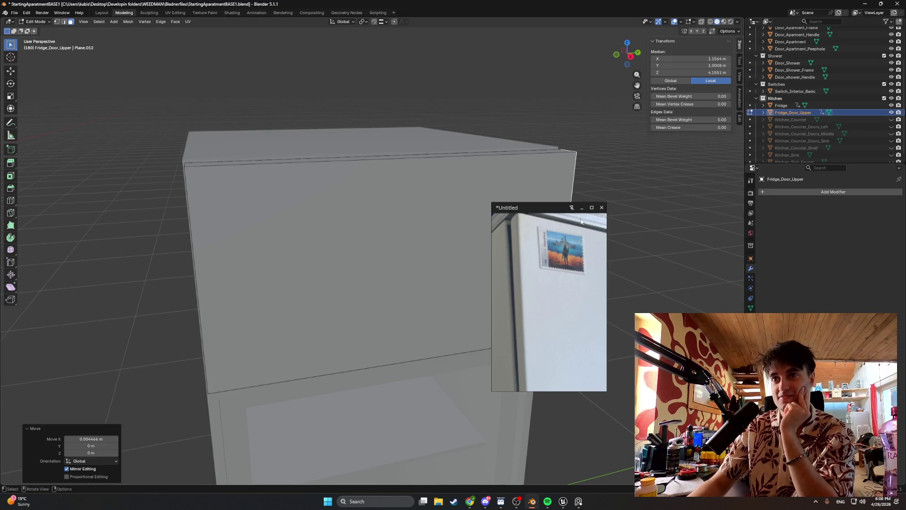
pyautogui.moveTo(507, 207); pyautogui.dragTo(71, 45)
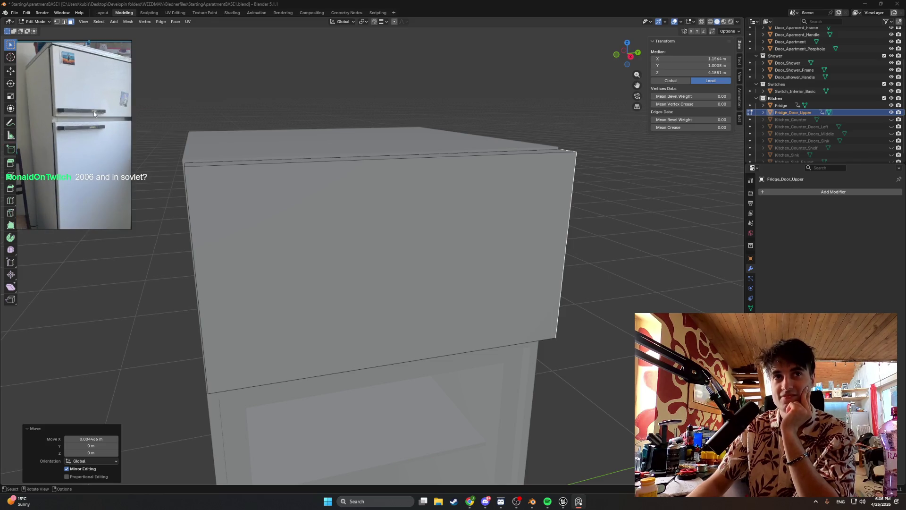
pyautogui.press('KP_1')
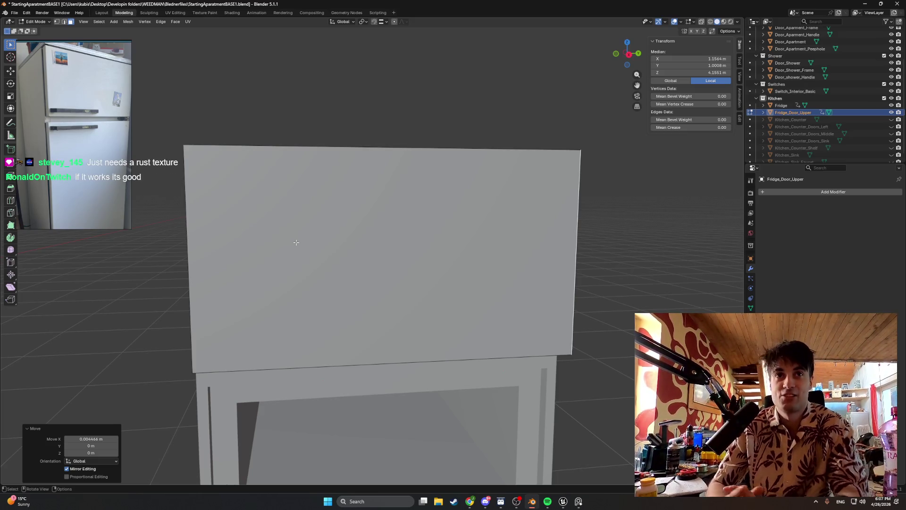
pyautogui.moveTo(160, 218)
pyautogui.mouseDown(button='middle')
pyautogui.moveTo(208, 230)
pyautogui.moveTo(158, 249)
pyautogui.moveTo(378, 238)
pyautogui.mouseUp(button='middle')
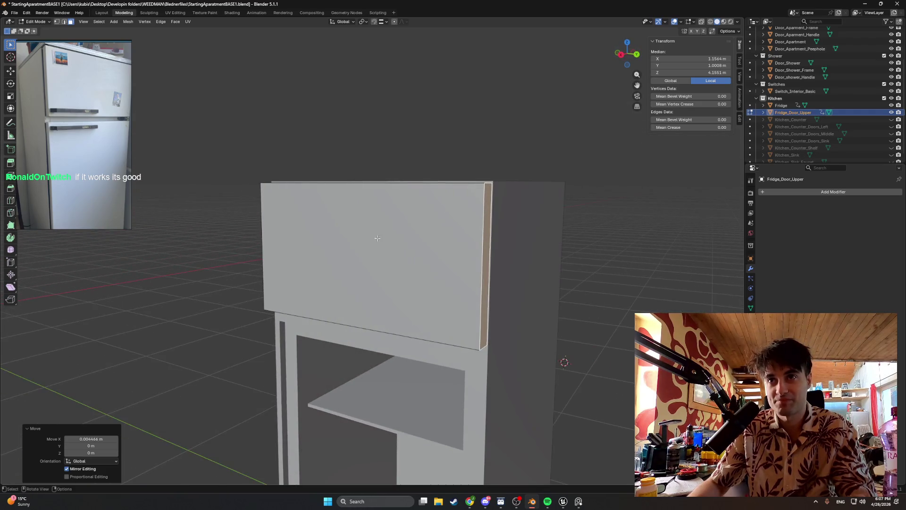
# - Fine-tune the door face's depth along Y in two small moves, then return to Object Mode
pyautogui.press('g')
pyautogui.press('y')
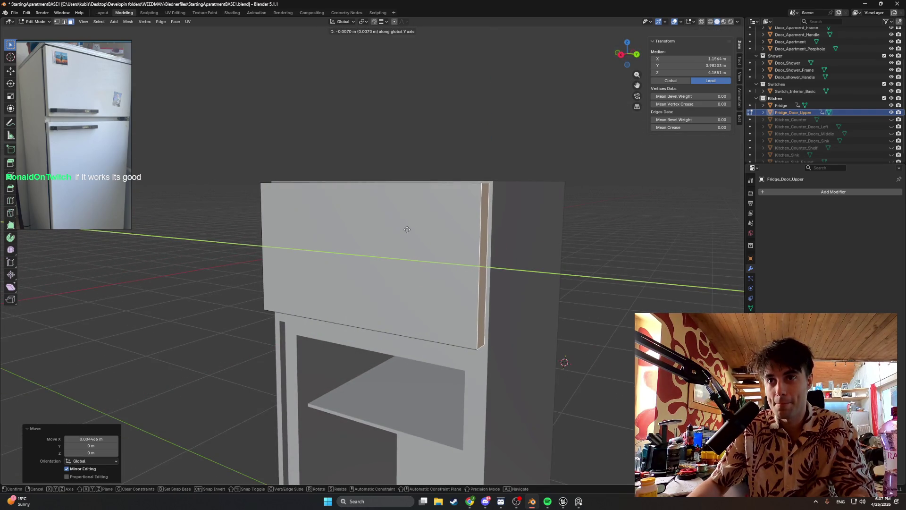
pyautogui.click(407, 229)
pyautogui.moveTo(407, 229); pyautogui.dragTo(367, 242, button='middle')
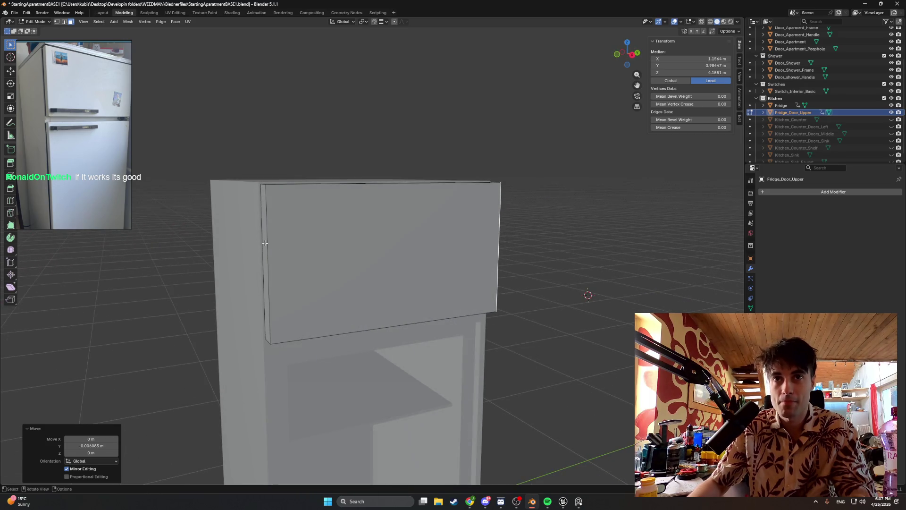
pyautogui.press('g')
pyautogui.press('y')
pyautogui.click(266, 235)
pyautogui.moveTo(266, 236); pyautogui.dragTo(293, 224, button='middle')
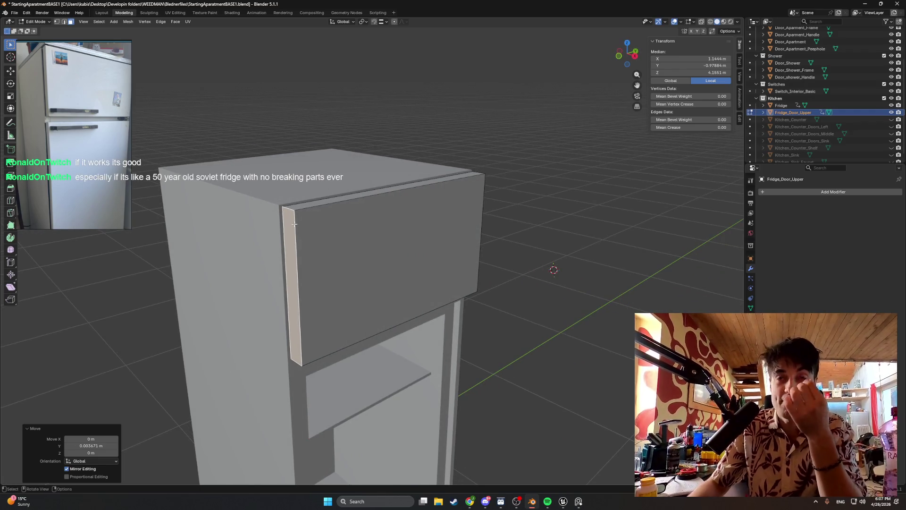
pyautogui.scroll(1, 294, 223)
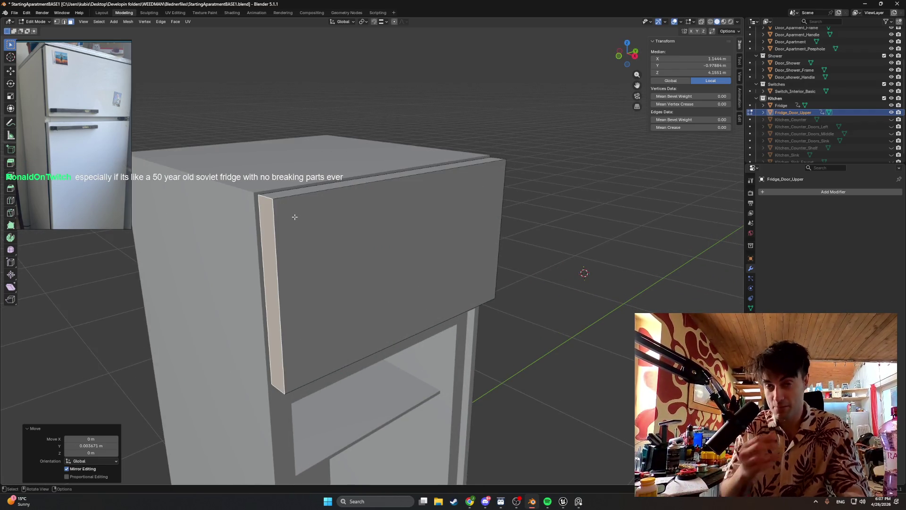
pyautogui.press('Tab')
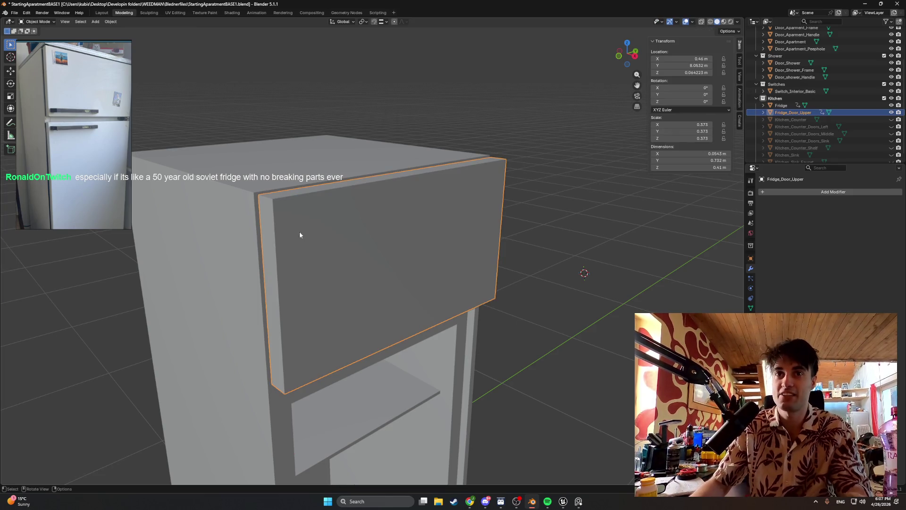
# - Add a Bevel modifier to Fridge_Door_Upper
pyautogui.click(827, 191)
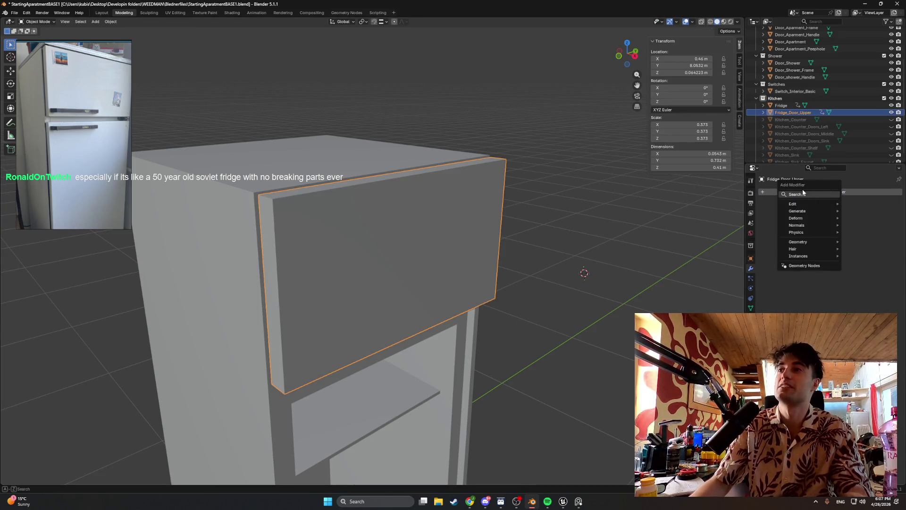
pyautogui.write('bevel')
pyautogui.press('Return')
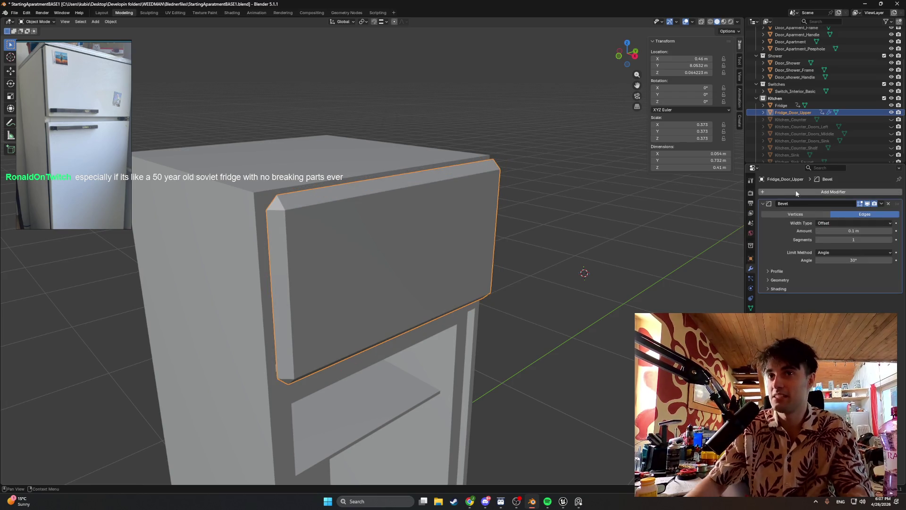
pyautogui.moveTo(637, 234); pyautogui.dragTo(494, 211, button='middle')
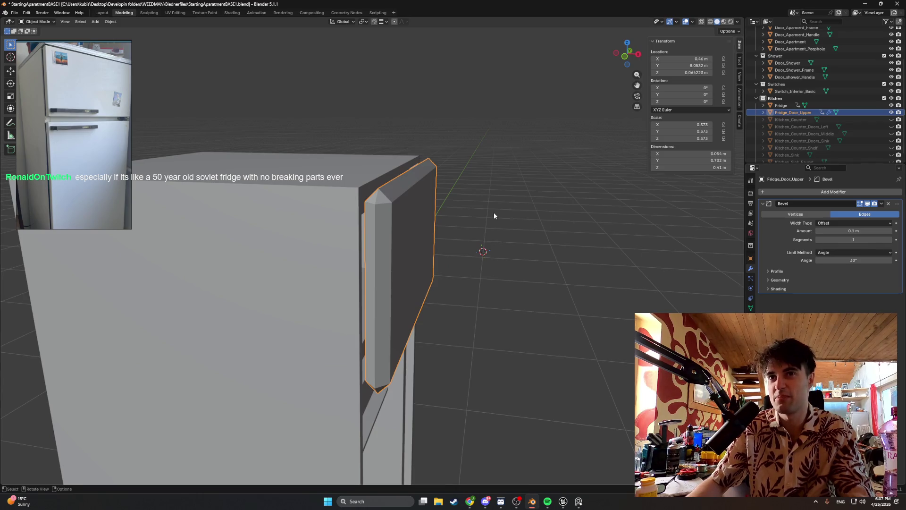
pyautogui.moveTo(494, 215); pyautogui.dragTo(501, 218, button='middle')
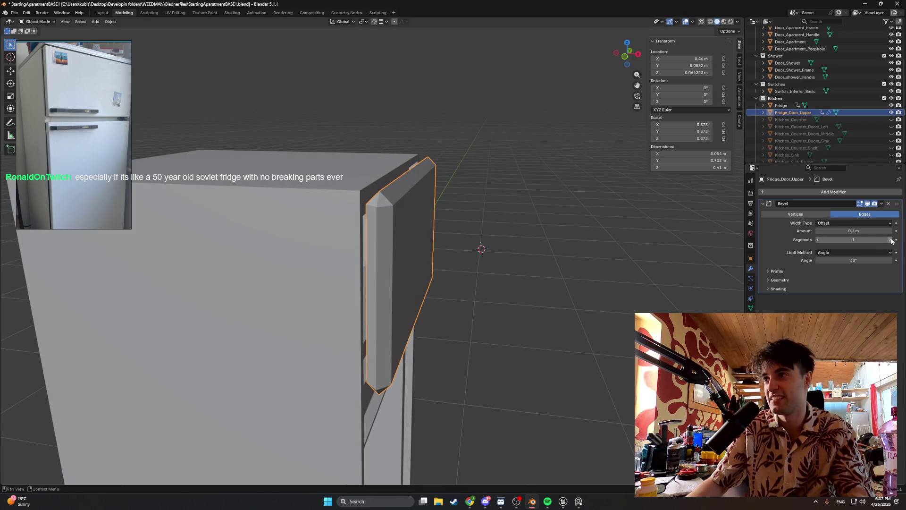
# - After trying 0.01 m, set the bevel Amount to 0.02 m with 2 segments
pyautogui.moveTo(852, 231); pyautogui.dragTo(818, 229)
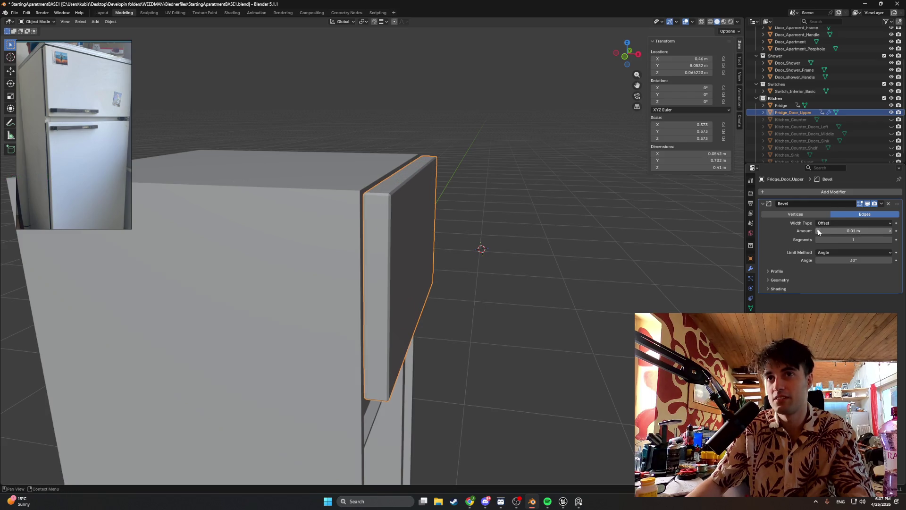
pyautogui.click(818, 229)
pyautogui.moveTo(502, 212)
pyautogui.mouseDown(button='middle')
pyautogui.moveTo(422, 208)
pyautogui.moveTo(460, 212)
pyautogui.mouseUp(button='middle')
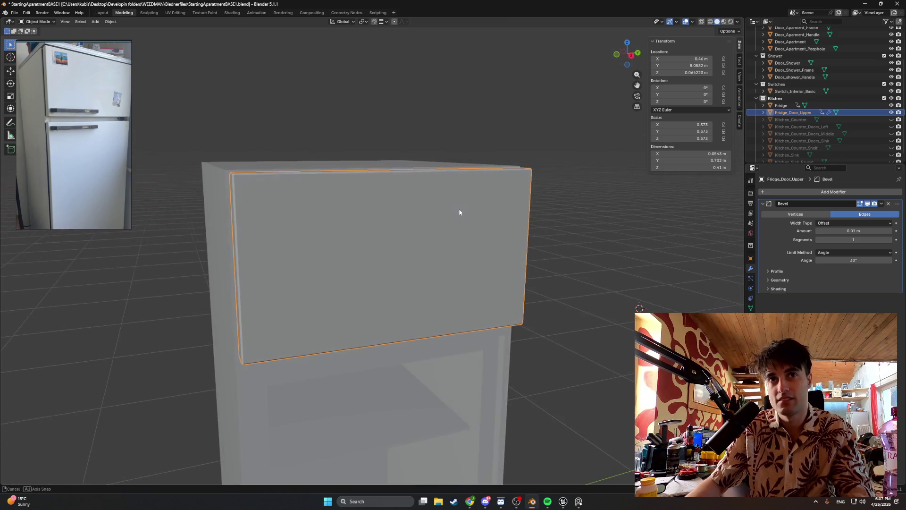
pyautogui.click(891, 231)
pyautogui.moveTo(368, 209); pyautogui.dragTo(388, 210, button='middle')
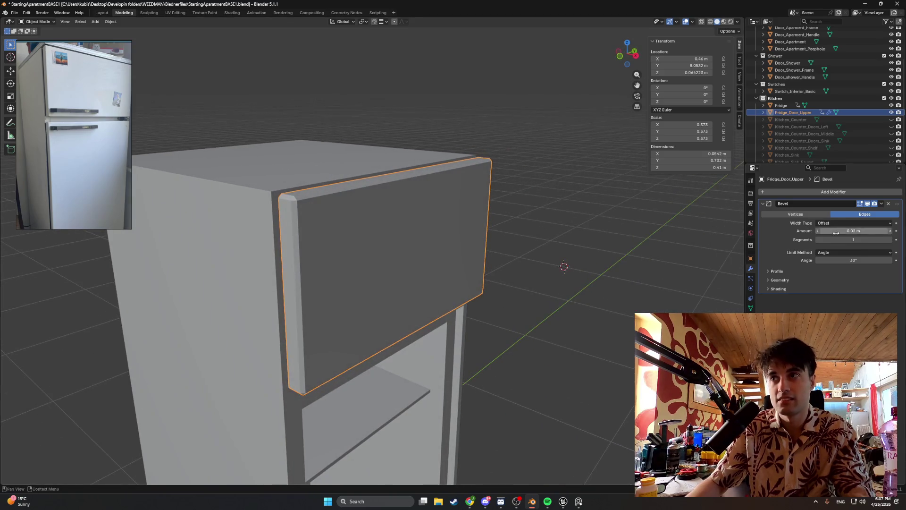
pyautogui.click(891, 240)
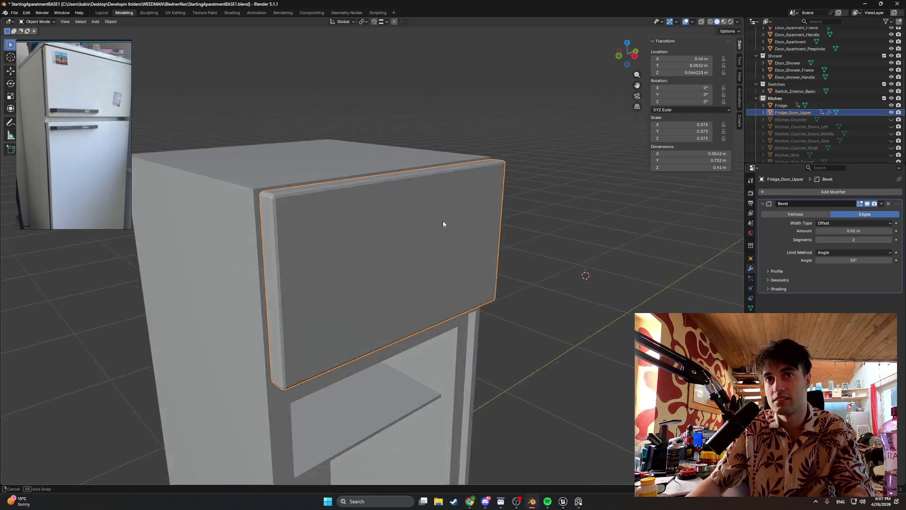
pyautogui.moveTo(442, 221)
pyautogui.mouseDown(button='middle')
pyautogui.moveTo(380, 220)
pyautogui.moveTo(437, 202)
pyautogui.moveTo(435, 191)
pyautogui.moveTo(413, 200)
pyautogui.moveTo(441, 207)
pyautogui.moveTo(432, 210)
pyautogui.moveTo(296, 185)
pyautogui.mouseUp(button='middle')
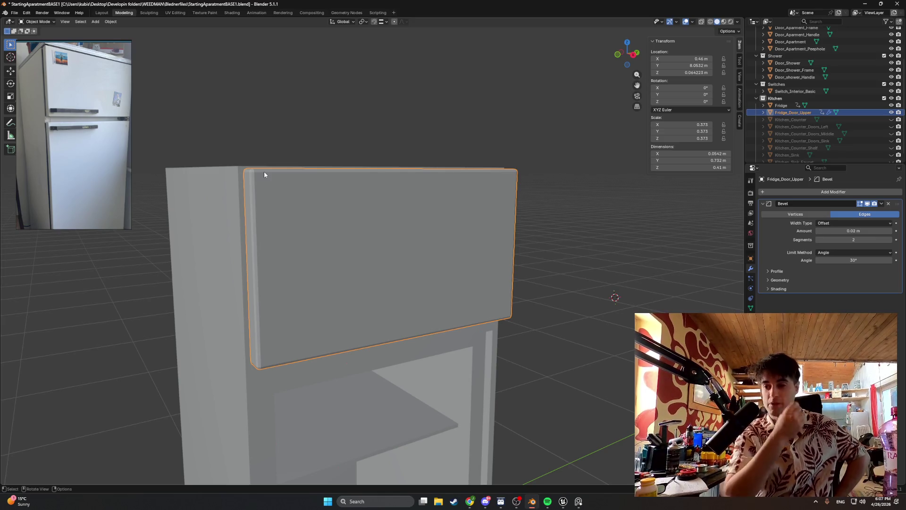
pyautogui.moveTo(469, 502)
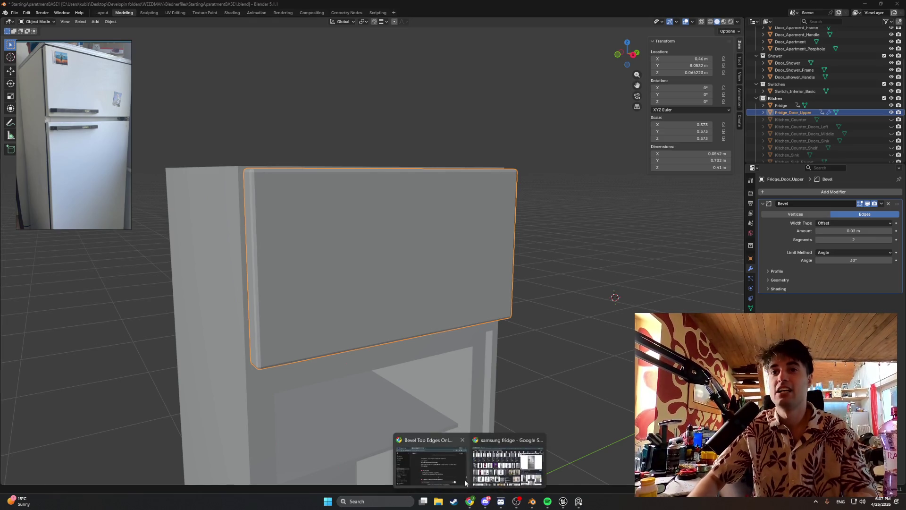
# - In Chrome, run a new Google Images search for the My Summer Car fridge
pyautogui.click(429, 463)
pyautogui.click(159, 49)
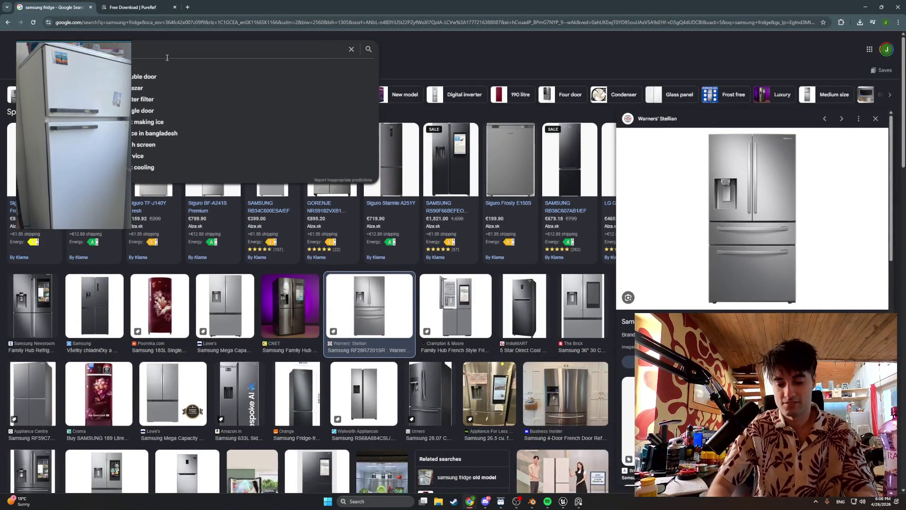
pyautogui.press('BackSpace')
pyautogui.write('er car fidg')
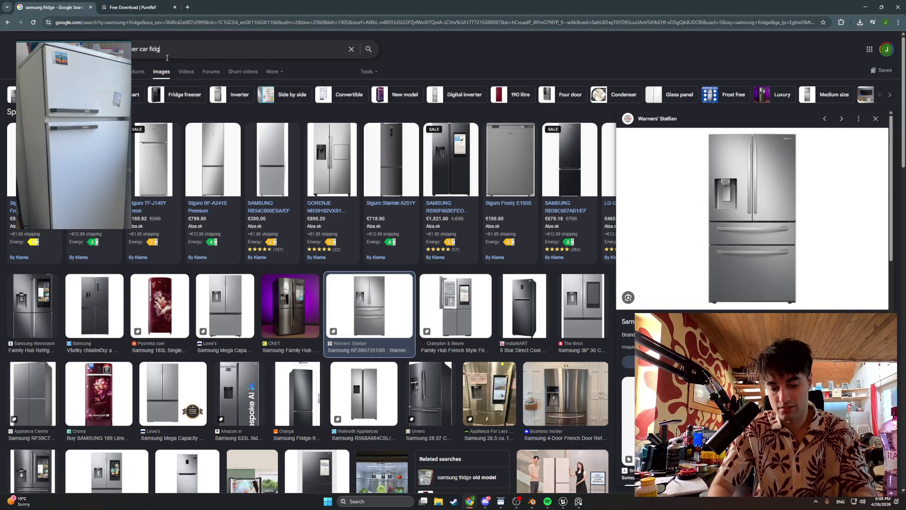
pyautogui.write('e')
pyautogui.press('Return')
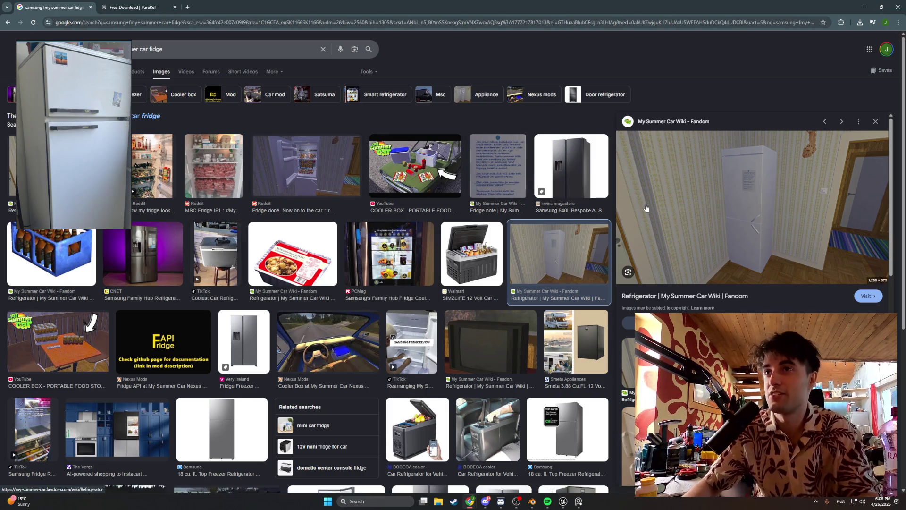
# - Open the My Summer Car Wiki Refrigerator page and enlarge its fridge picture, dismissing the ad-blocker notice
pyautogui.click(704, 223)
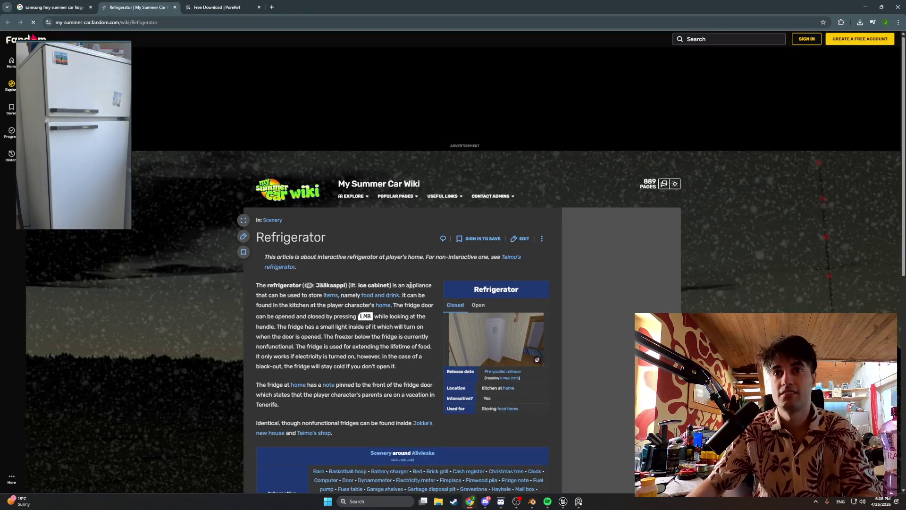
pyautogui.click(503, 251)
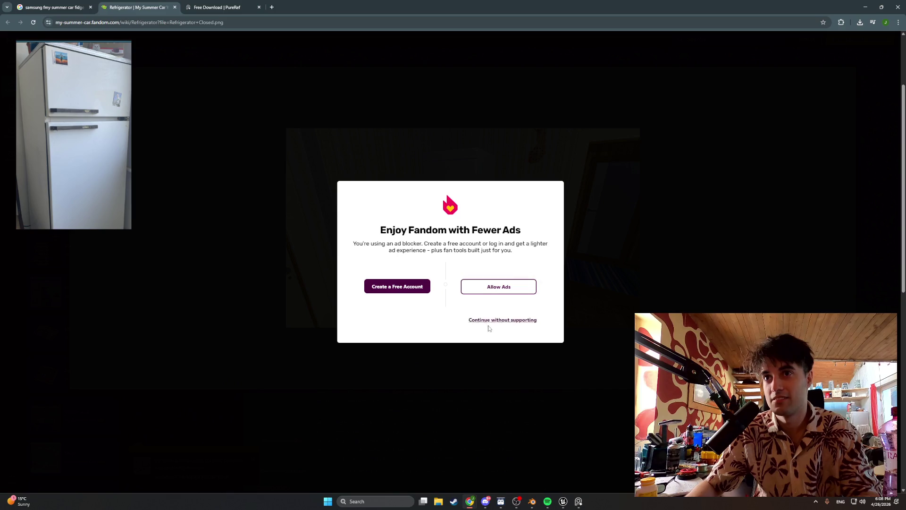
pyautogui.click(495, 320)
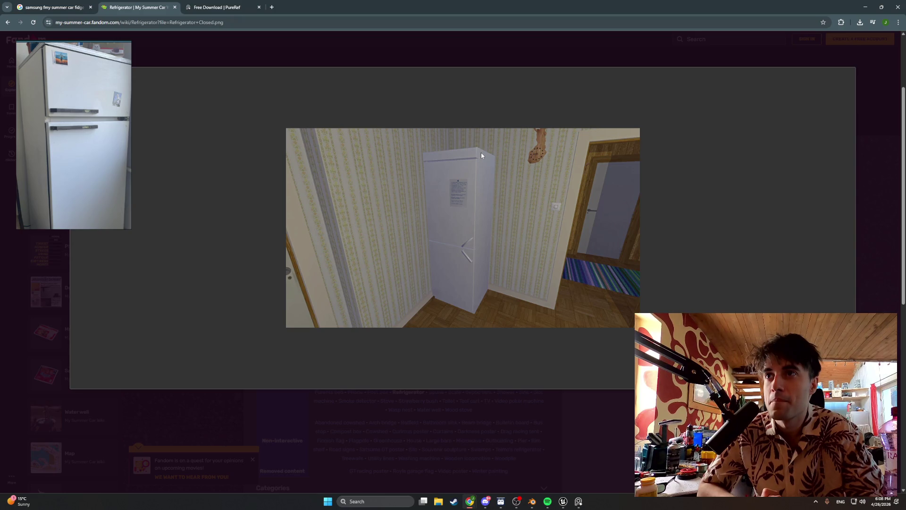
pyautogui.click(454, 502)
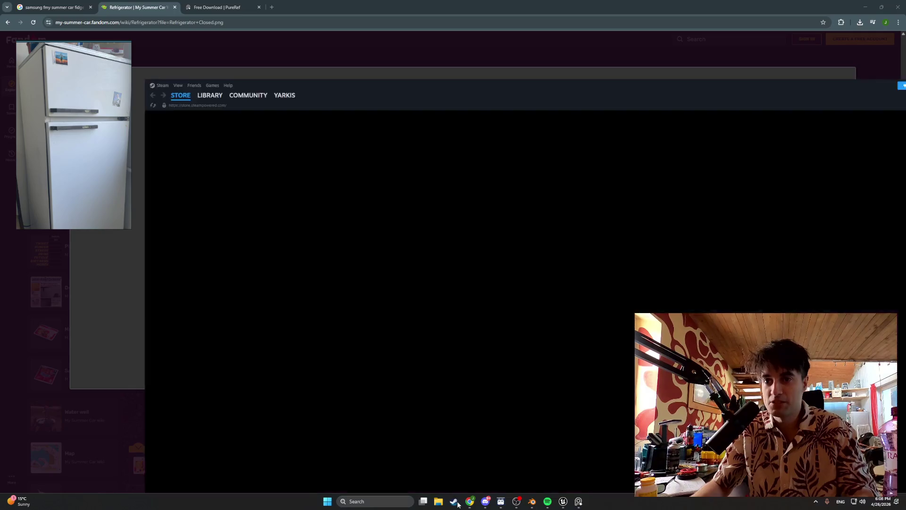
# - Switch Steam to the Library, shrink its window, and search the games for 'my sum'
pyautogui.click(67, 16)
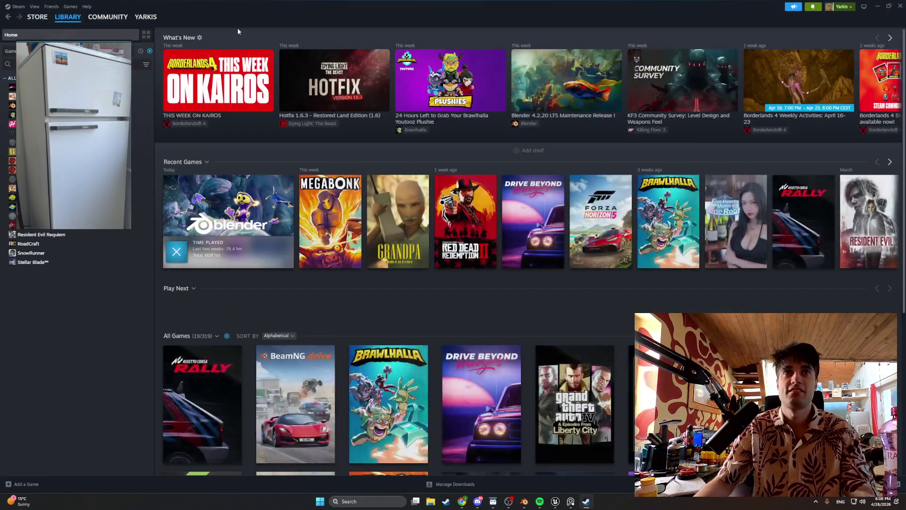
pyautogui.moveTo(238, 28); pyautogui.dragTo(432, 77)
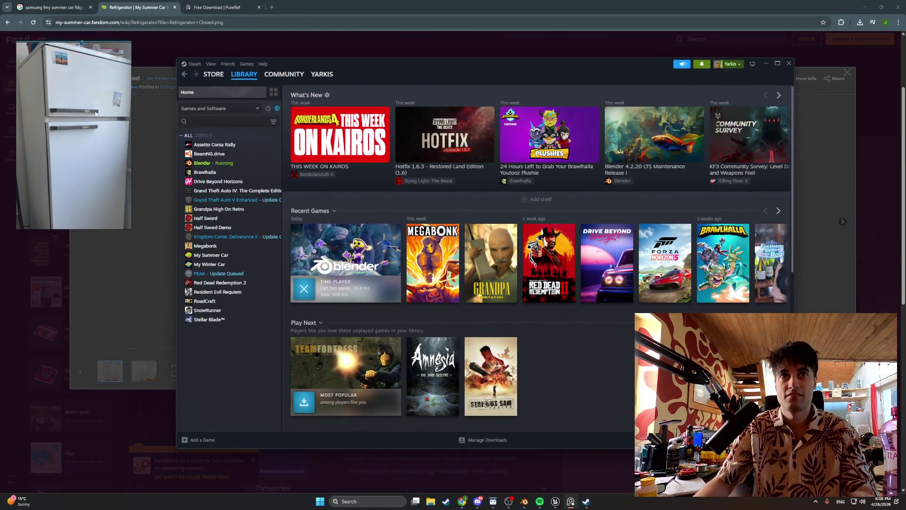
pyautogui.hotkey('ctrl', 'shift', 'a')
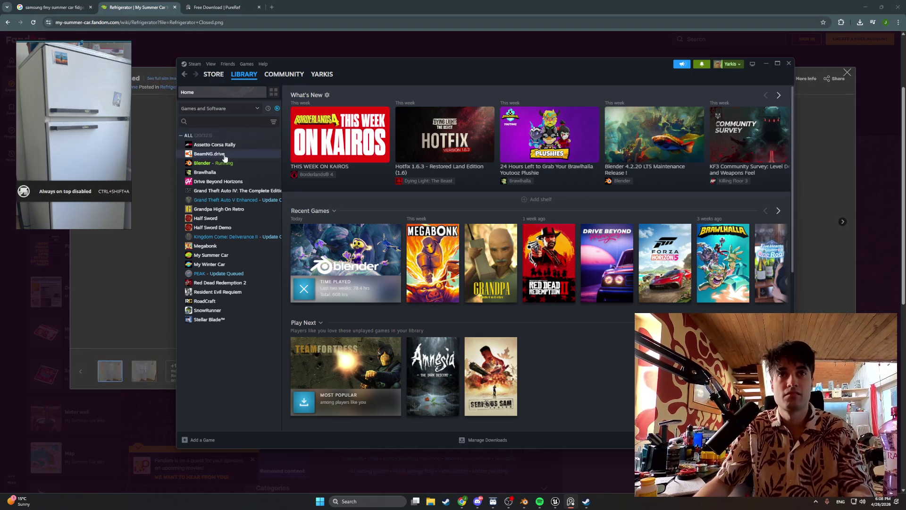
pyautogui.click(212, 122)
pyautogui.write('my sum')
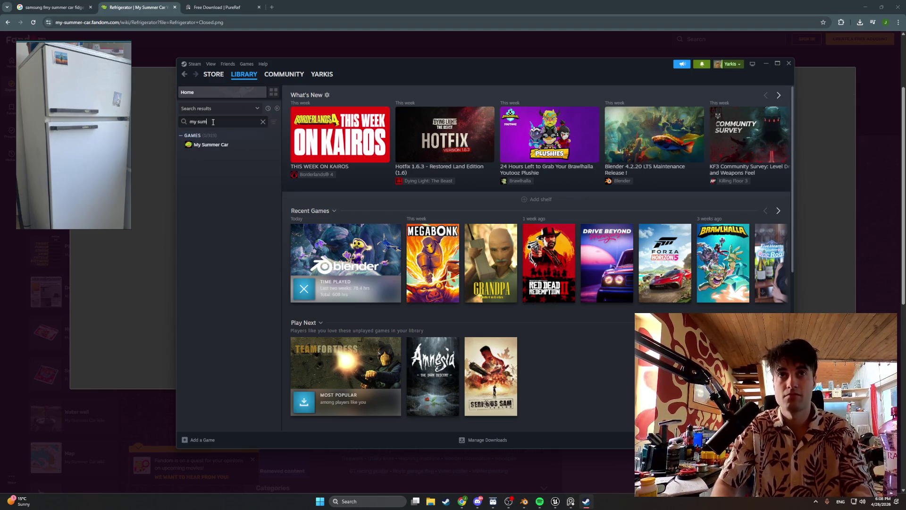
# - Launch My Summer Car from its library page and accept the configuration dialog to start it
pyautogui.click(216, 145)
pyautogui.click(312, 211)
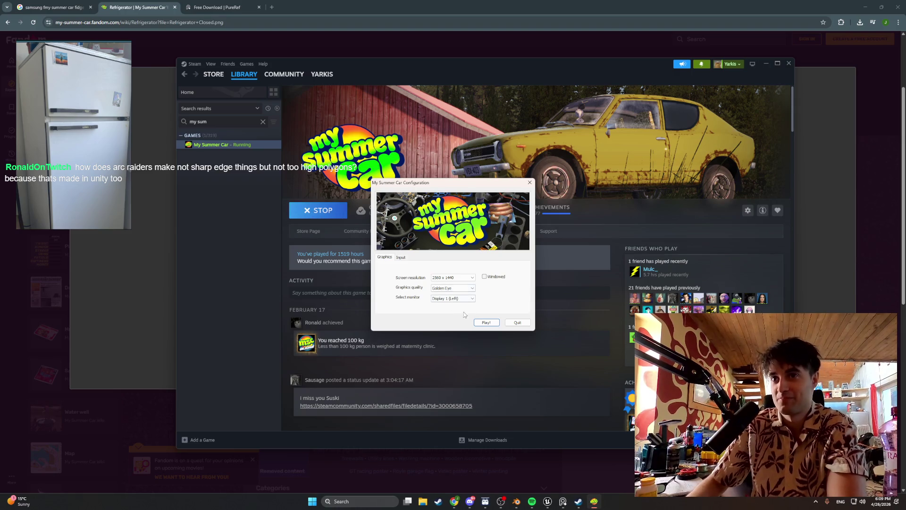
pyautogui.click(486, 323)
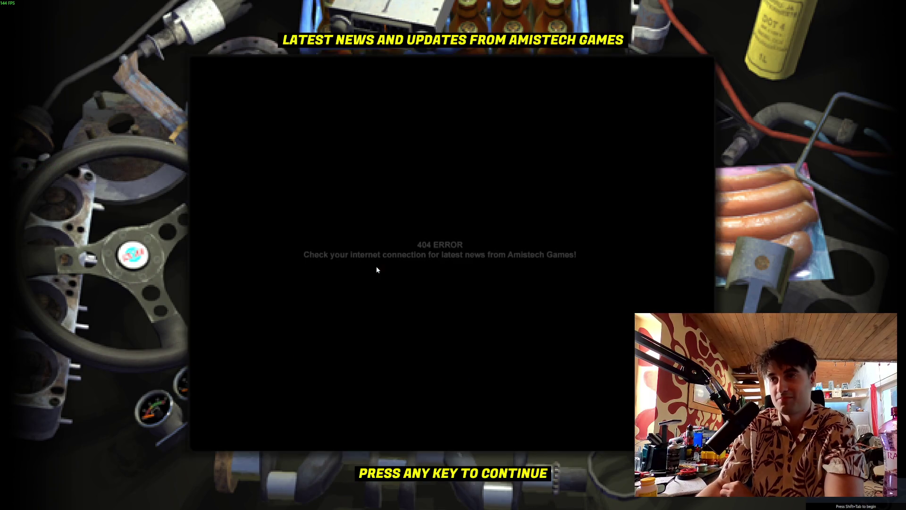
# - Continue past the news screen, load the saved game and walk up to the fridge and open its door
pyautogui.click(446, 479)
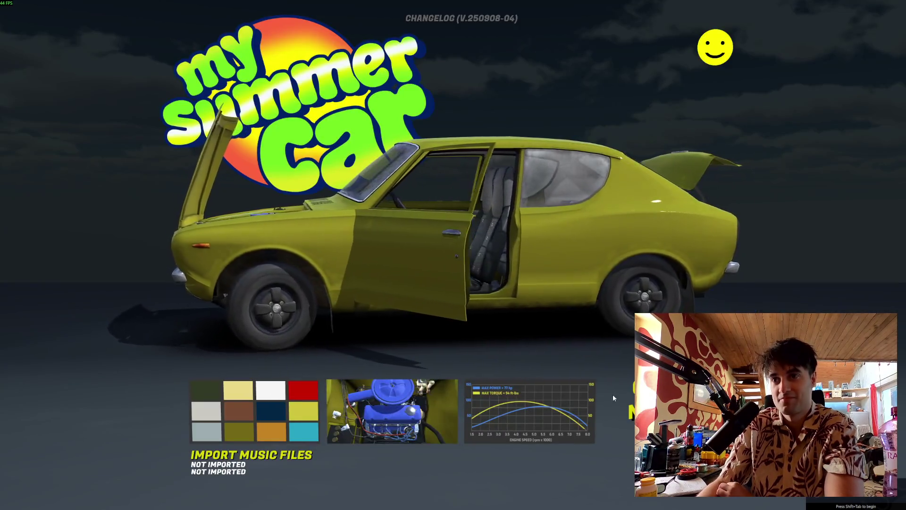
pyautogui.click(449, 469)
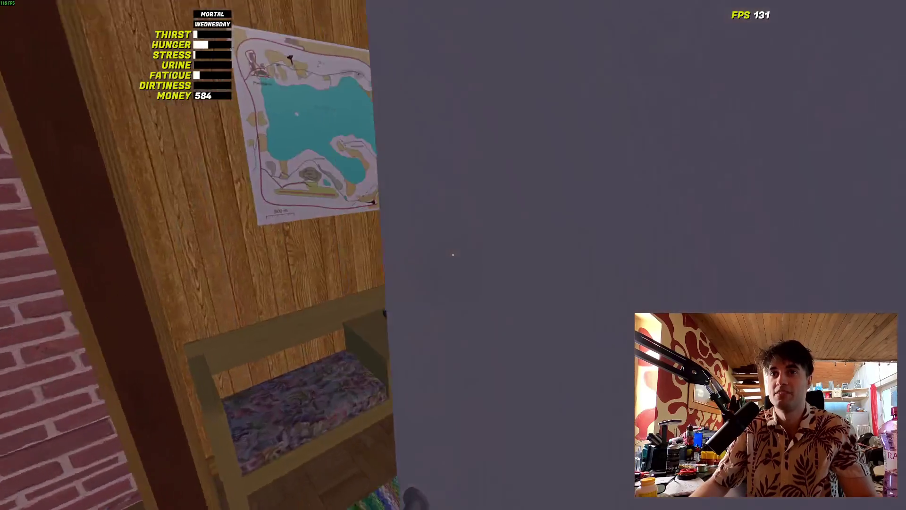
pyautogui.press('w')
pyautogui.press('w')
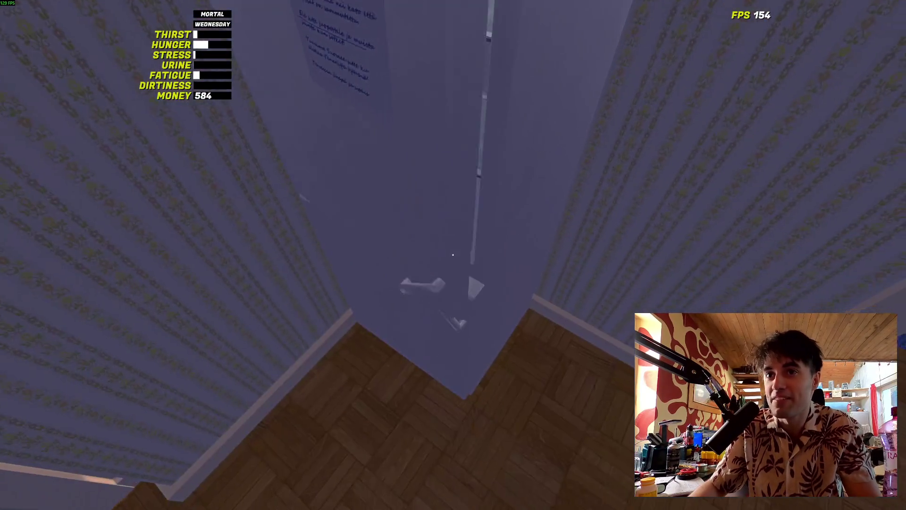
pyautogui.click(452, 255)
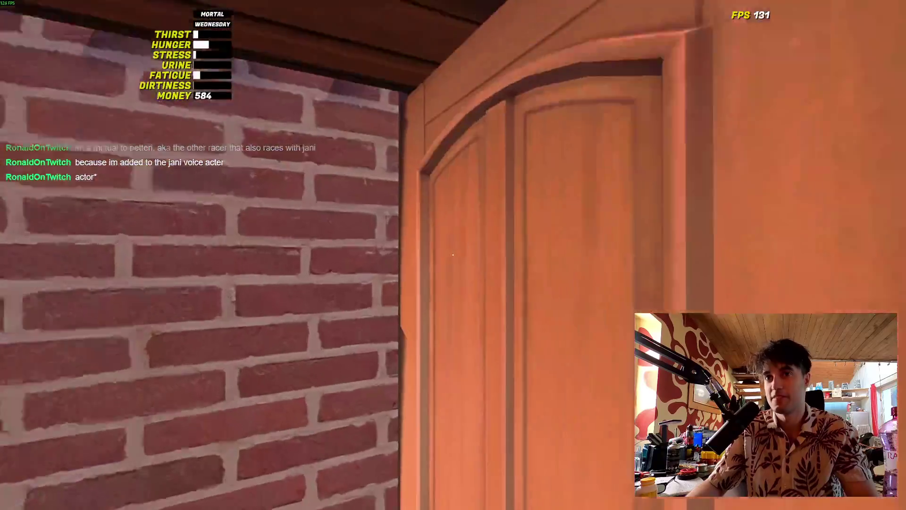
# - Examine the fridge's interior and doors up close, opening and shutting them a few times
pyautogui.click(453, 255)
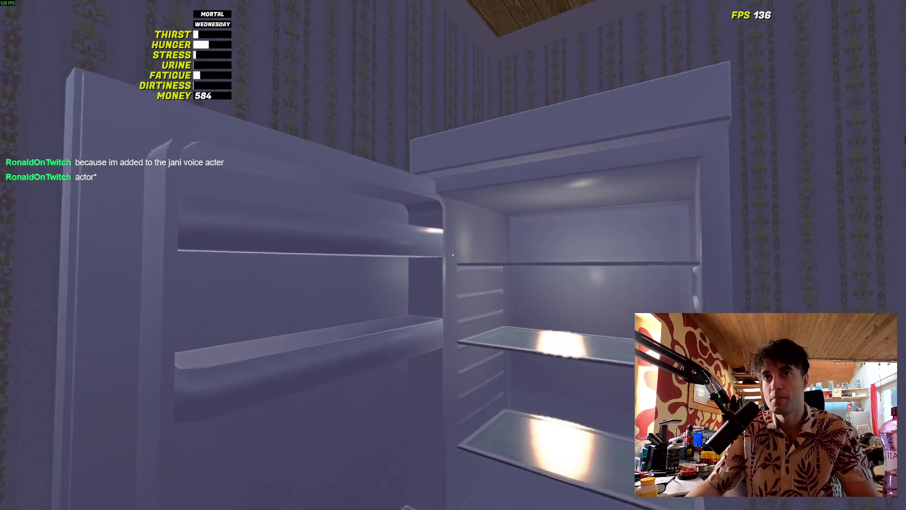
pyautogui.press('s')
pyautogui.press('w')
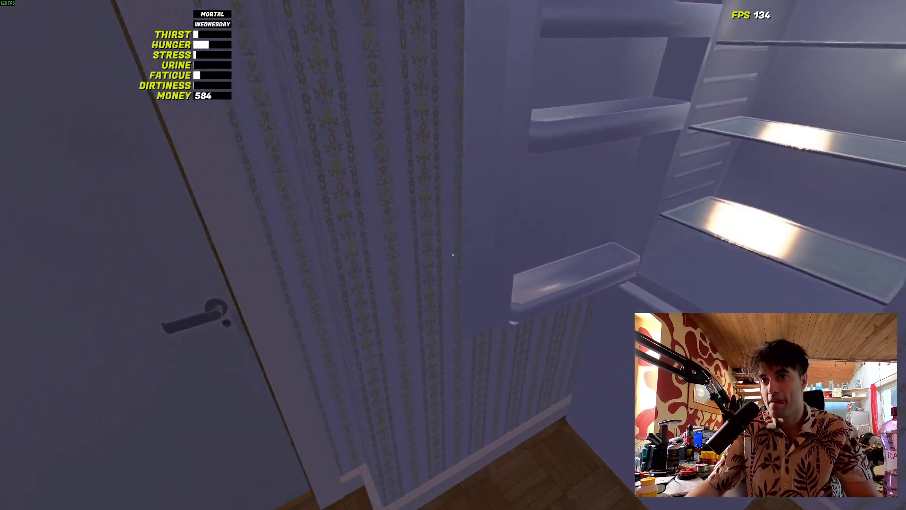
pyautogui.click(454, 255)
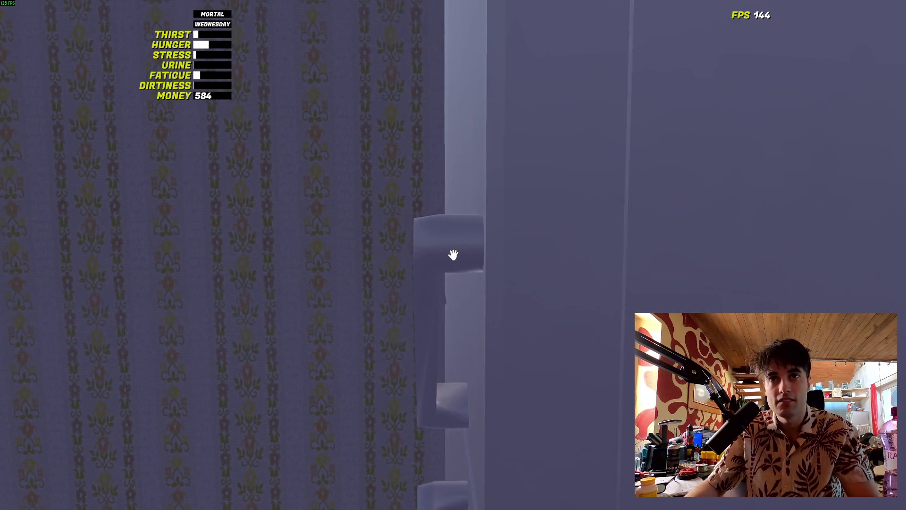
pyautogui.click(454, 254)
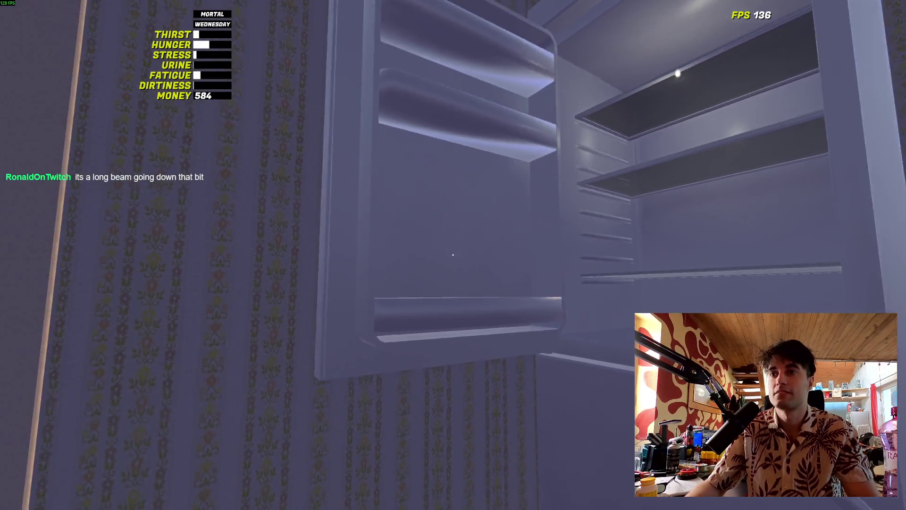
pyautogui.click(453, 255)
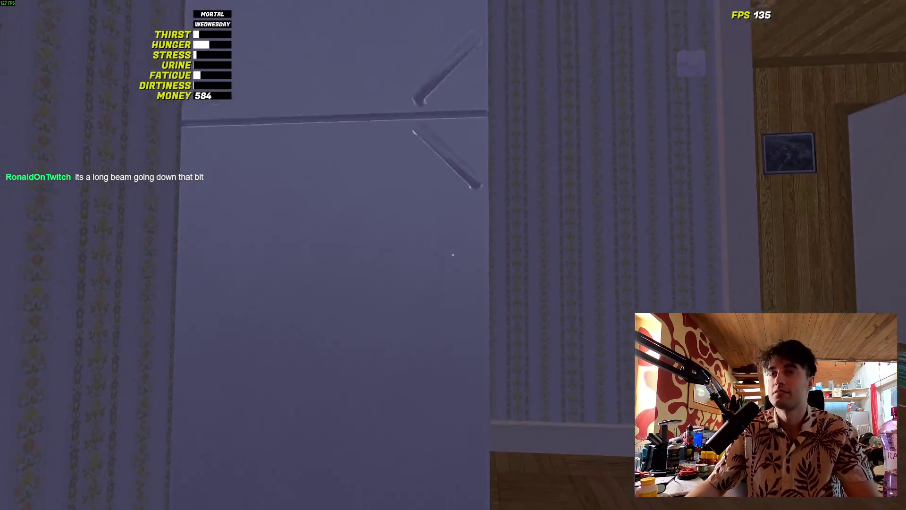
# - Quit to the main menu via the pause menu and switch back to the desktop
pyautogui.press('Escape')
pyautogui.click(261, 409)
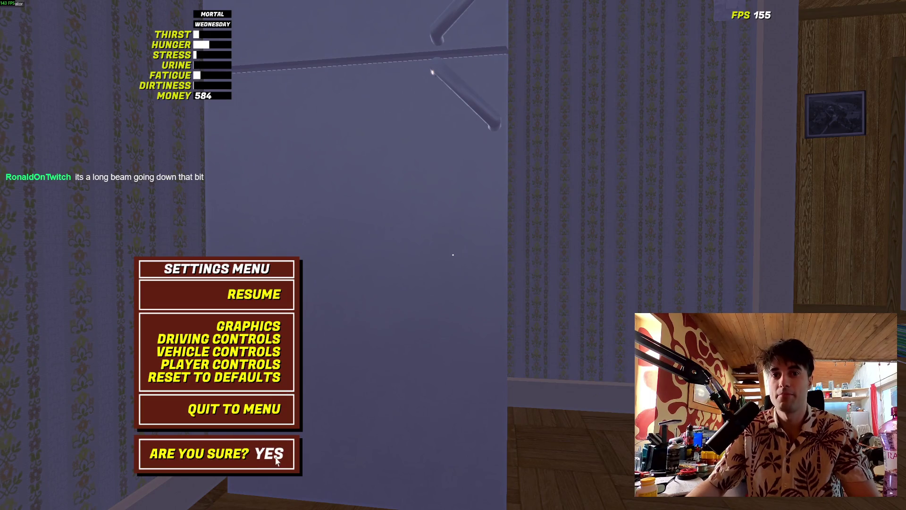
pyautogui.click(277, 460)
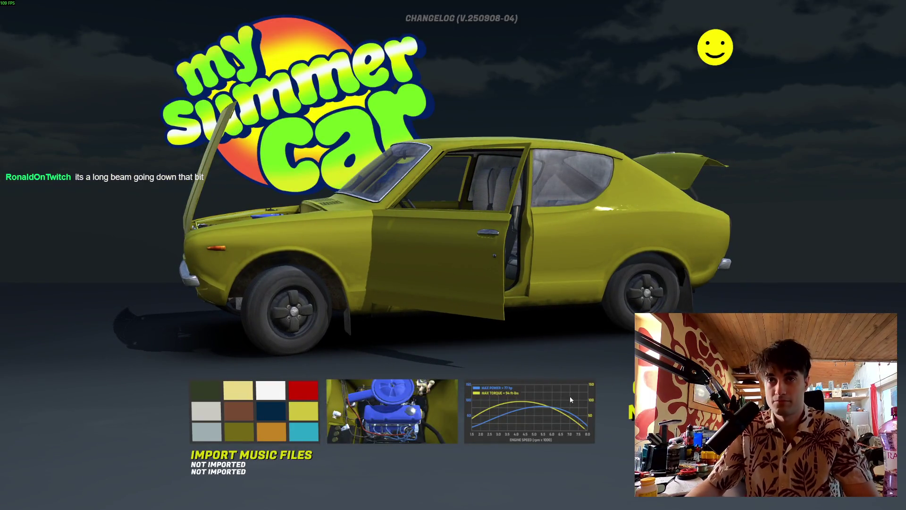
pyautogui.hotkey('alt', 'Tab')
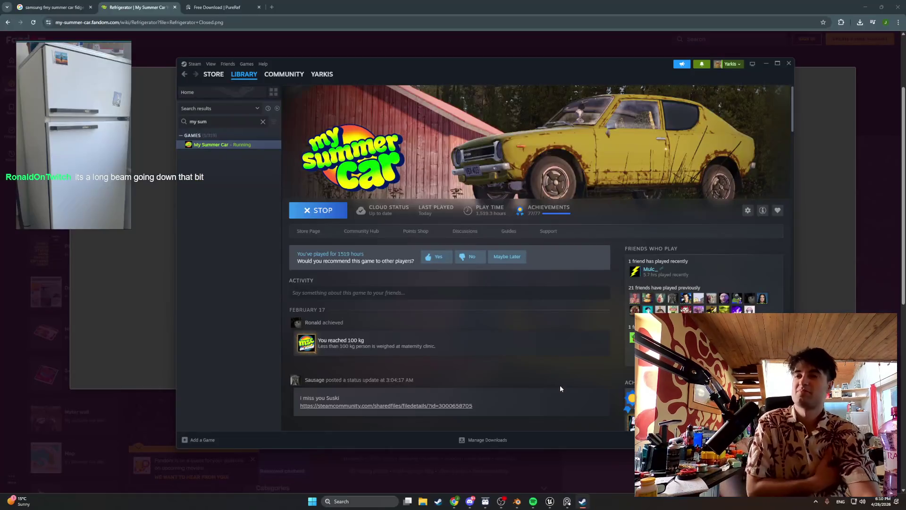
# - Bring Blender forward and orbit around Fridge_Door_Upper to inspect its bevel from several sides
pyautogui.click(524, 502)
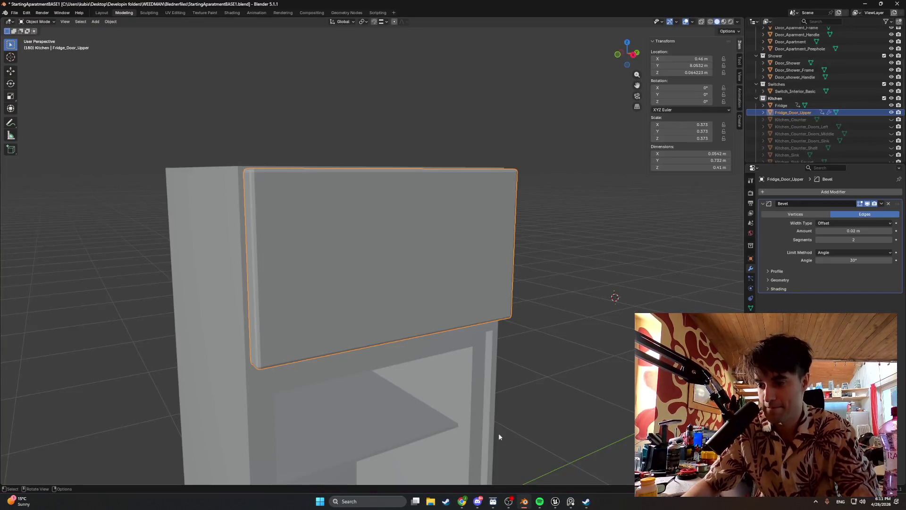
pyautogui.moveTo(473, 364); pyautogui.dragTo(444, 365, button='middle')
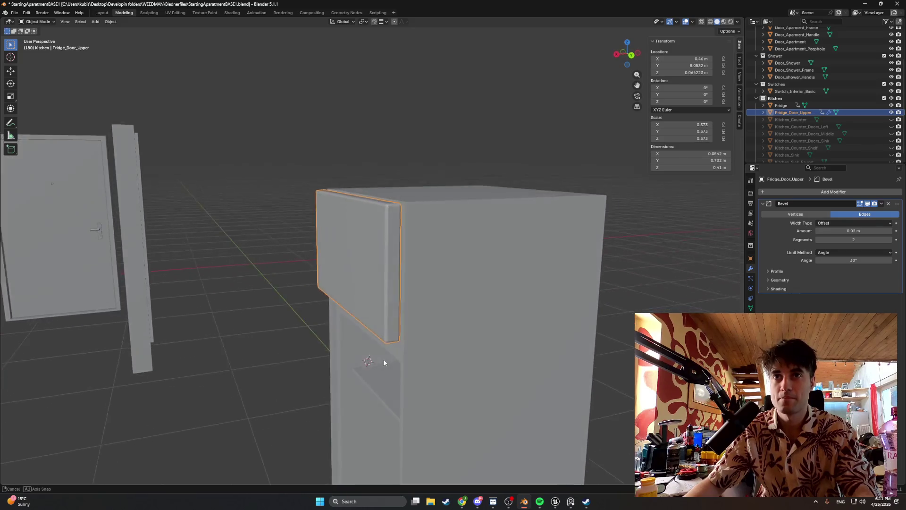
pyautogui.moveTo(444, 366)
pyautogui.mouseDown(button='middle')
pyautogui.moveTo(466, 335)
pyautogui.moveTo(350, 315)
pyautogui.mouseUp(button='middle')
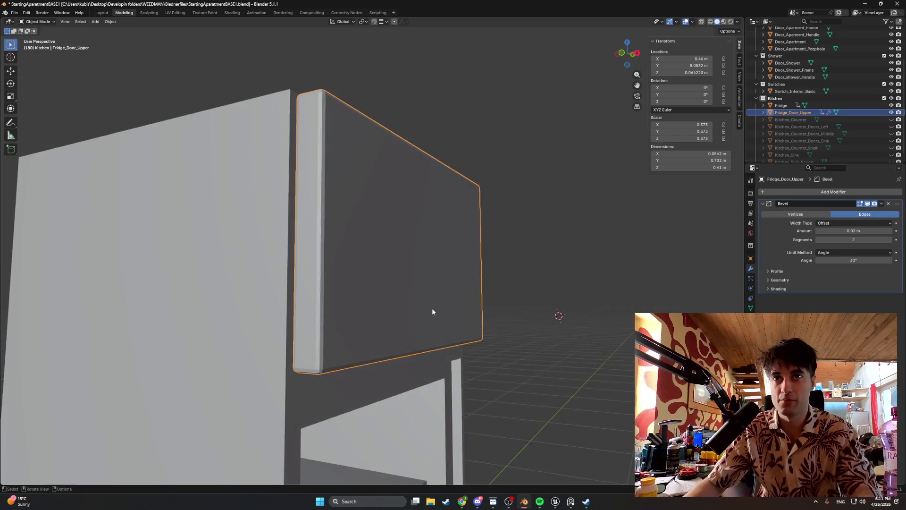
pyautogui.moveTo(350, 316); pyautogui.dragTo(436, 329, button='middle')
pyautogui.scroll(2, 435, 329)
pyautogui.scroll(2, 387, 285)
pyautogui.scroll(2, 397, 298)
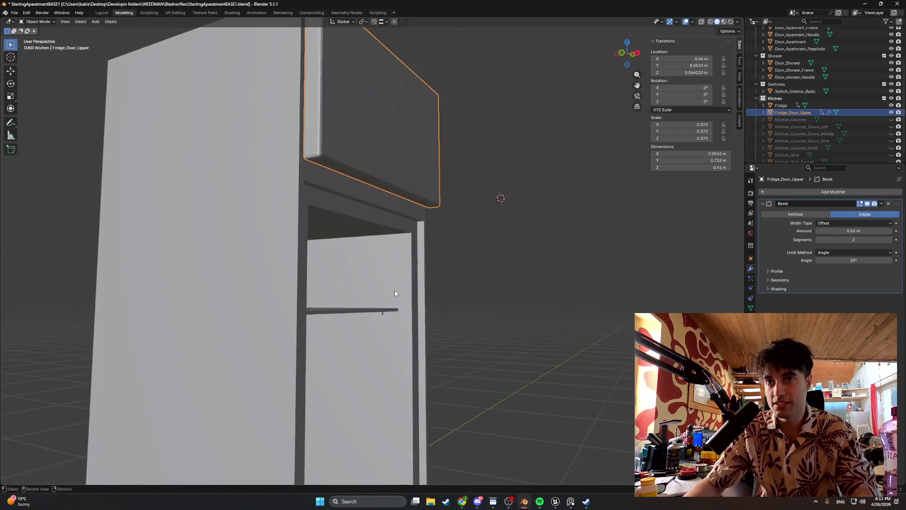
pyautogui.scroll(2, 419, 323)
pyautogui.moveTo(394, 321)
pyautogui.mouseDown(button='middle')
pyautogui.moveTo(384, 326)
pyautogui.moveTo(423, 354)
pyautogui.mouseUp(button='middle')
pyautogui.scroll(2, 422, 354)
pyautogui.scroll(-2, 420, 300)
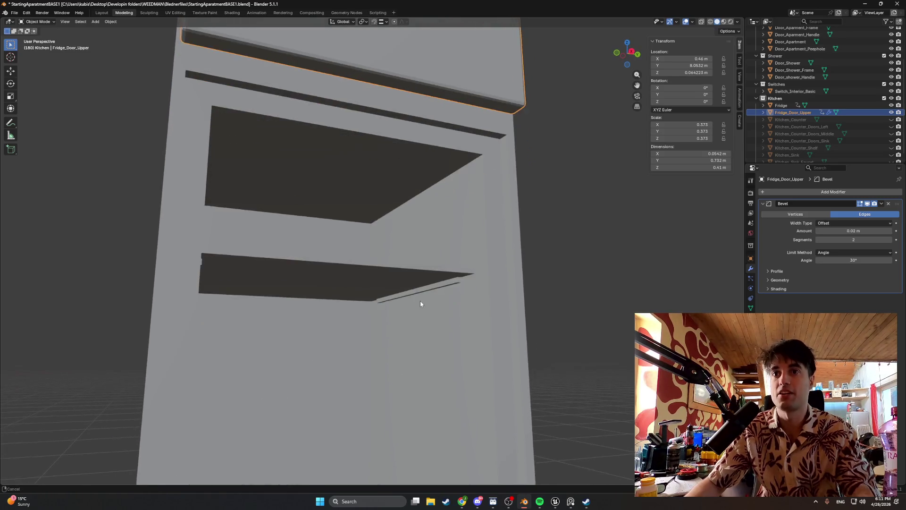
pyautogui.moveTo(423, 311)
pyautogui.mouseDown(button='middle')
pyautogui.moveTo(426, 326)
pyautogui.moveTo(391, 326)
pyautogui.moveTo(385, 305)
pyautogui.moveTo(415, 311)
pyautogui.moveTo(400, 264)
pyautogui.moveTo(344, 227)
pyautogui.moveTo(404, 236)
pyautogui.moveTo(321, 224)
pyautogui.moveTo(354, 231)
pyautogui.moveTo(321, 116)
pyautogui.moveTo(434, 252)
pyautogui.moveTo(469, 241)
pyautogui.moveTo(370, 222)
pyautogui.moveTo(377, 188)
pyautogui.moveTo(389, 224)
pyautogui.moveTo(421, 176)
pyautogui.moveTo(431, 224)
pyautogui.moveTo(412, 224)
pyautogui.moveTo(498, 226)
pyautogui.mouseUp(button='middle')
pyautogui.scroll(-2, 399, 263)
pyautogui.scroll(3, 321, 116)
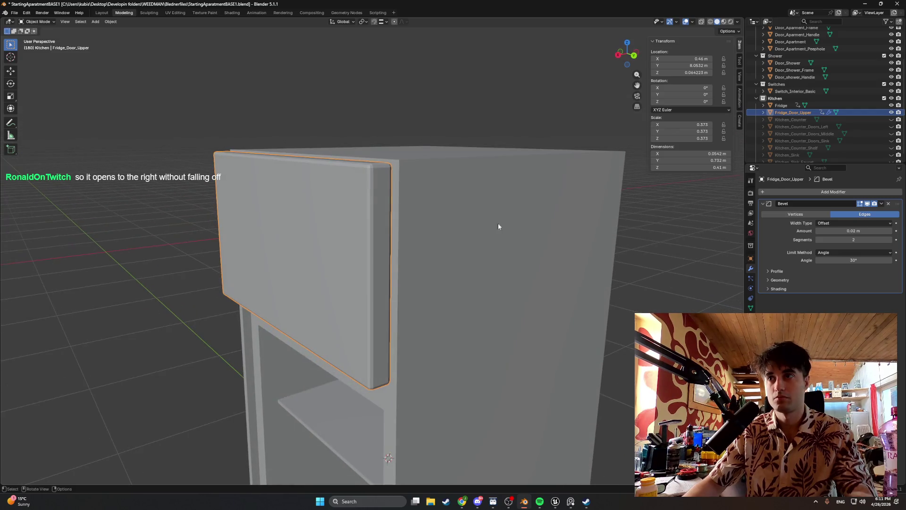
pyautogui.click(882, 204)
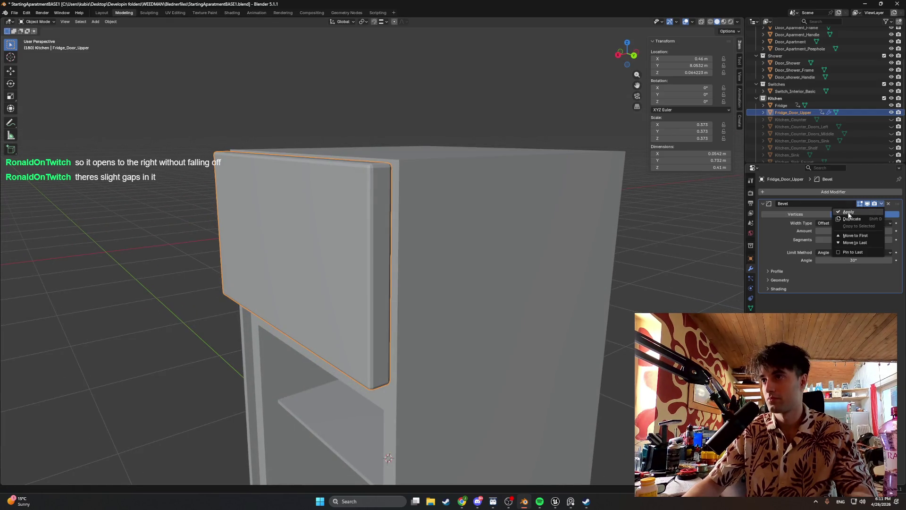
# - Apply the Bevel modifier to Fridge_Door_Upper and check its bottom face in Edit Mode
pyautogui.click(850, 212)
pyautogui.moveTo(380, 264)
pyautogui.mouseDown(button='middle')
pyautogui.moveTo(418, 222)
pyautogui.moveTo(472, 200)
pyautogui.moveTo(409, 217)
pyautogui.moveTo(459, 236)
pyautogui.mouseUp(button='middle')
pyautogui.press('Tab')
pyautogui.click(416, 220)
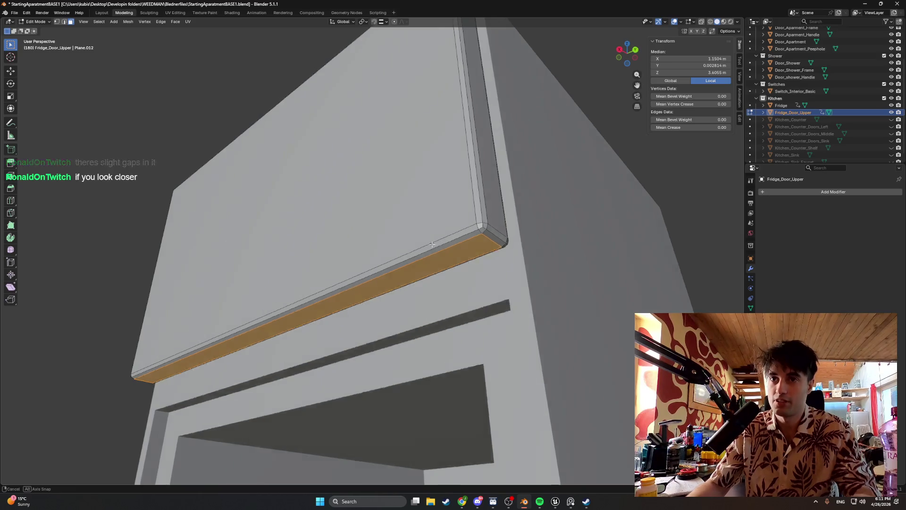
pyautogui.moveTo(473, 241)
pyautogui.mouseDown(button='middle')
pyautogui.moveTo(480, 319)
pyautogui.moveTo(522, 342)
pyautogui.moveTo(495, 269)
pyautogui.mouseUp(button='middle')
pyautogui.hotkey('alt', 'a')
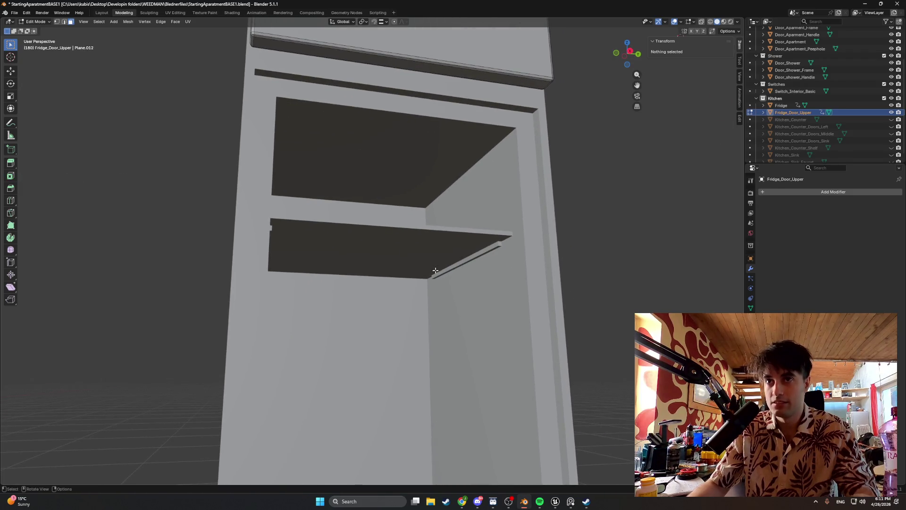
# - Inspect the door edges and fridge top from several angles, leave Edit Mode and select the Fridge body
pyautogui.moveTo(494, 395)
pyautogui.keyDown('shift'); pyautogui.mouseDown(button='middle')
pyautogui.moveTo(420, 214)
pyautogui.moveTo(447, 271)
pyautogui.mouseUp(button='middle'); pyautogui.keyUp('shift')
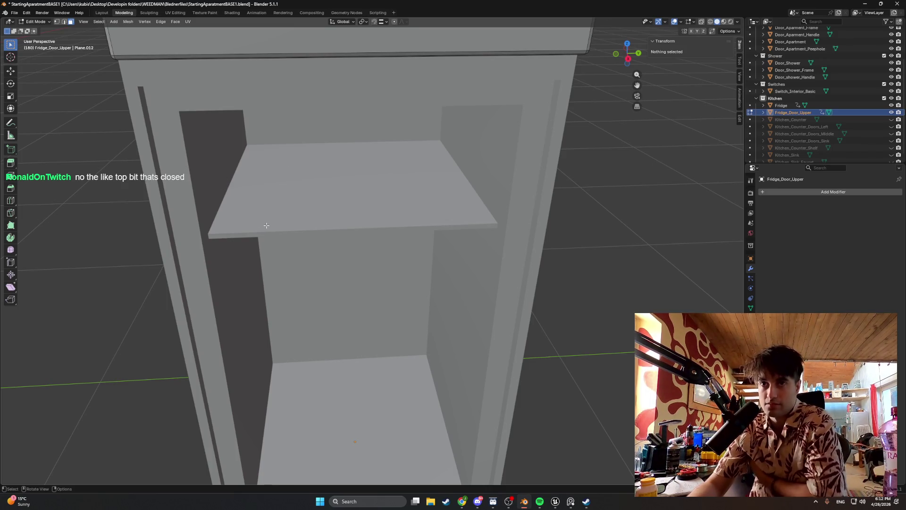
pyautogui.scroll(-3, 266, 225)
pyautogui.moveTo(262, 203); pyautogui.dragTo(319, 178, button='middle')
pyautogui.scroll(3, 335, 243)
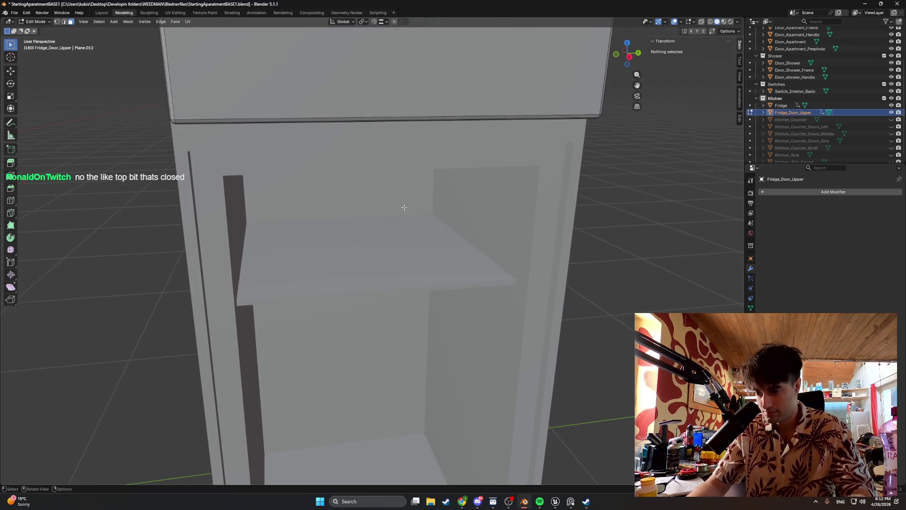
pyautogui.moveTo(396, 235)
pyautogui.mouseDown(button='middle')
pyautogui.moveTo(312, 217)
pyautogui.moveTo(288, 196)
pyautogui.moveTo(365, 209)
pyautogui.moveTo(458, 146)
pyautogui.mouseUp(button='middle')
pyautogui.scroll(2, 380, 211)
pyautogui.scroll(-3, 457, 147)
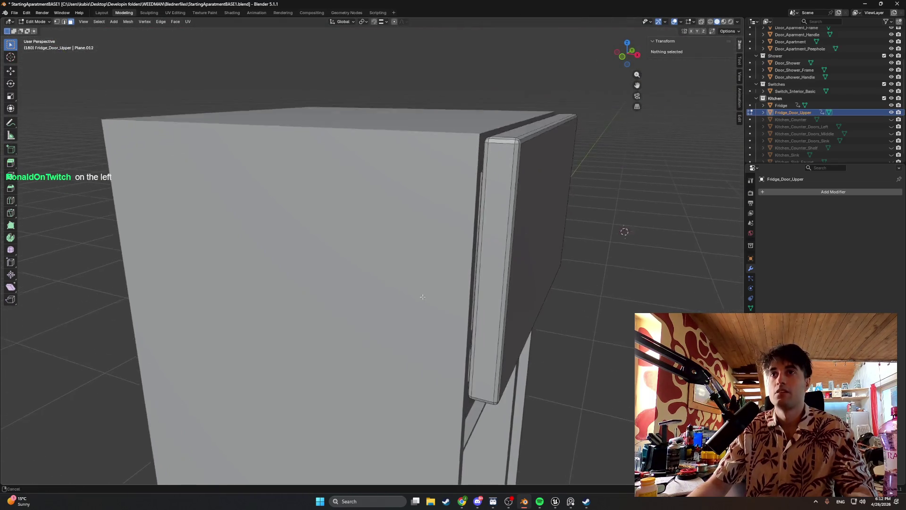
pyautogui.moveTo(423, 297); pyautogui.dragTo(387, 310, button='middle')
pyautogui.press('Tab')
pyautogui.click(343, 246)
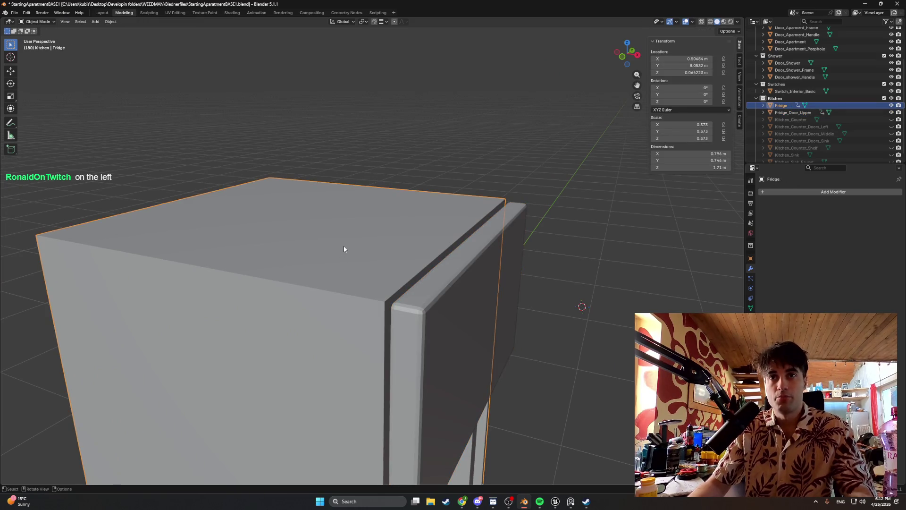
# - Select the Fridge body's top face and try out an extrude and an inset, cancelling both
pyautogui.press('Tab')
pyautogui.click(344, 244)
pyautogui.press('e')
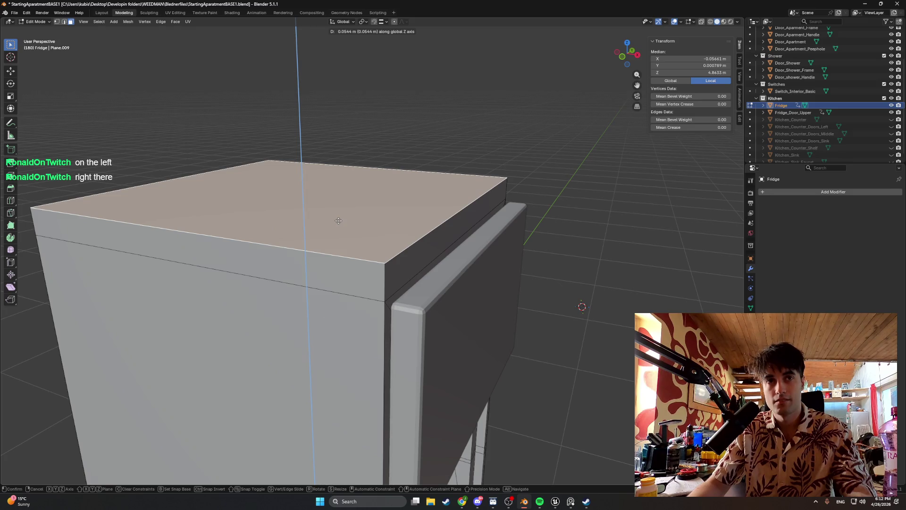
pyautogui.press('Escape')
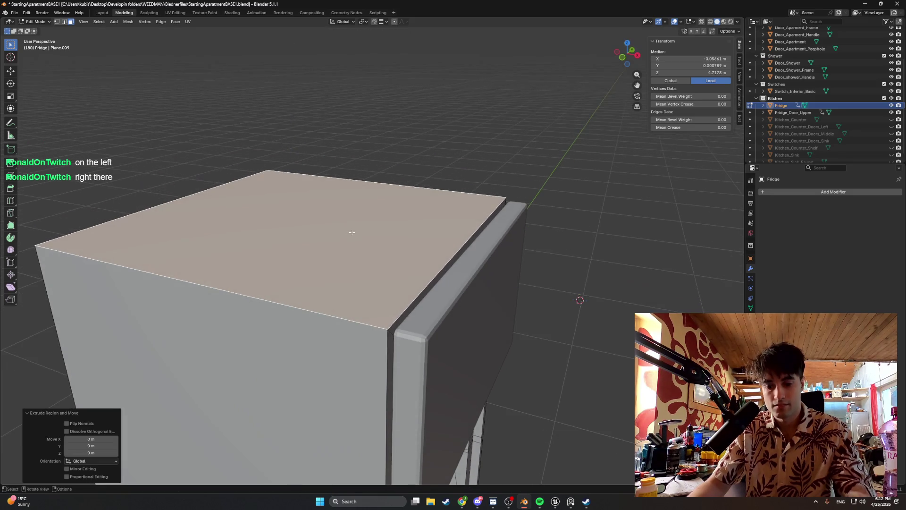
pyautogui.press('i')
pyautogui.press('Escape')
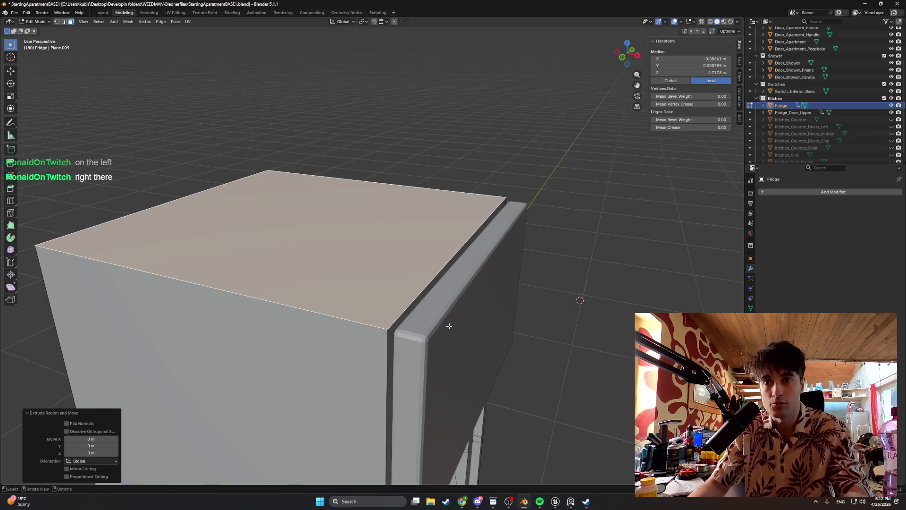
# - Pin the real-fridge reference photo always on top and start insetting the top face
pyautogui.click(573, 501)
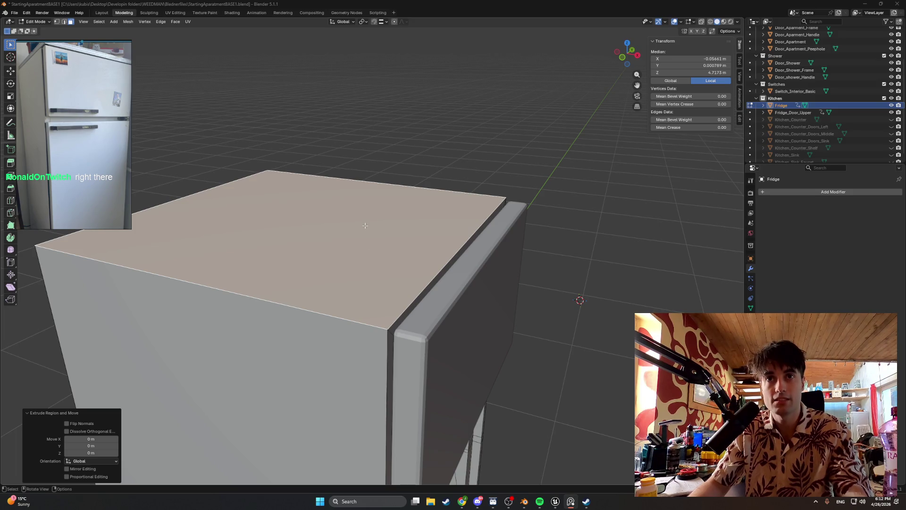
pyautogui.moveTo(366, 225); pyautogui.dragTo(406, 312, button='middle')
pyautogui.click(571, 500)
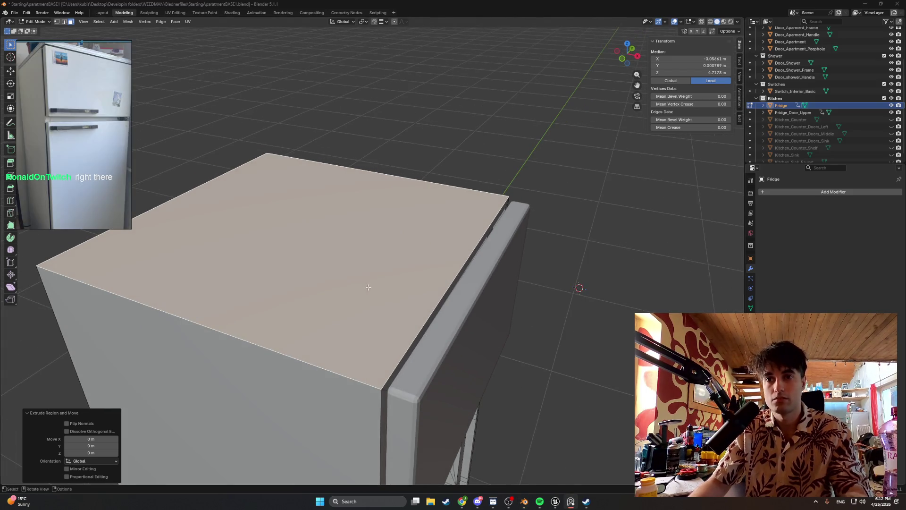
pyautogui.hotkey('ctrl', 'shift', 'a')
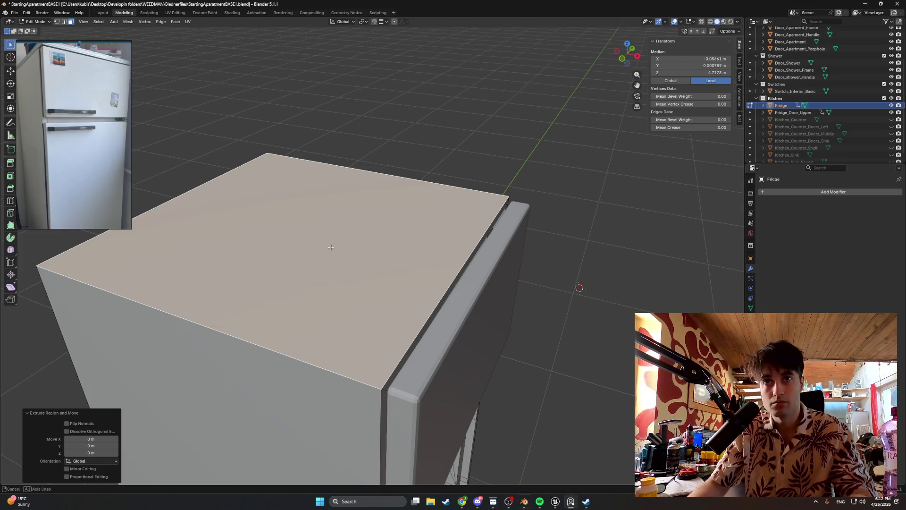
pyautogui.moveTo(341, 234); pyautogui.dragTo(366, 246, button='middle')
pyautogui.press('i')
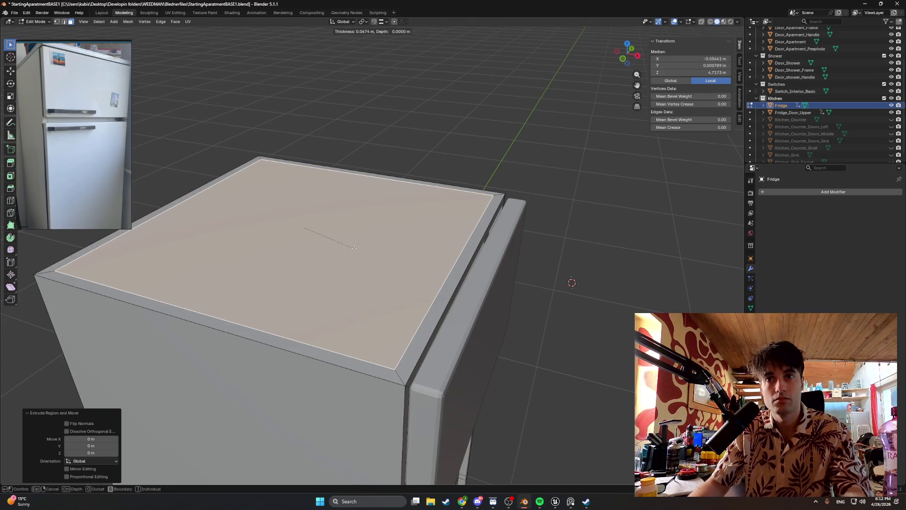
# - Confirm the inset border and extrude the top face upward along Z into a thin slab
pyautogui.click(354, 248)
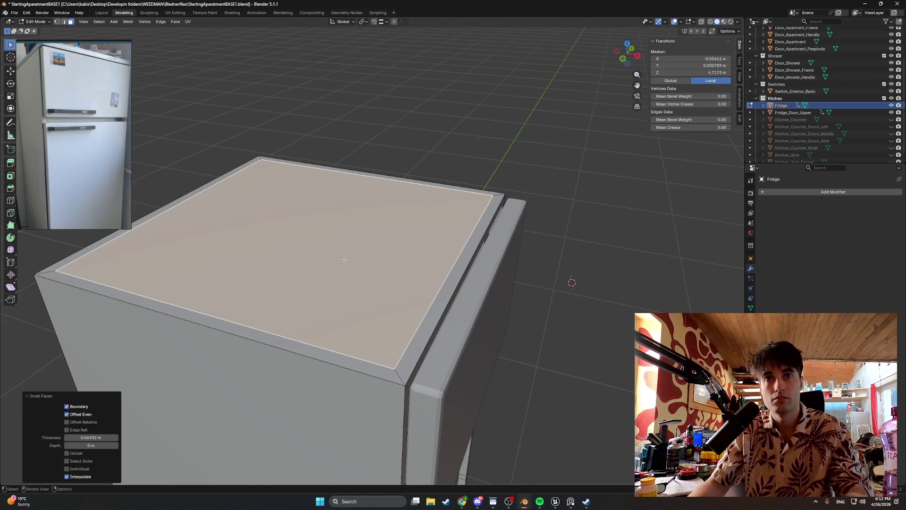
pyautogui.press('e')
pyautogui.press('z')
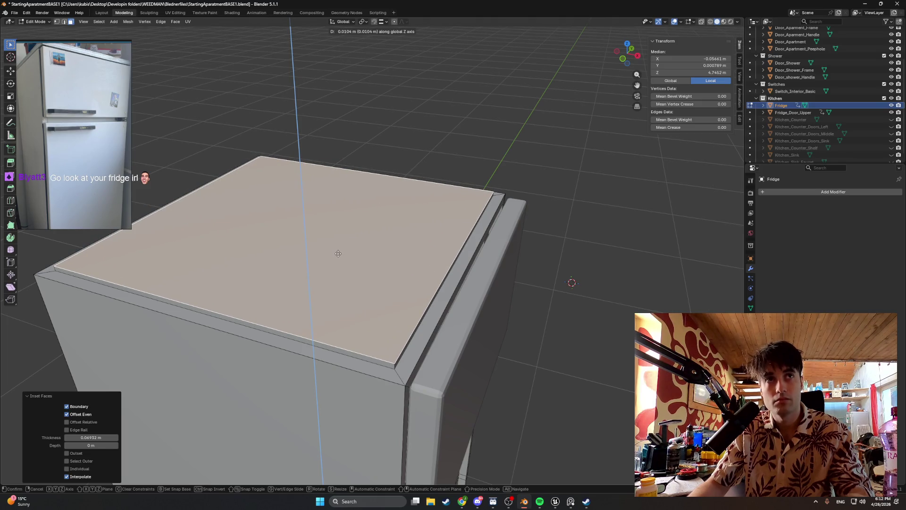
pyautogui.click(338, 255)
pyautogui.press('e')
pyautogui.press('z')
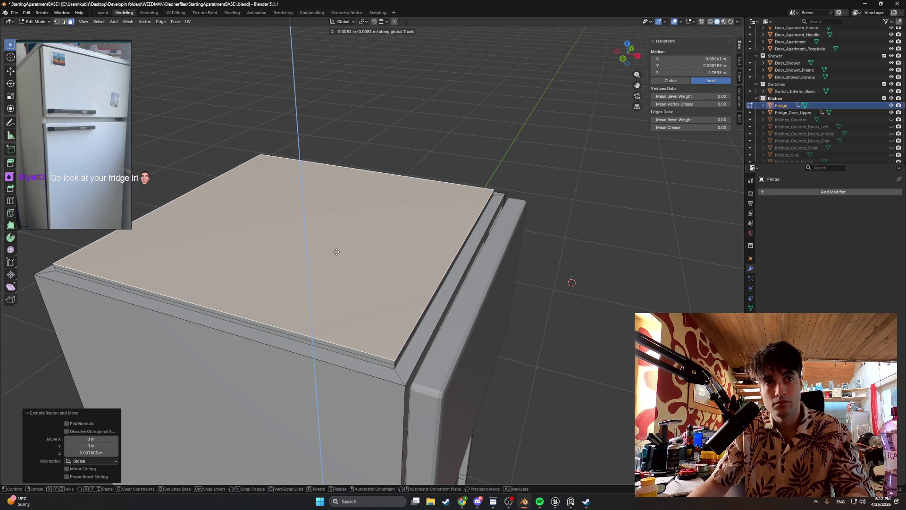
pyautogui.press('Escape')
# - Scale the top slab outward by about 1.107 and lift it along Z by about 8 mm
pyautogui.moveTo(336, 252); pyautogui.dragTo(344, 256, button='middle')
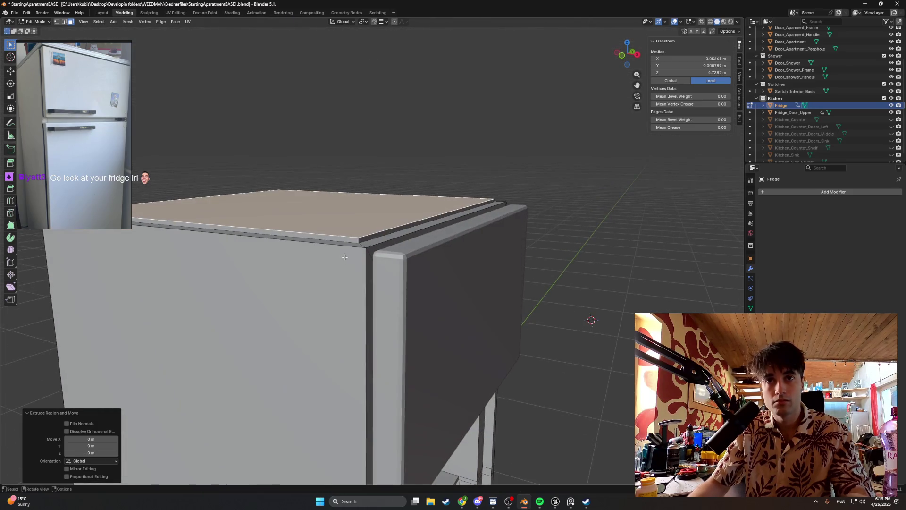
pyautogui.press('s')
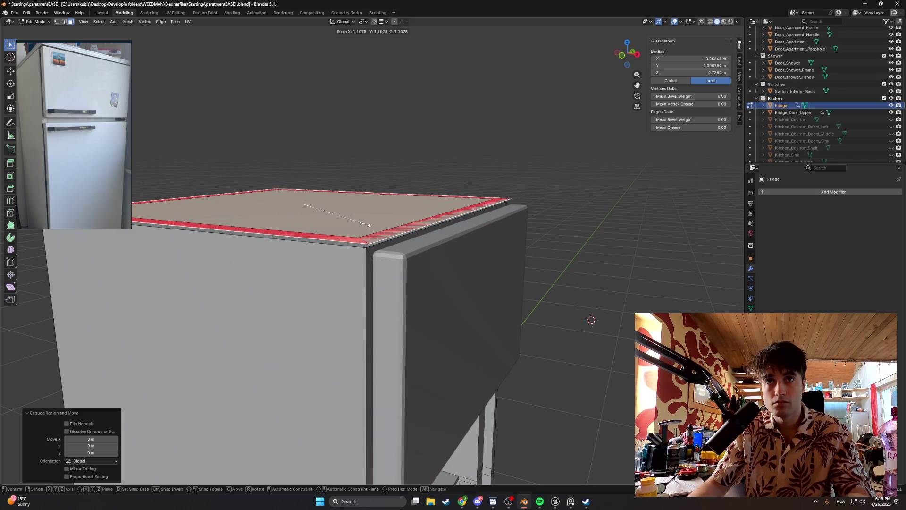
pyautogui.click(363, 225)
pyautogui.moveTo(364, 225)
pyautogui.mouseDown(button='middle')
pyautogui.moveTo(342, 208)
pyautogui.moveTo(320, 212)
pyautogui.moveTo(349, 210)
pyautogui.mouseUp(button='middle')
pyautogui.press('g')
pyautogui.press('z')
pyautogui.click(324, 202)
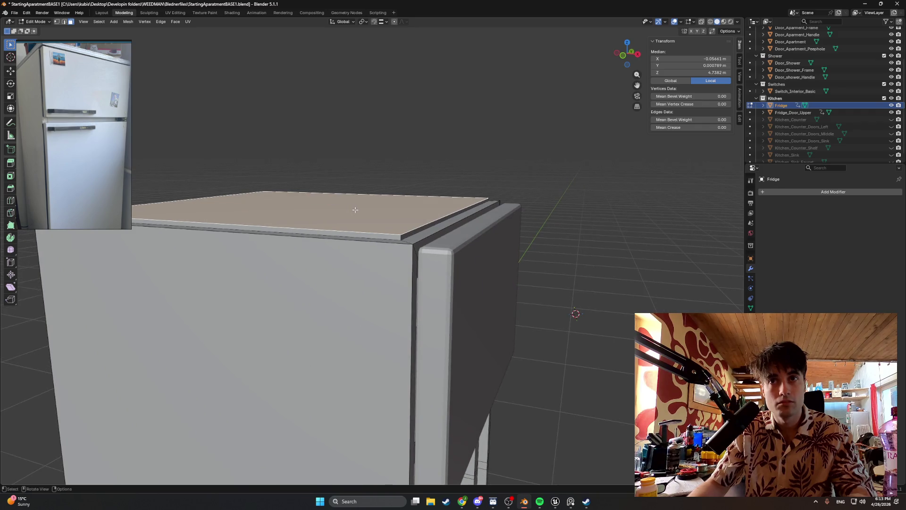
# - Move the top's front edge along X so the slab extends out over the upper door
pyautogui.press('2')
pyautogui.click(417, 229)
pyautogui.press('g')
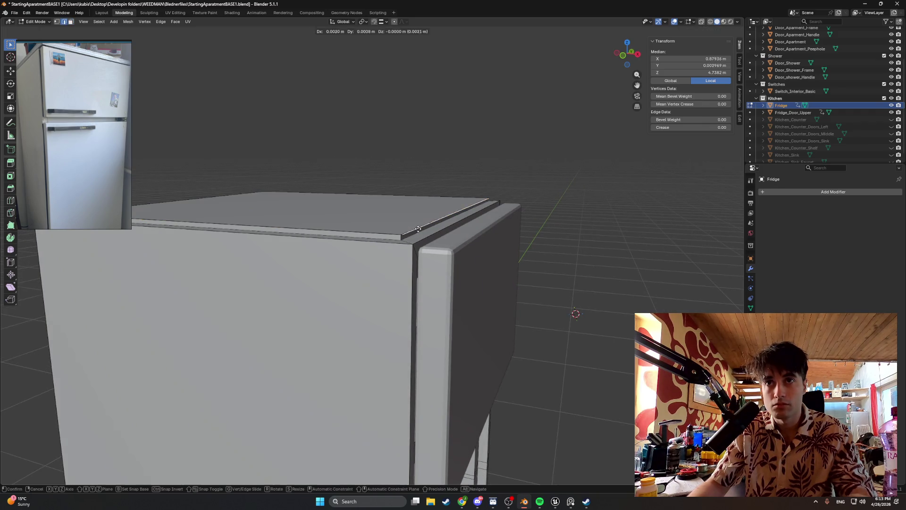
pyautogui.press('x')
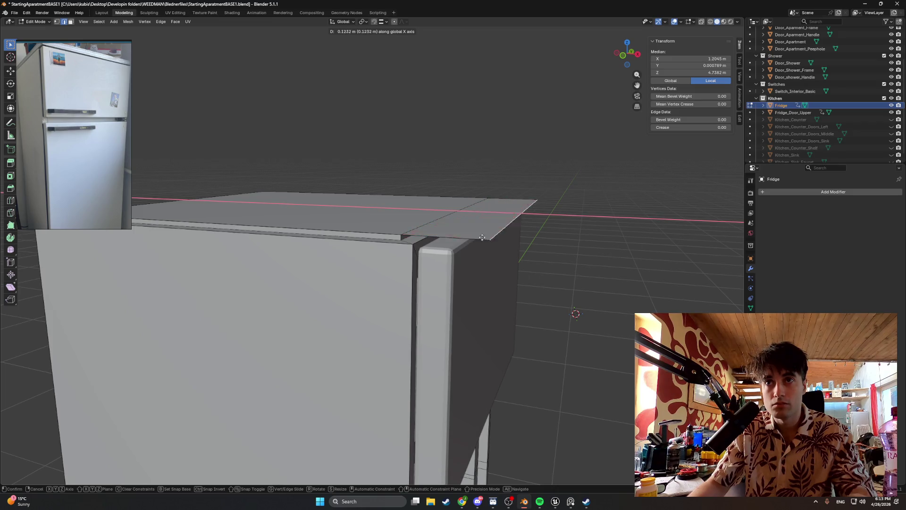
pyautogui.click(598, 255)
pyautogui.moveTo(599, 255); pyautogui.dragTo(497, 283, button='middle')
pyautogui.click(532, 285)
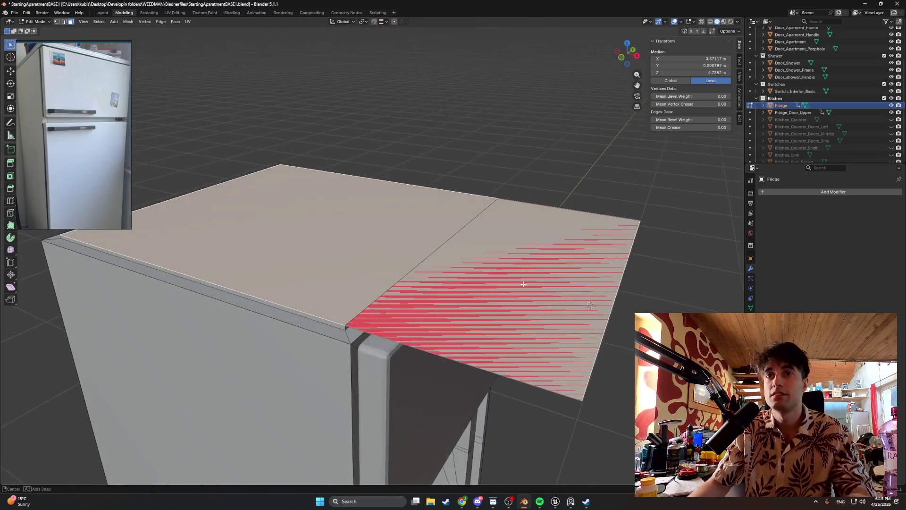
pyautogui.hotkey('alt', 'a')
pyautogui.hotkey('ctrl', 'z')
pyautogui.hotkey('ctrl', 'z')
pyautogui.press('g')
pyautogui.press('x')
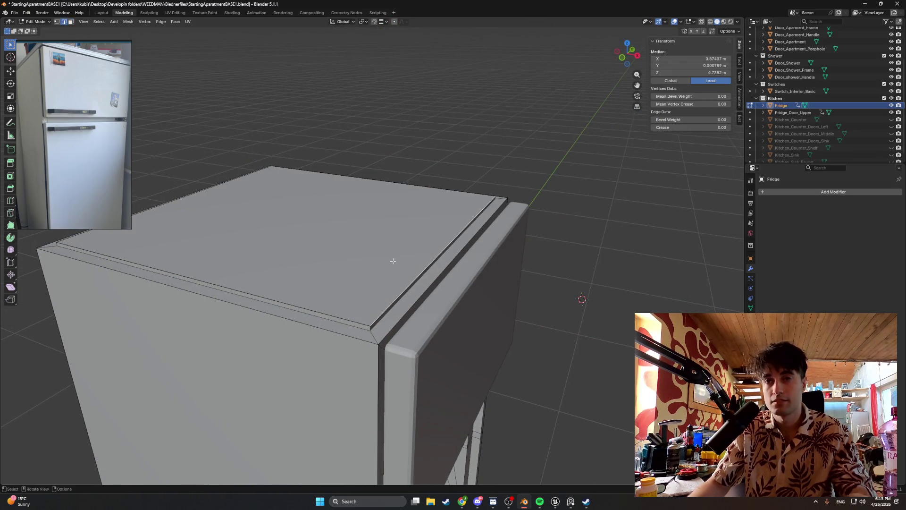
pyautogui.click(340, 237)
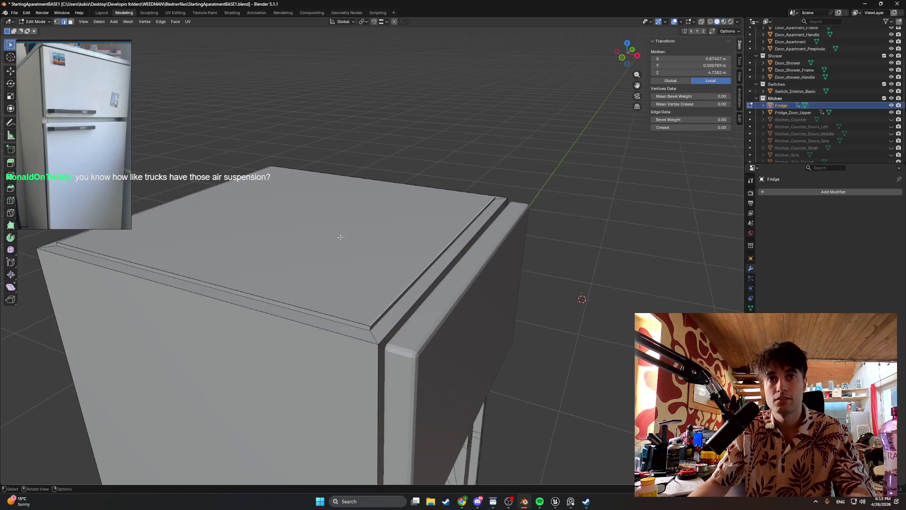
# - Delete the fridge's top face and fill the opening with a fresh face
pyautogui.click(358, 259)
pyautogui.press('x')
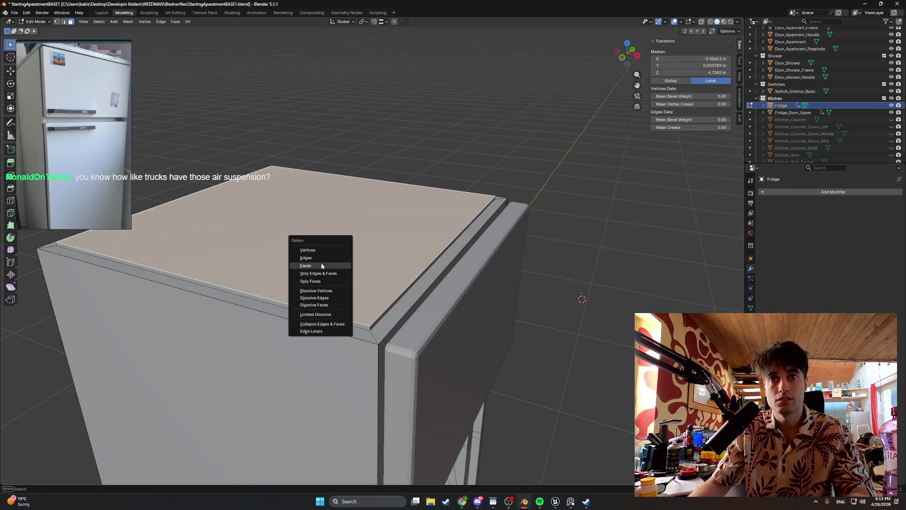
pyautogui.click(320, 264)
pyautogui.press('f')
pyautogui.moveTo(324, 262)
pyautogui.mouseDown(button='middle')
pyautogui.moveTo(402, 291)
pyautogui.moveTo(294, 276)
pyautogui.mouseUp(button='middle')
# - Extrude the front top edge and slide it about 8.6 cm along X as an overhanging lip
pyautogui.click(385, 310)
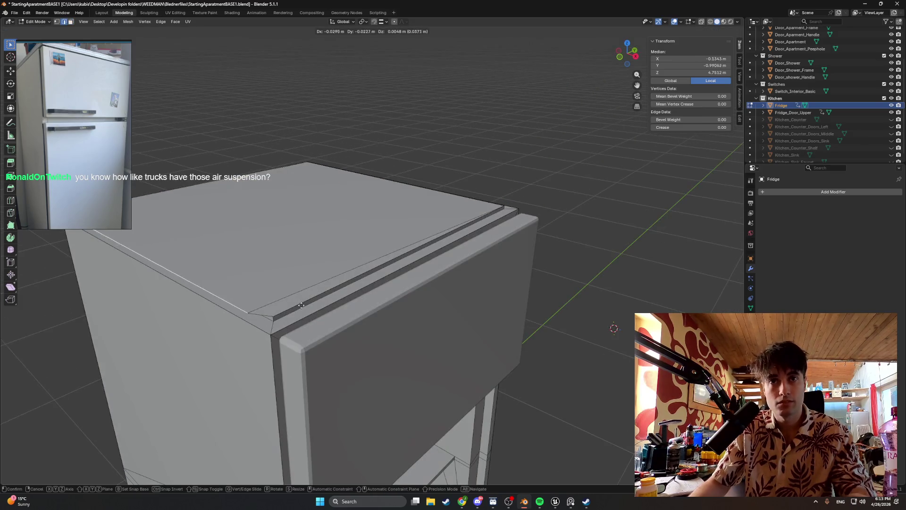
pyautogui.press('g')
pyautogui.rightClick(319, 274)
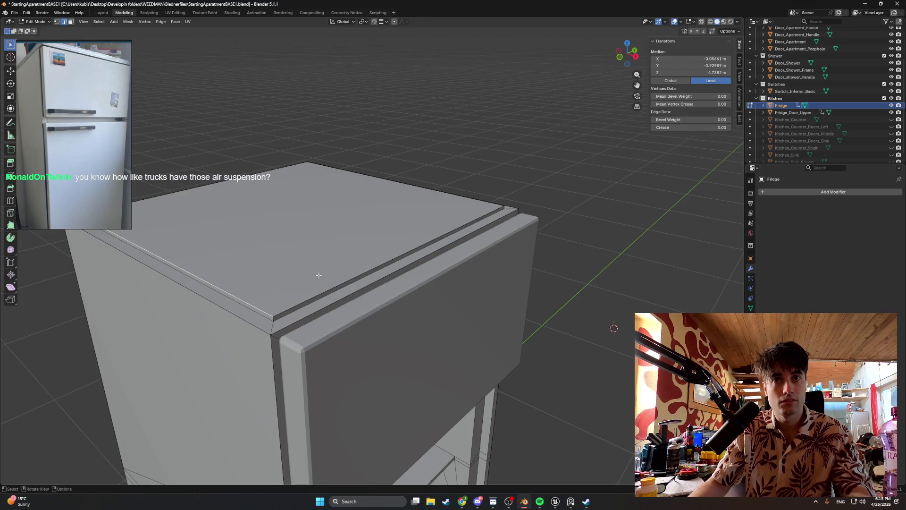
pyautogui.press('e')
pyautogui.rightClick(151, 316)
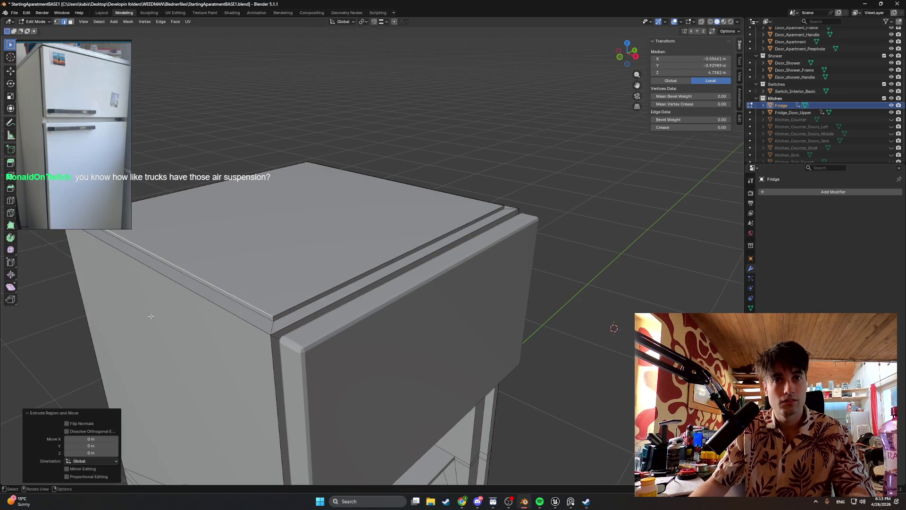
pyautogui.press('g')
pyautogui.press('x')
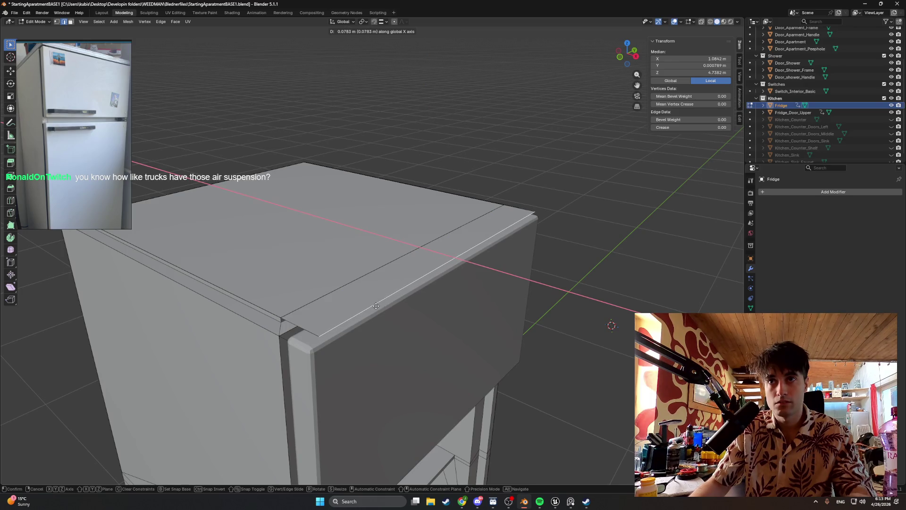
pyautogui.click(378, 306)
# - Review the lip from front and upper-left views, deselect and return to Object Mode with the upper door picked
pyautogui.press('KP_1')
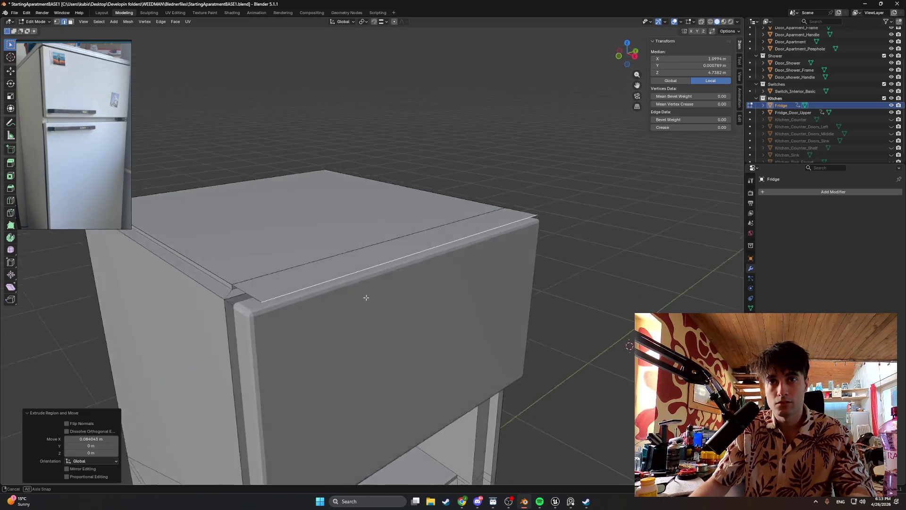
pyautogui.moveTo(349, 279)
pyautogui.mouseDown(button='middle')
pyautogui.moveTo(288, 289)
pyautogui.moveTo(316, 224)
pyautogui.moveTo(307, 207)
pyautogui.moveTo(333, 237)
pyautogui.moveTo(337, 263)
pyautogui.moveTo(435, 259)
pyautogui.moveTo(496, 384)
pyautogui.mouseUp(button='middle')
pyautogui.hotkey('alt', 'a')
pyautogui.scroll(2, 336, 240)
pyautogui.scroll(3, 341, 247)
pyautogui.scroll(3, 341, 246)
pyautogui.scroll(1, 340, 248)
pyautogui.press('Tab')
pyautogui.click(415, 293)
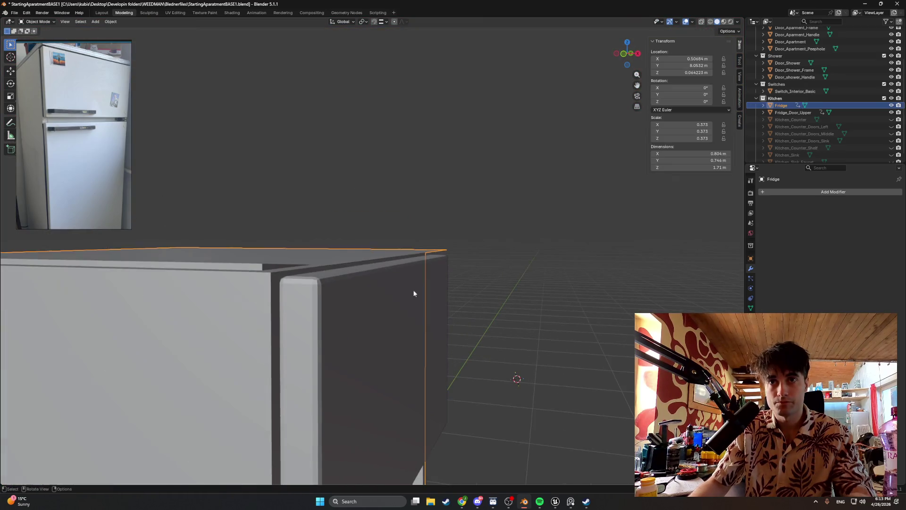
pyautogui.scroll(1, 353, 304)
# - Nudge Fridge_Door_Upper about 2 mm along X so it sits under the top overhang
pyautogui.keyDown('alt'); pyautogui.moveTo(352, 301); pyautogui.dragTo(301, 312, button='middle'); pyautogui.keyUp('alt')
pyautogui.scroll(1, 302, 313)
pyautogui.scroll(1, 297, 312)
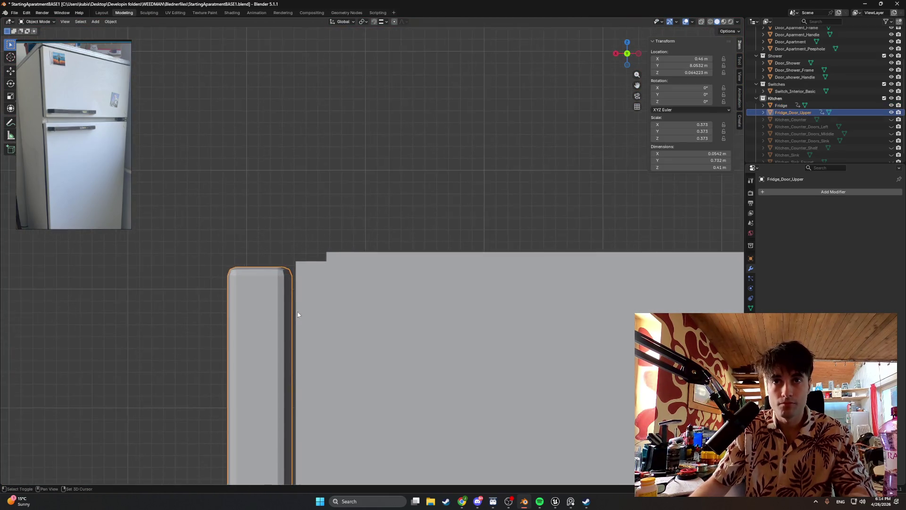
pyautogui.scroll(2, 264, 215)
pyautogui.scroll(1, 263, 214)
pyautogui.press('g')
pyautogui.press('x')
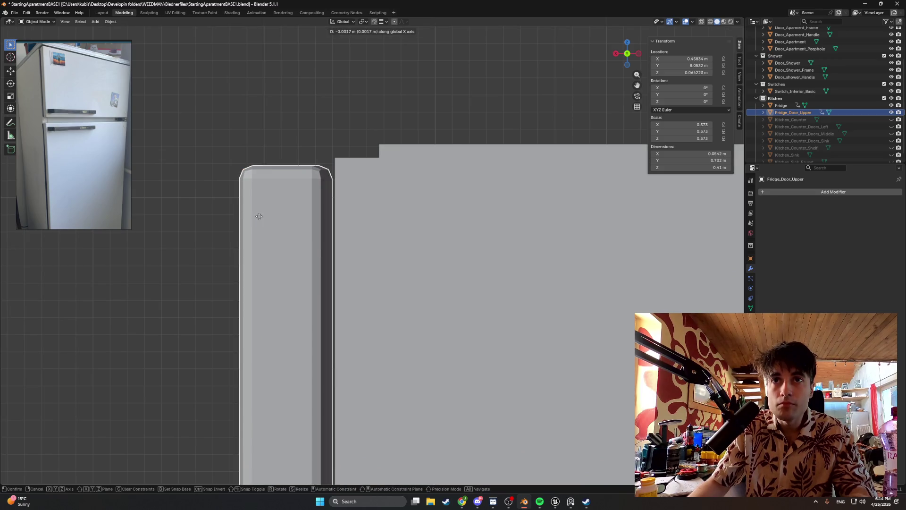
pyautogui.click(259, 217)
pyautogui.moveTo(262, 220)
pyautogui.mouseDown(button='middle')
pyautogui.moveTo(306, 234)
pyautogui.moveTo(304, 225)
pyautogui.mouseUp(button='middle')
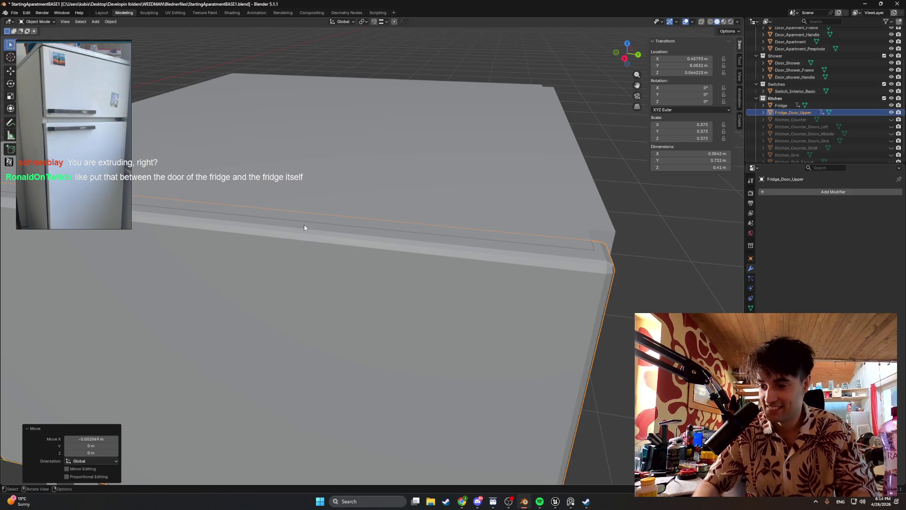
pyautogui.moveTo(303, 225)
pyautogui.mouseDown(button='middle')
pyautogui.moveTo(353, 214)
pyautogui.moveTo(345, 189)
pyautogui.moveTo(293, 164)
pyautogui.moveTo(398, 182)
pyautogui.moveTo(303, 256)
pyautogui.moveTo(270, 340)
pyautogui.moveTo(287, 372)
pyautogui.mouseUp(button='middle')
# - Edit the Fridge body, select its top face and narrow strip, and flip their normals
pyautogui.click(345, 189)
pyautogui.press('Tab')
pyautogui.click(401, 177)
pyautogui.click(319, 206)
pyautogui.hotkey('alt', 'n')
pyautogui.click(281, 165)
pyautogui.click(303, 257)
pyautogui.scroll(-3, 314, 254)
pyautogui.scroll(1, 258, 367)
pyautogui.keyDown('shift'); pyautogui.moveTo(322, 409); pyautogui.dragTo(397, 248, button='middle'); pyautogui.keyUp('shift')
pyautogui.scroll(2, 319, 231)
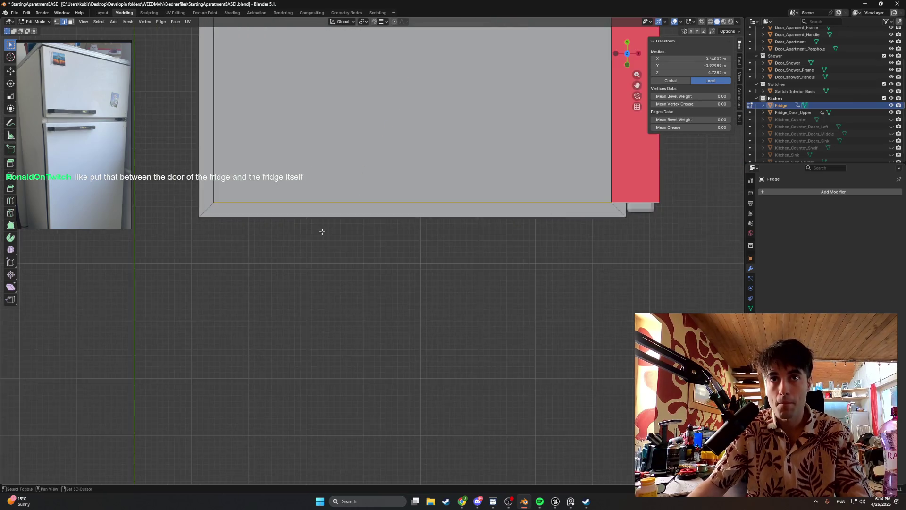
pyautogui.scroll(1, 331, 218)
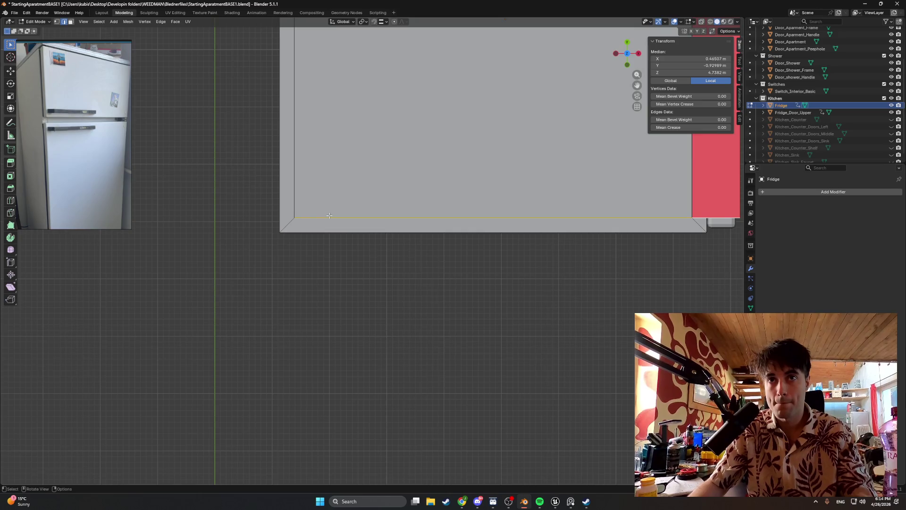
# - Extrude the top's edges into narrow border strips, about 2.6 cm, working in top view along Y
pyautogui.press('e')
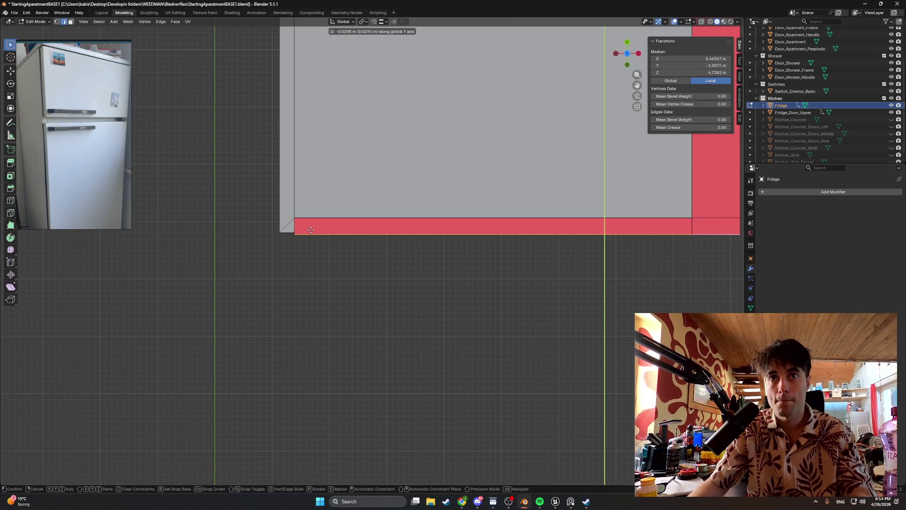
pyautogui.press('Escape')
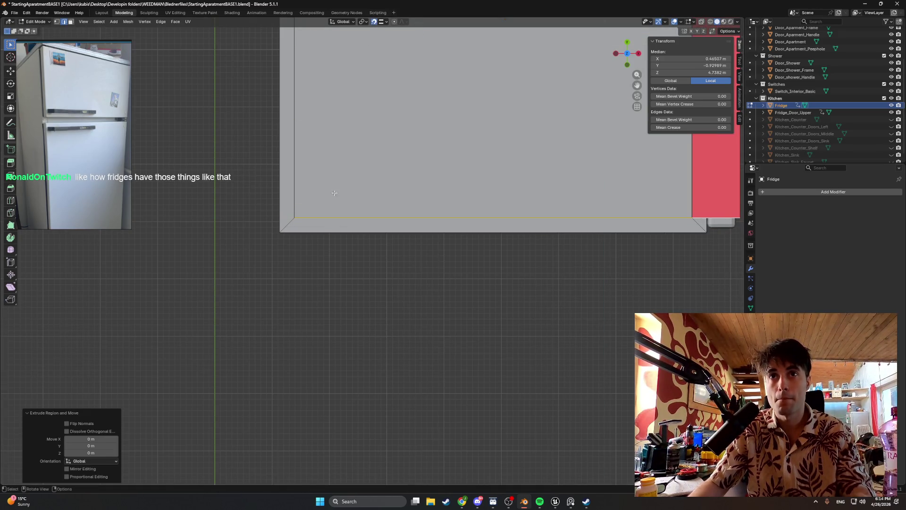
pyautogui.press('e')
pyautogui.moveTo(335, 192); pyautogui.dragTo(398, 147, button='middle')
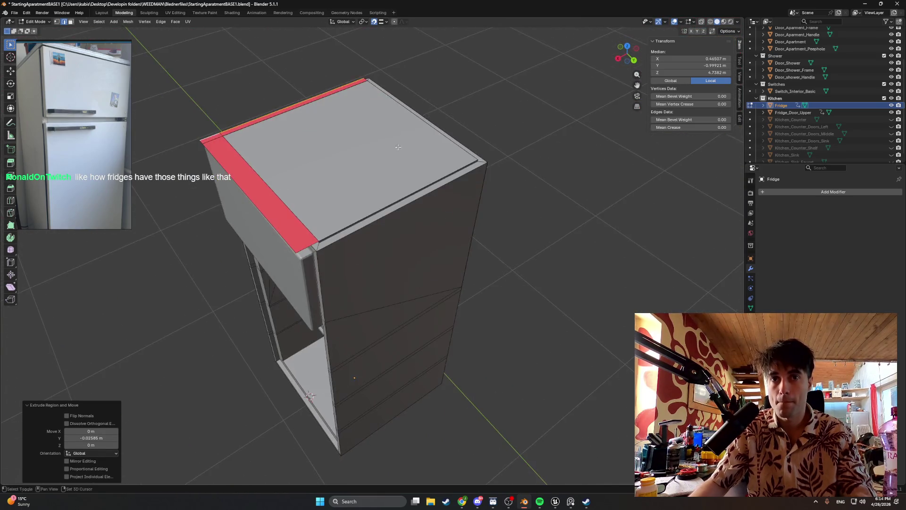
pyautogui.scroll(4, 338, 221)
pyautogui.keyDown('shift'); pyautogui.click(255, 216); pyautogui.keyUp('shift')
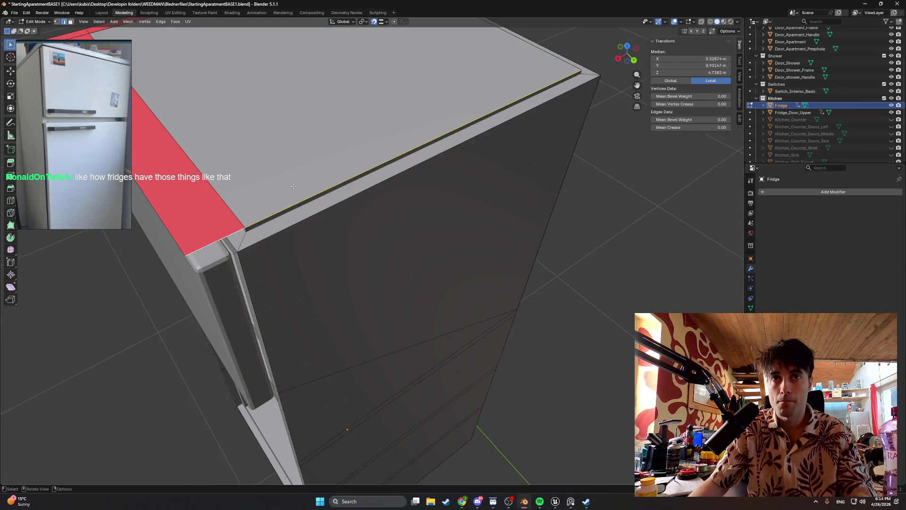
pyautogui.press('KP_1')
pyautogui.press('KP_7')
pyautogui.scroll(2, 274, 260)
pyautogui.scroll(2, 274, 261)
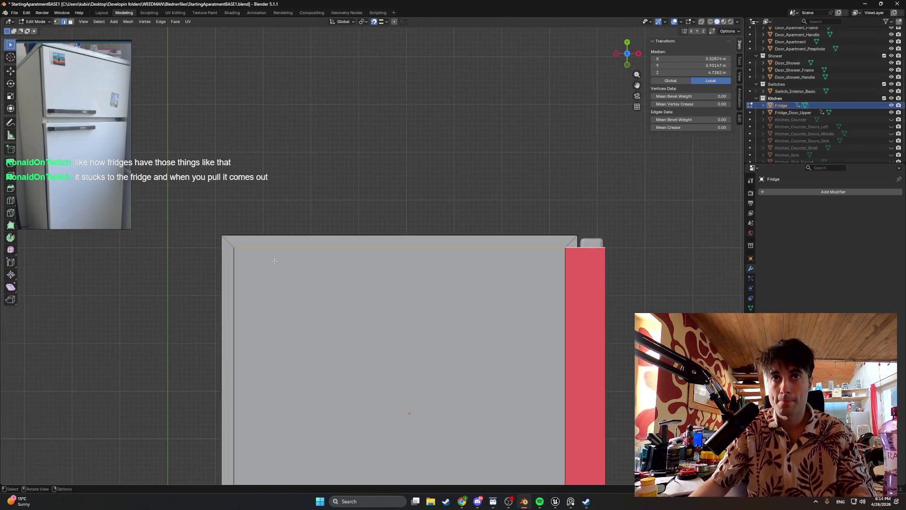
pyautogui.scroll(2, 274, 261)
pyautogui.press('g')
pyautogui.press('y')
pyautogui.click(215, 228)
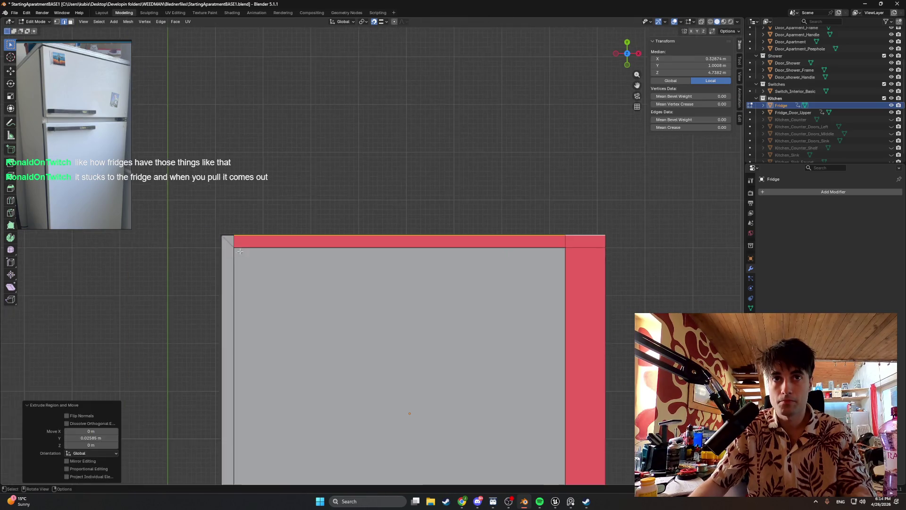
# - Extrude the opposite top edge inward along X to complete the rim
pyautogui.moveTo(214, 227)
pyautogui.mouseDown(button='middle')
pyautogui.moveTo(456, 231)
pyautogui.moveTo(293, 298)
pyautogui.mouseUp(button='middle')
pyautogui.scroll(3, 455, 231)
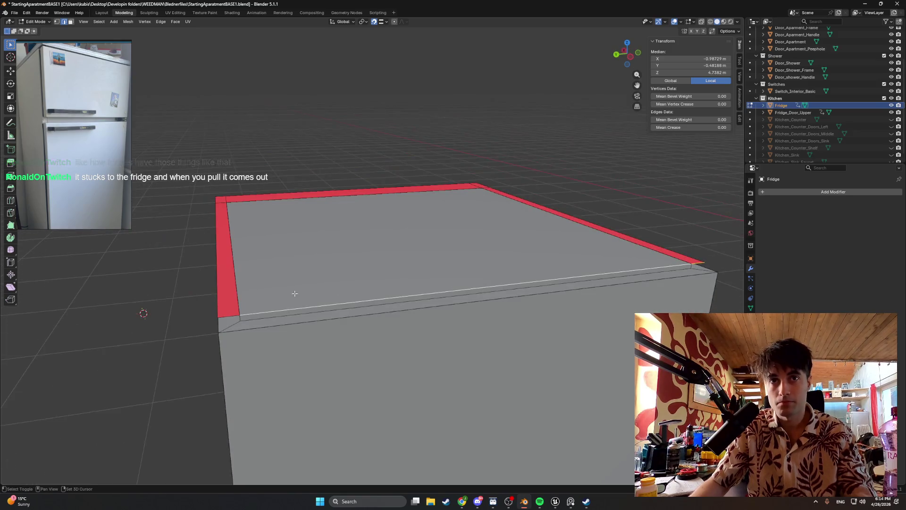
pyautogui.moveTo(347, 308)
pyautogui.mouseDown(button='middle')
pyautogui.moveTo(555, 250)
pyautogui.moveTo(527, 259)
pyautogui.moveTo(335, 248)
pyautogui.moveTo(286, 260)
pyautogui.mouseUp(button='middle')
pyautogui.press('g')
pyautogui.press('z')
pyautogui.press('x')
pyautogui.click(524, 262)
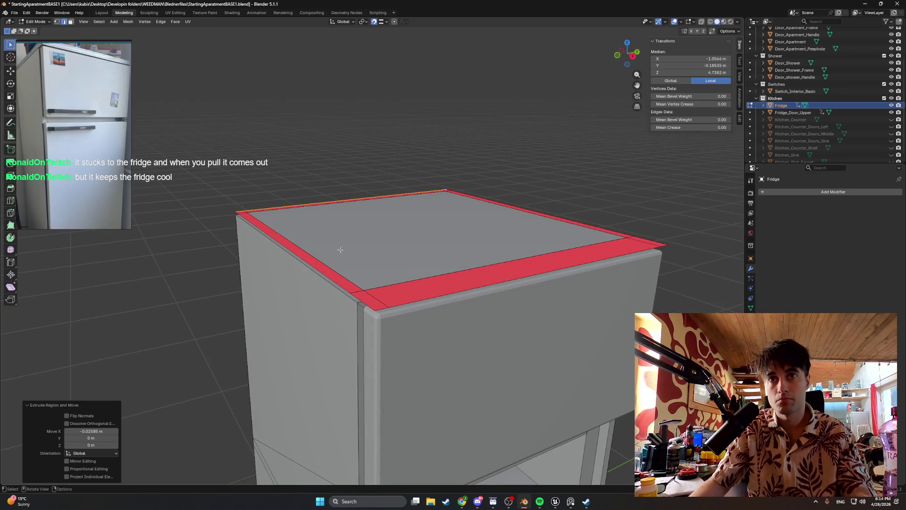
# - Delete the top's centre face, leaving the fridge top open inside the rim
pyautogui.keyDown('shift'); pyautogui.click(357, 246); pyautogui.keyUp('shift')
pyautogui.press('x')
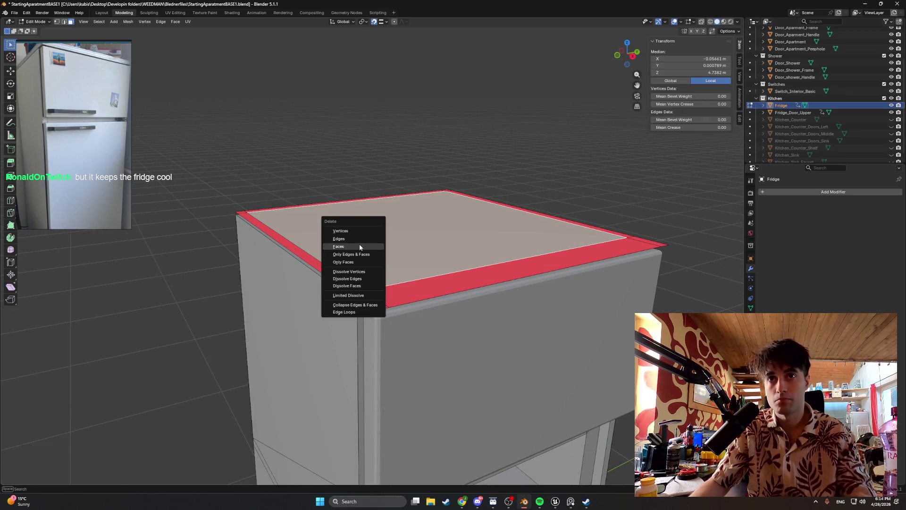
pyautogui.click(358, 246)
pyautogui.moveTo(381, 250)
pyautogui.mouseDown(button='middle')
pyautogui.moveTo(391, 250)
pyautogui.moveTo(356, 273)
pyautogui.mouseUp(button='middle')
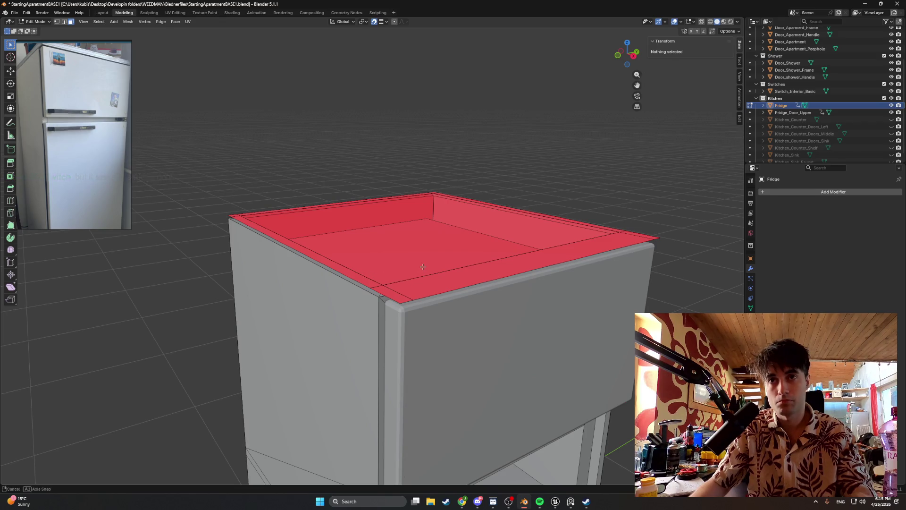
pyautogui.moveTo(423, 266)
pyautogui.mouseDown(button='middle')
pyautogui.moveTo(415, 249)
pyautogui.moveTo(374, 253)
pyautogui.mouseUp(button='middle')
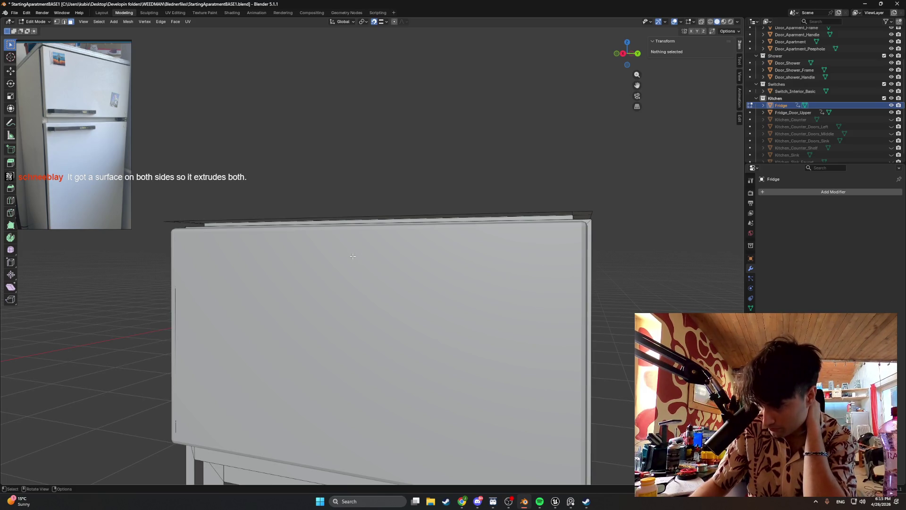
# - Select the front top edge loop of the fridge rim, cancelling a stray extrude
pyautogui.moveTo(329, 251); pyautogui.dragTo(429, 266, button='middle')
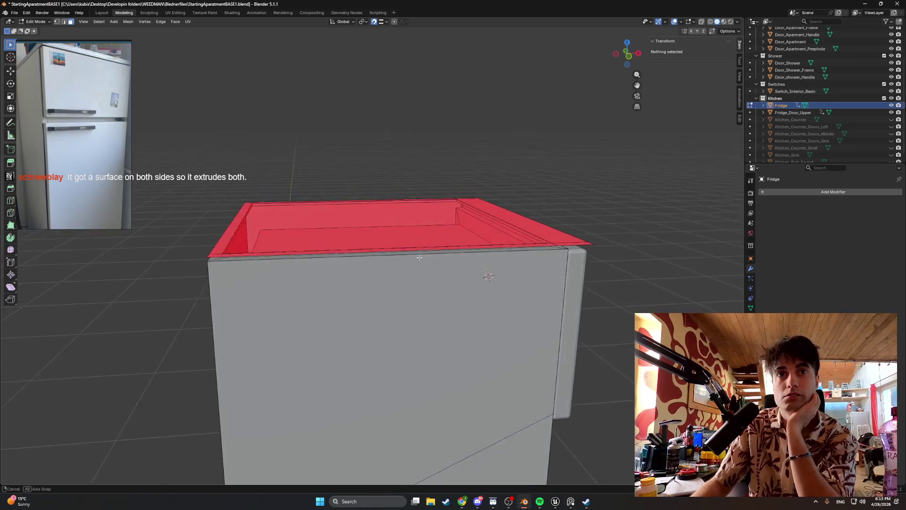
pyautogui.moveTo(429, 265)
pyautogui.mouseDown(button='middle')
pyautogui.moveTo(409, 301)
pyautogui.moveTo(403, 296)
pyautogui.moveTo(576, 304)
pyautogui.mouseUp(button='middle')
pyautogui.press('2')
pyautogui.keyDown('alt'); pyautogui.click(409, 301); pyautogui.keyUp('alt')
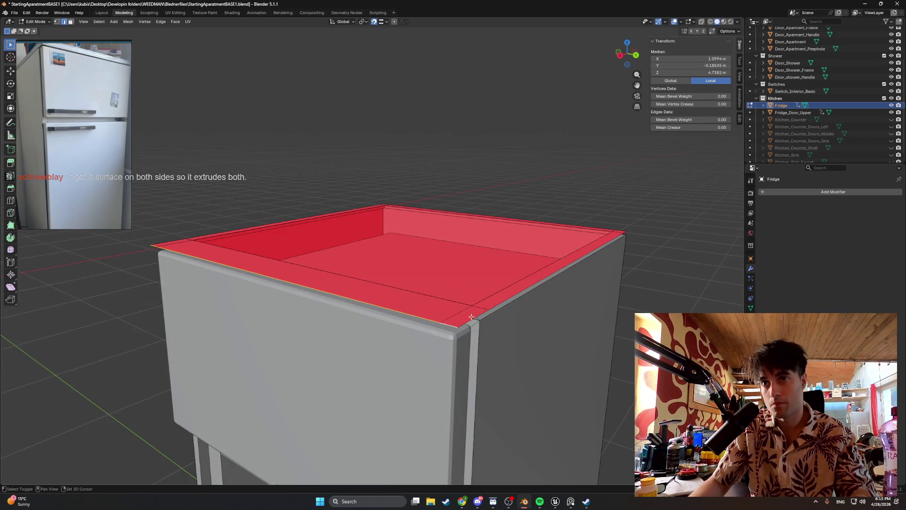
pyautogui.press('g')
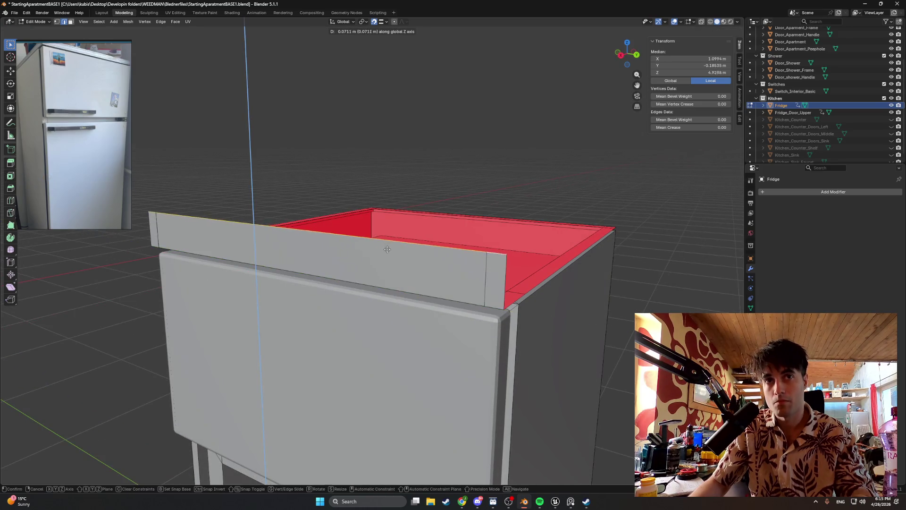
pyautogui.press('Escape')
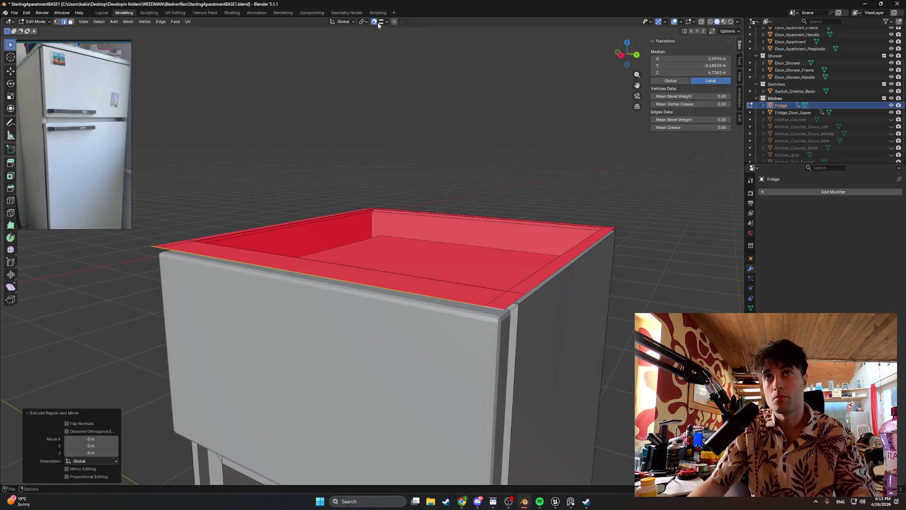
# - Raise the selected front rim edge about 0.03 m along Z and select the next rim edge
pyautogui.press('g')
pyautogui.press('z')
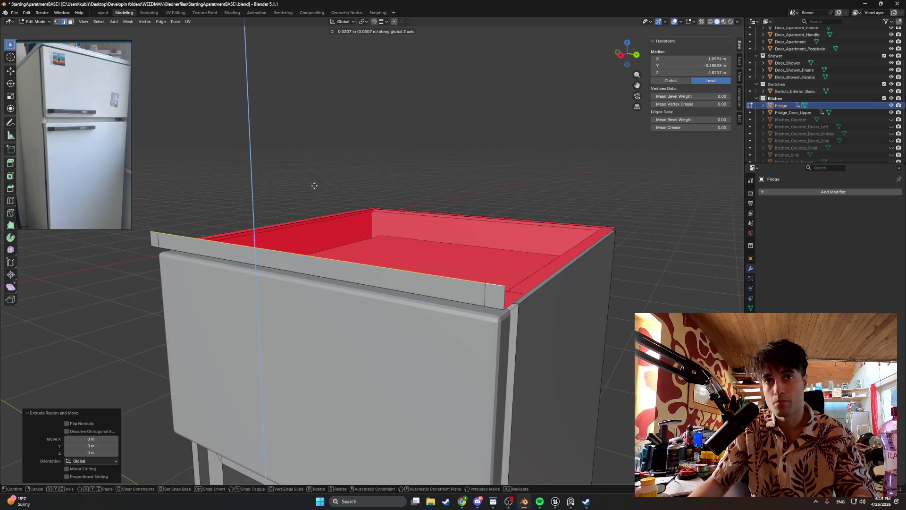
pyautogui.click(314, 186)
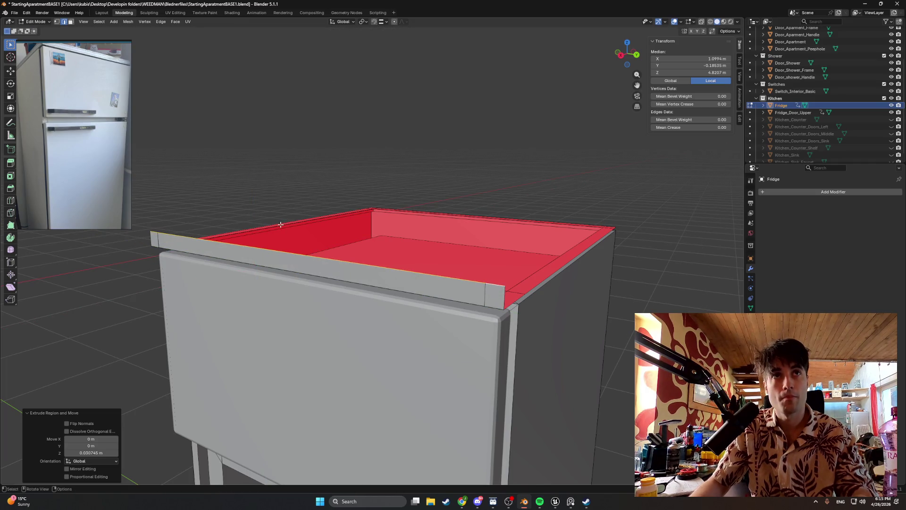
pyautogui.moveTo(289, 225); pyautogui.dragTo(360, 225, button='middle')
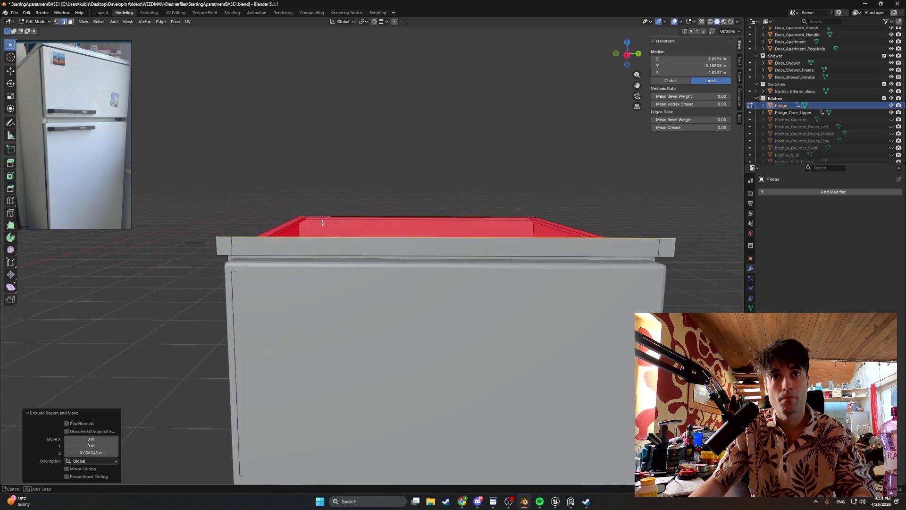
pyautogui.click(405, 270)
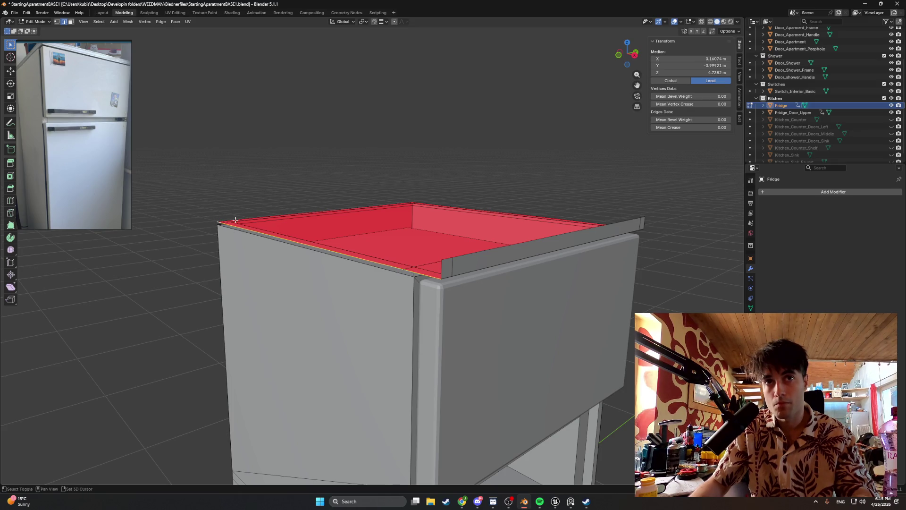
# - Set snapping to Vertex and extrude the rim edge up to the corner vertex
pyautogui.press('e')
pyautogui.press('Escape')
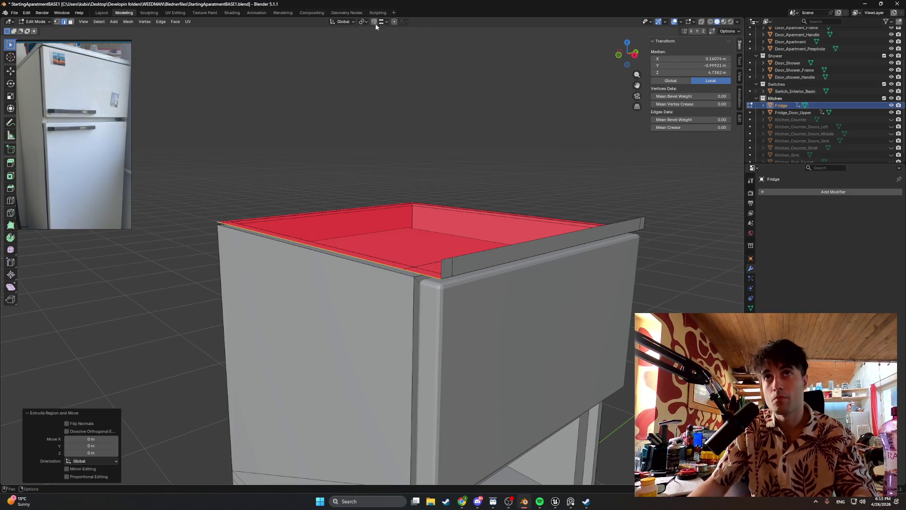
pyautogui.click(381, 21)
pyautogui.click(369, 72)
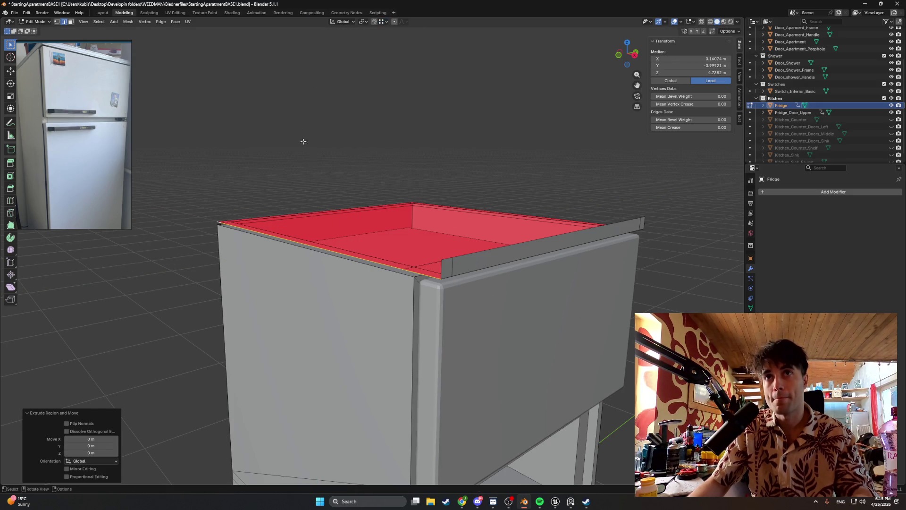
pyautogui.press('e')
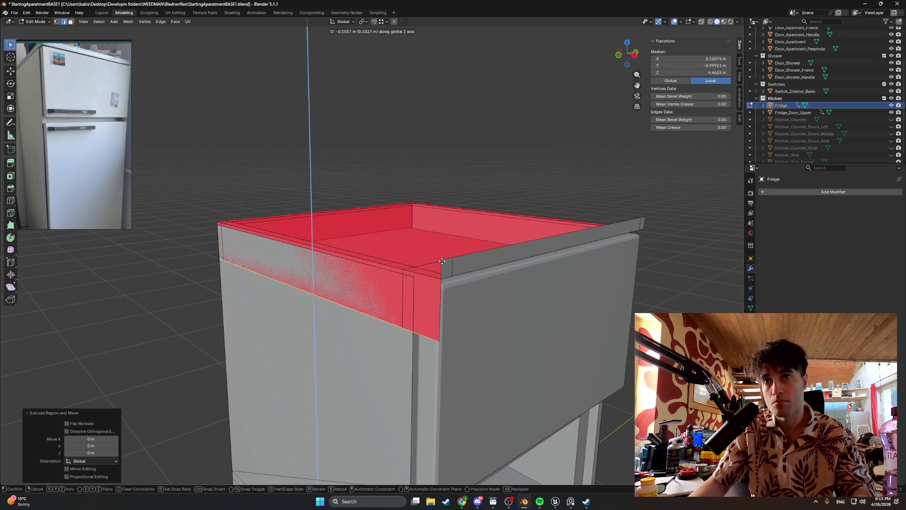
pyautogui.press('z')
pyautogui.press('z')
pyautogui.press('z')
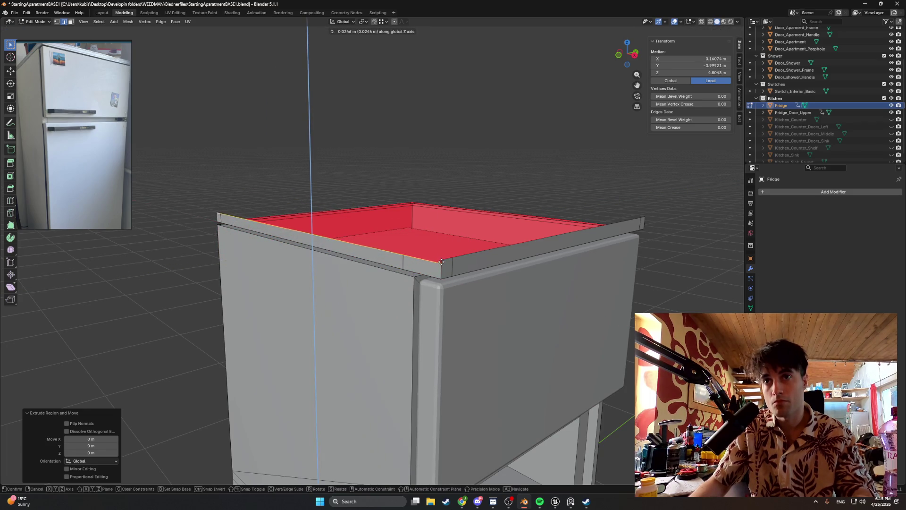
pyautogui.click(443, 259)
pyautogui.scroll(3, 422, 257)
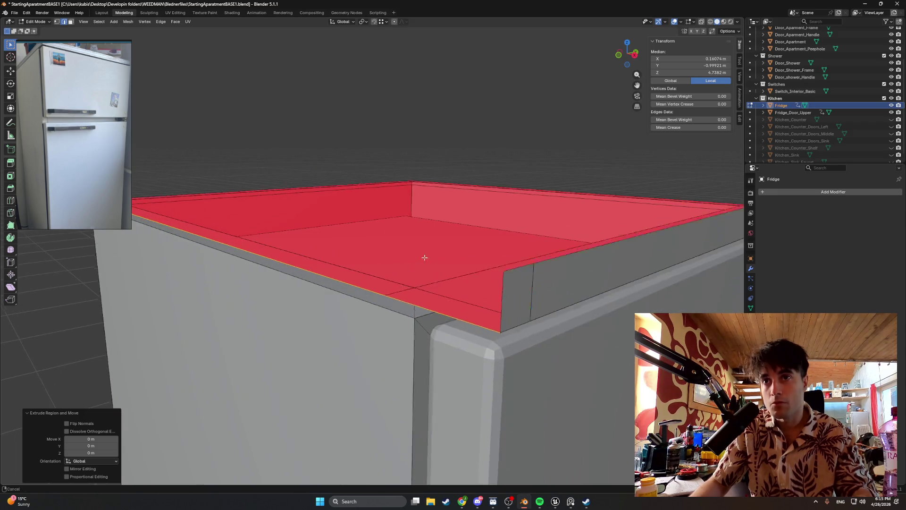
# - Extrude the top faces upward about 0.03 m along Z to form taller surrounding walls
pyautogui.press('e')
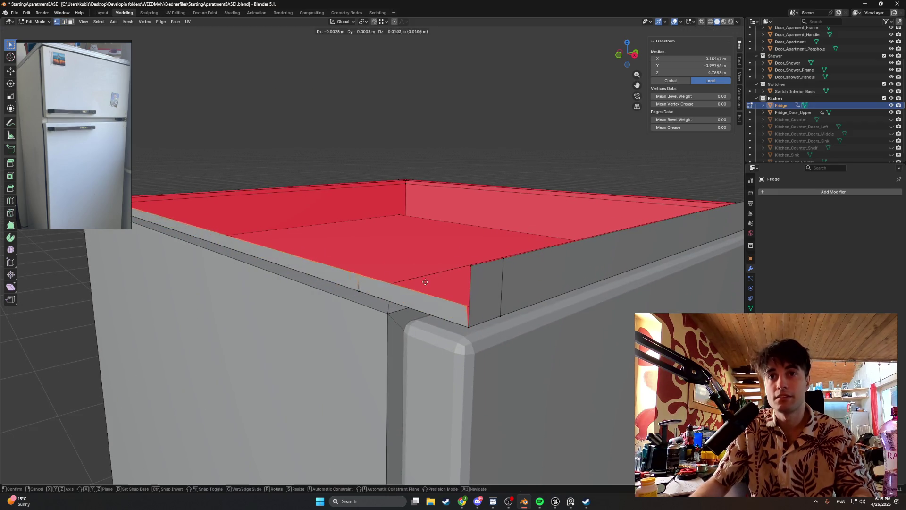
pyautogui.press('z')
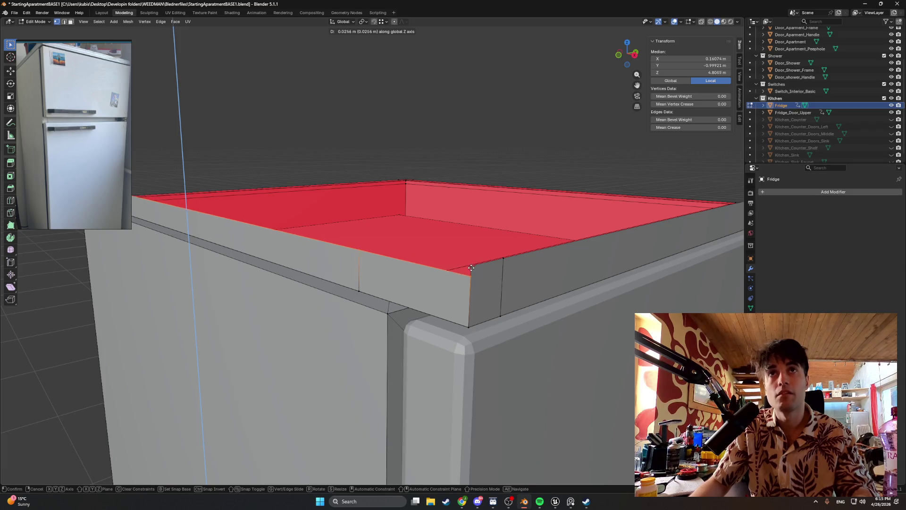
pyautogui.press('Escape')
pyautogui.press('e')
pyautogui.press('z')
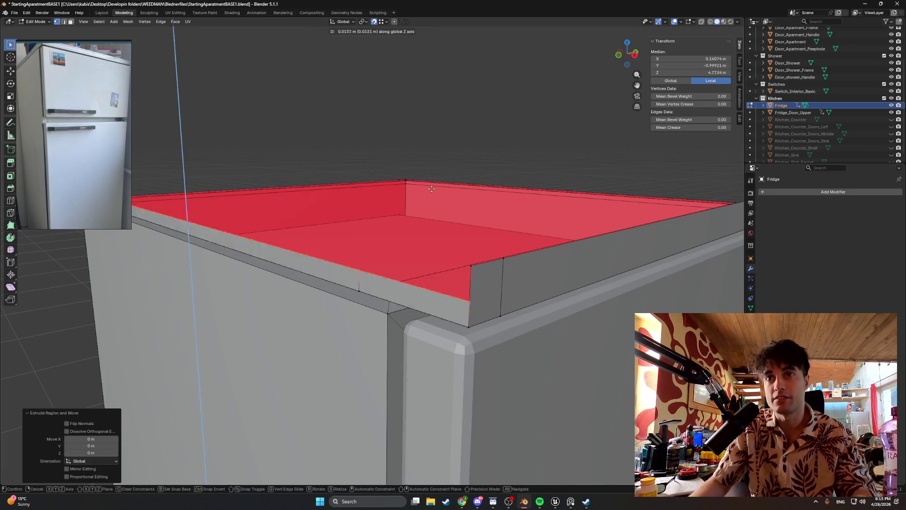
pyautogui.click(415, 186)
pyautogui.moveTo(416, 186)
pyautogui.mouseDown(button='middle')
pyautogui.moveTo(375, 247)
pyautogui.moveTo(543, 197)
pyautogui.moveTo(534, 218)
pyautogui.moveTo(590, 314)
pyautogui.mouseUp(button='middle')
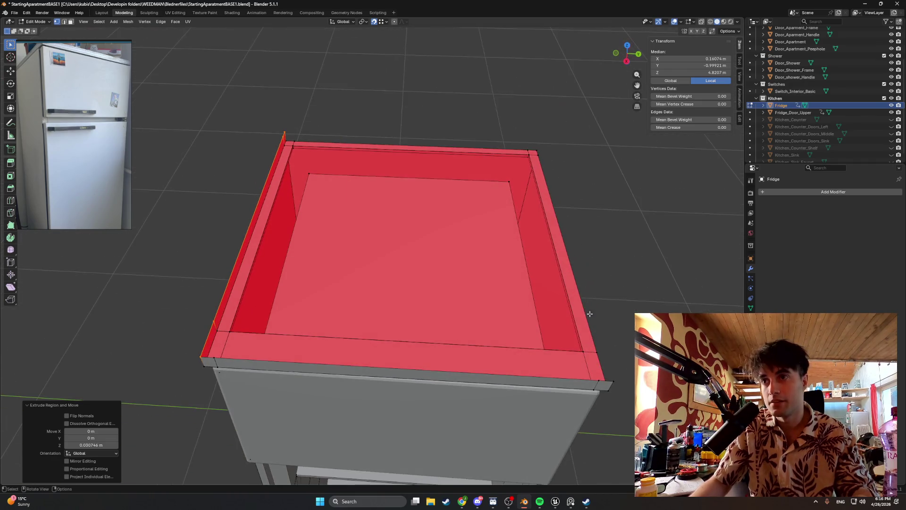
# - Raise the back rim edge about 0.03 m along Z so the lip rises evenly all around
pyautogui.click(599, 357)
pyautogui.press('2')
pyautogui.click(593, 326)
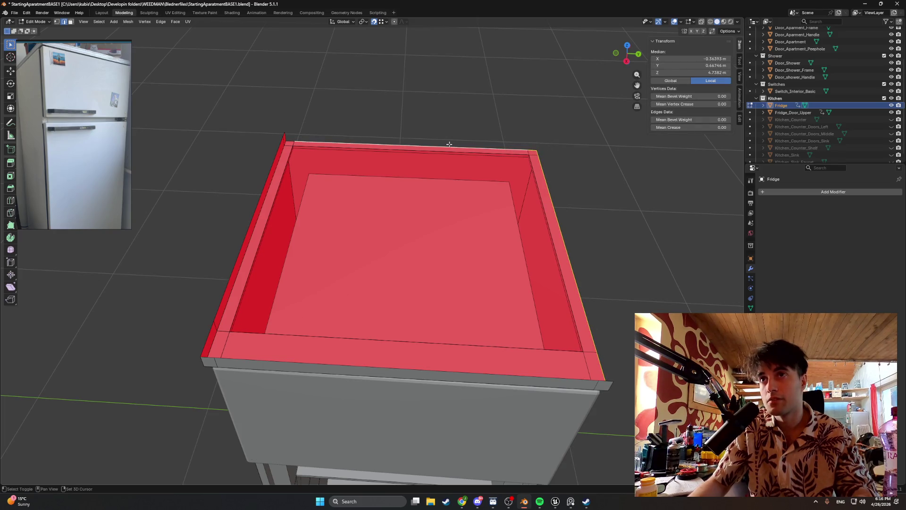
pyautogui.press('g')
pyautogui.press('z')
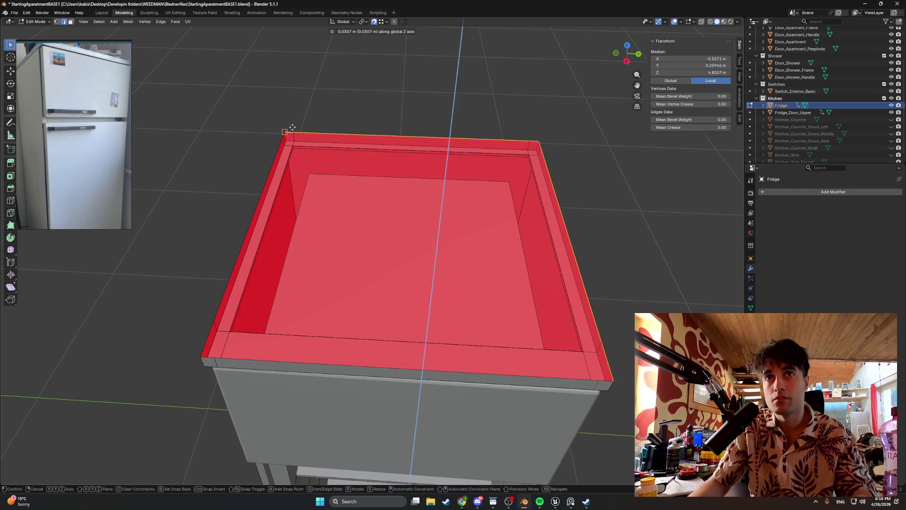
pyautogui.click(285, 131)
pyautogui.moveTo(285, 130); pyautogui.dragTo(329, 130, button='middle')
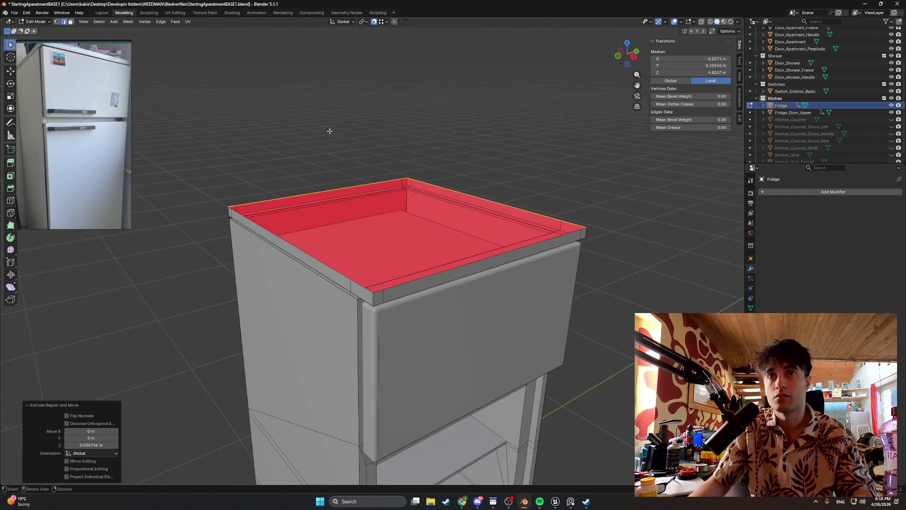
pyautogui.click(322, 262)
pyautogui.moveTo(345, 245); pyautogui.dragTo(439, 152, button='middle')
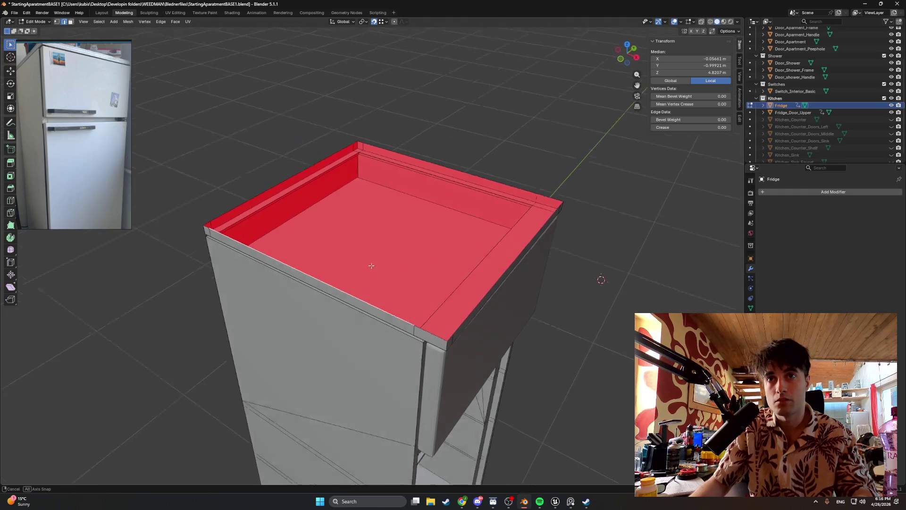
# - Undo to a flat top face and pick through the lip's edge strips to the front corner edge
pyautogui.hotkey('ctrl', 'z')
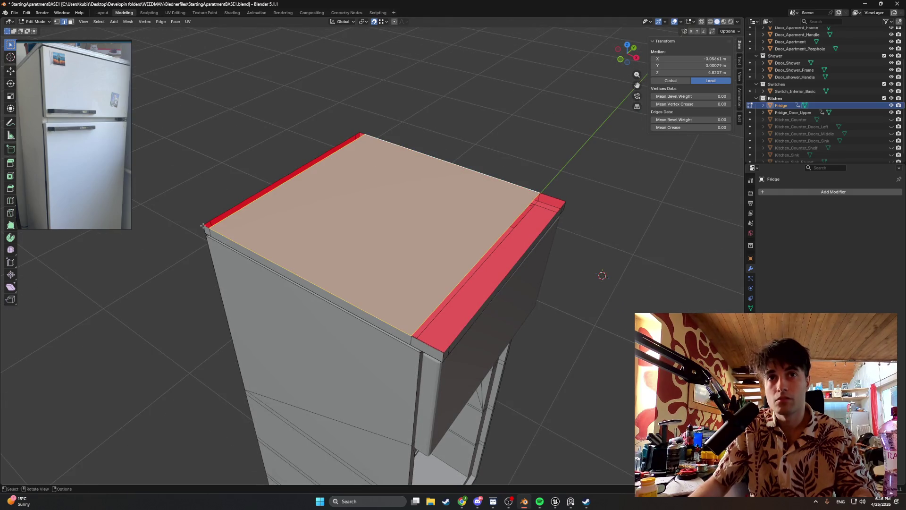
pyautogui.click(223, 217)
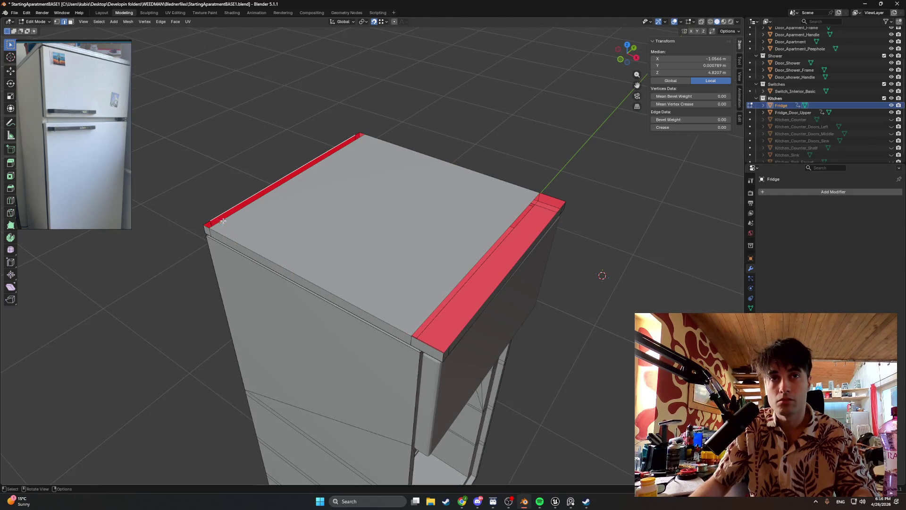
pyautogui.keyDown('shift'); pyautogui.click(224, 219); pyautogui.keyUp('shift')
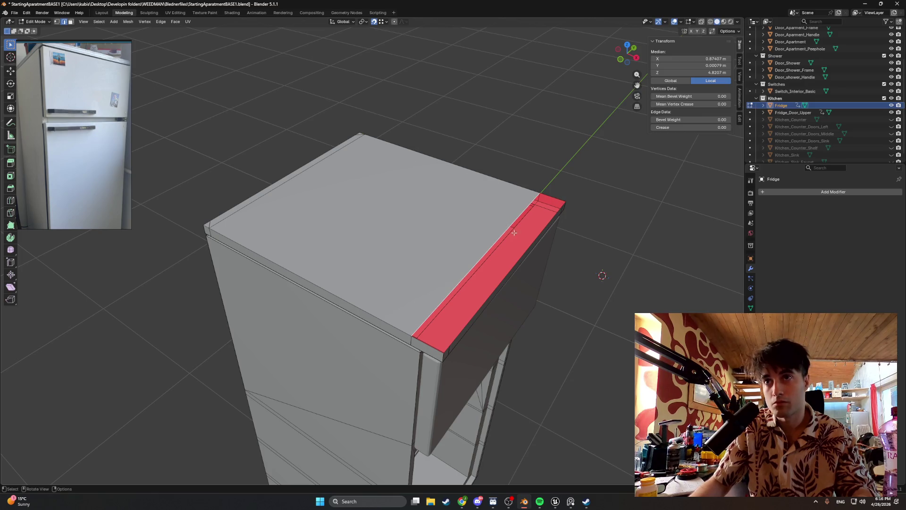
pyautogui.keyDown('shift'); pyautogui.click(525, 254); pyautogui.keyUp('shift')
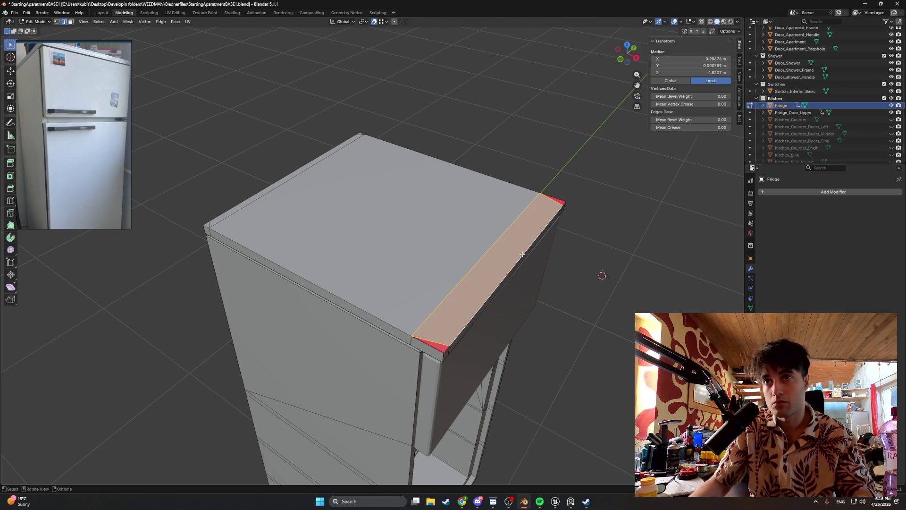
pyautogui.keyDown('shift'); pyautogui.click(437, 346); pyautogui.keyUp('shift')
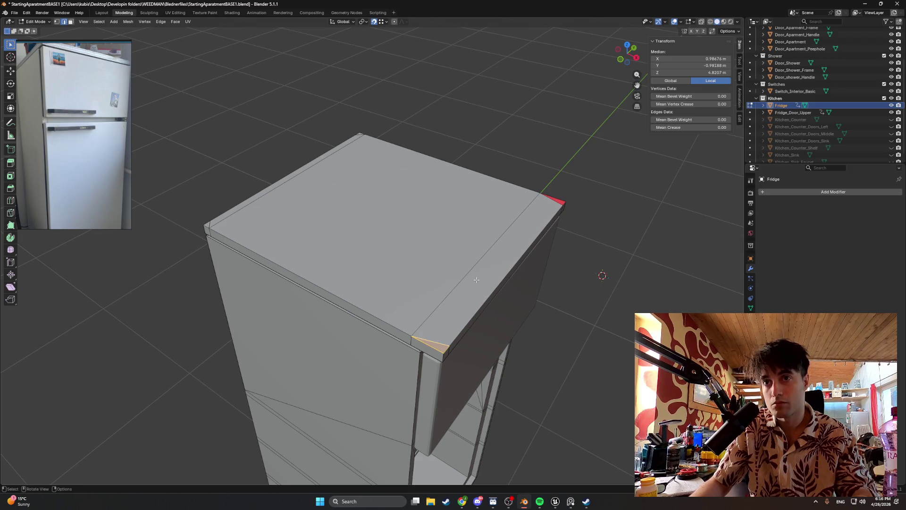
pyautogui.keyDown('shift'); pyautogui.click(432, 345); pyautogui.keyUp('shift')
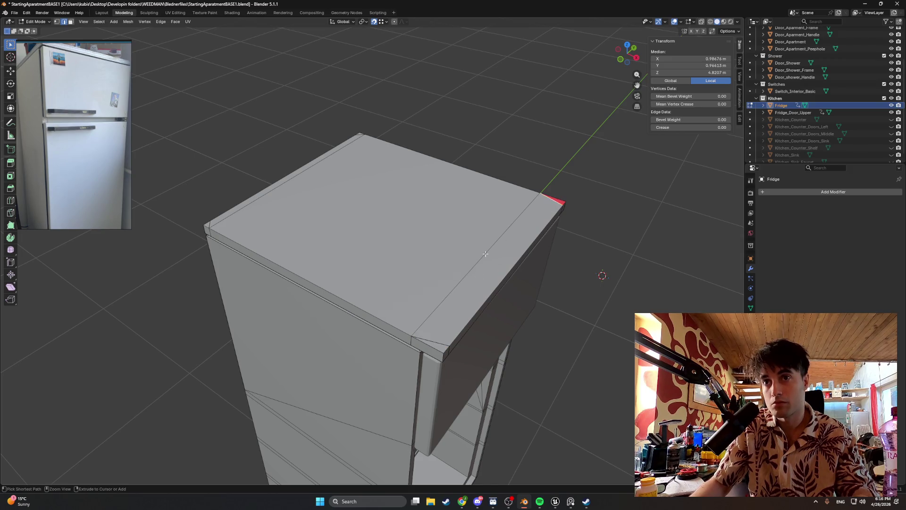
pyautogui.scroll(3, 463, 293)
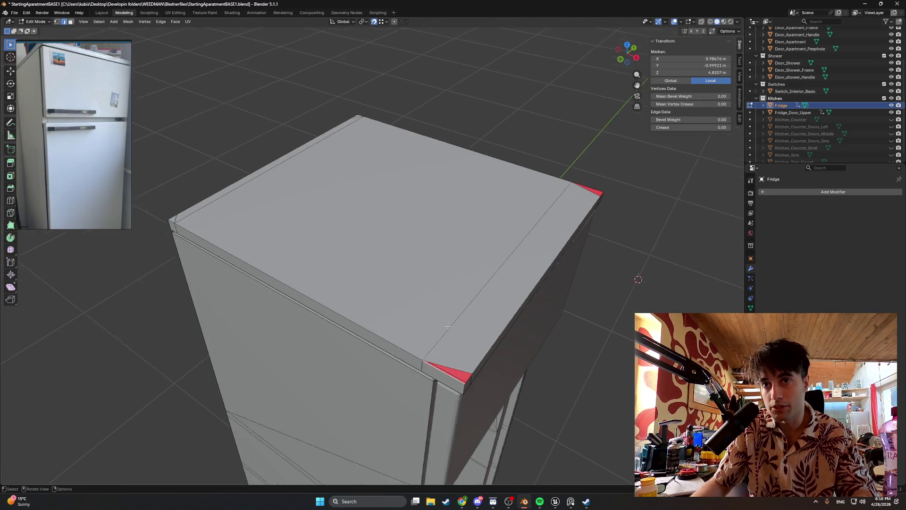
pyautogui.moveTo(464, 293)
pyautogui.mouseDown(button='middle')
pyautogui.moveTo(340, 380)
pyautogui.moveTo(328, 369)
pyautogui.mouseUp(button='middle')
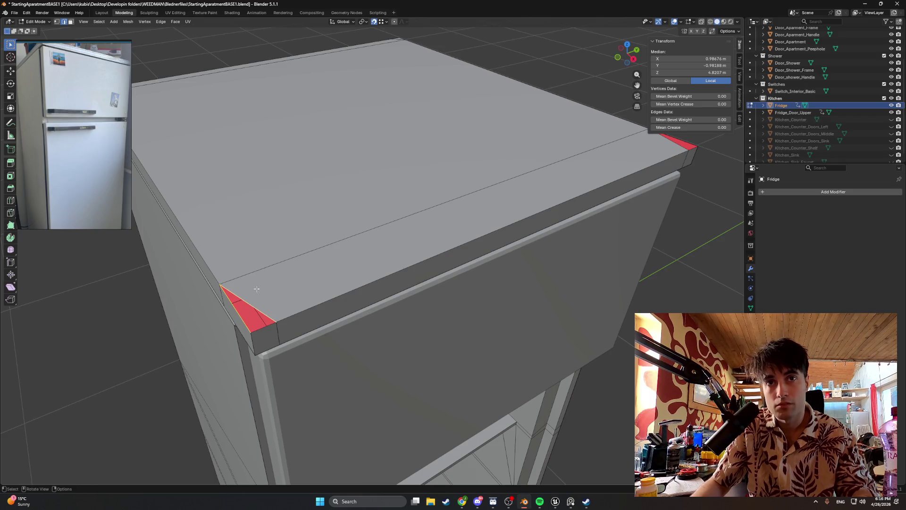
pyautogui.scroll(-2, 347, 243)
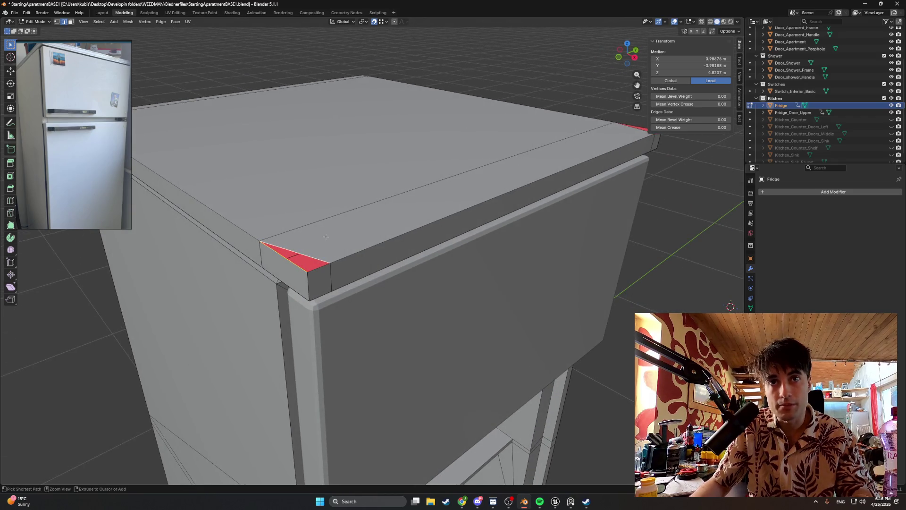
# - Check the corner edge selection and the whole fridge top, then clear the selection
pyautogui.keyDown('ctrl'); pyautogui.click(307, 241); pyautogui.keyUp('ctrl')
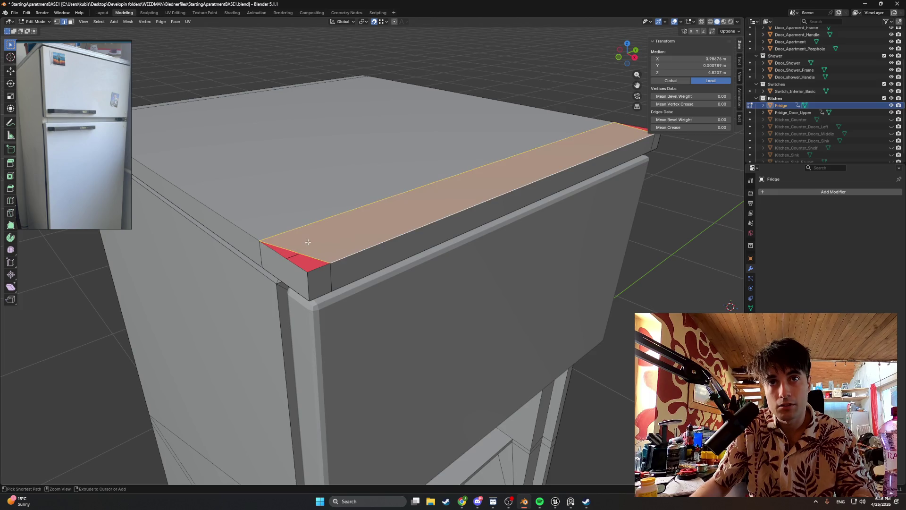
pyautogui.click(322, 264)
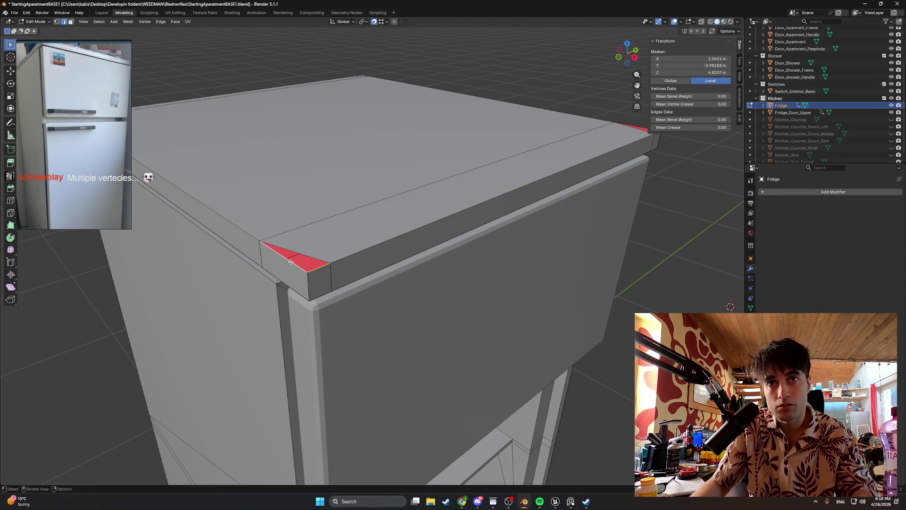
pyautogui.keyDown('shift'); pyautogui.moveTo(561, 138); pyautogui.dragTo(655, 162, button='middle'); pyautogui.keyUp('shift')
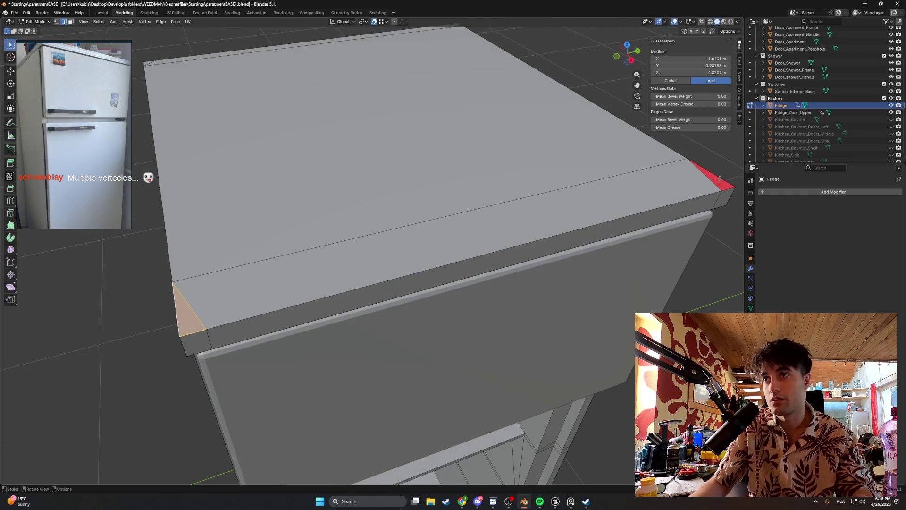
pyautogui.scroll(-5, 711, 196)
pyautogui.moveTo(599, 203)
pyautogui.mouseDown(button='middle')
pyautogui.moveTo(467, 140)
pyautogui.moveTo(417, 181)
pyautogui.mouseUp(button='middle')
pyautogui.click(417, 181)
pyautogui.keyDown('shift'); pyautogui.click(363, 213); pyautogui.keyUp('shift')
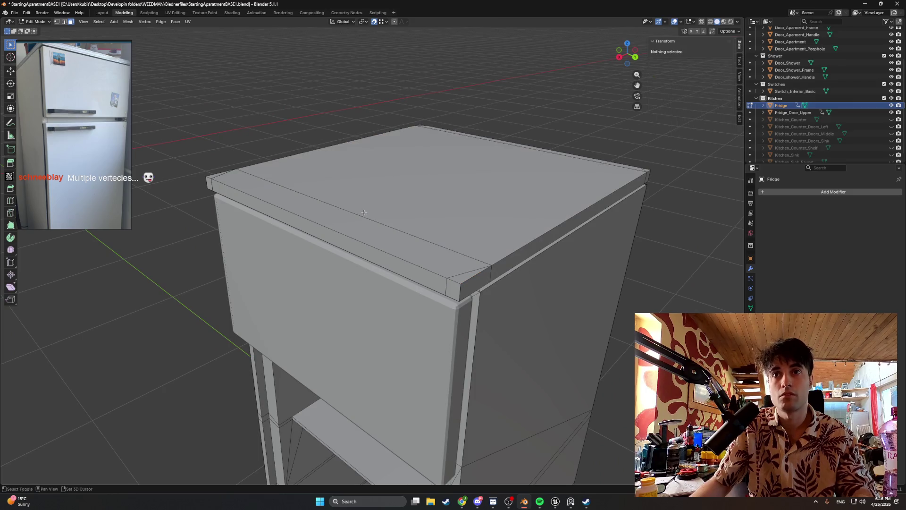
# - Scale the top face and front bevel strip down to about 0.965 so the lip narrows upward
pyautogui.click(483, 203)
pyautogui.keyDown('shift'); pyautogui.click(302, 202); pyautogui.keyUp('shift')
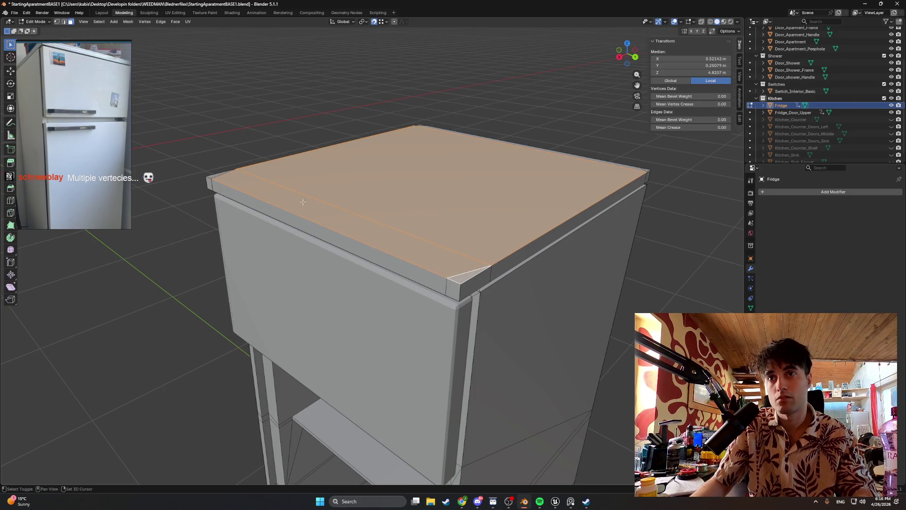
pyautogui.scroll(-3, 304, 169)
pyautogui.scroll(4, 439, 214)
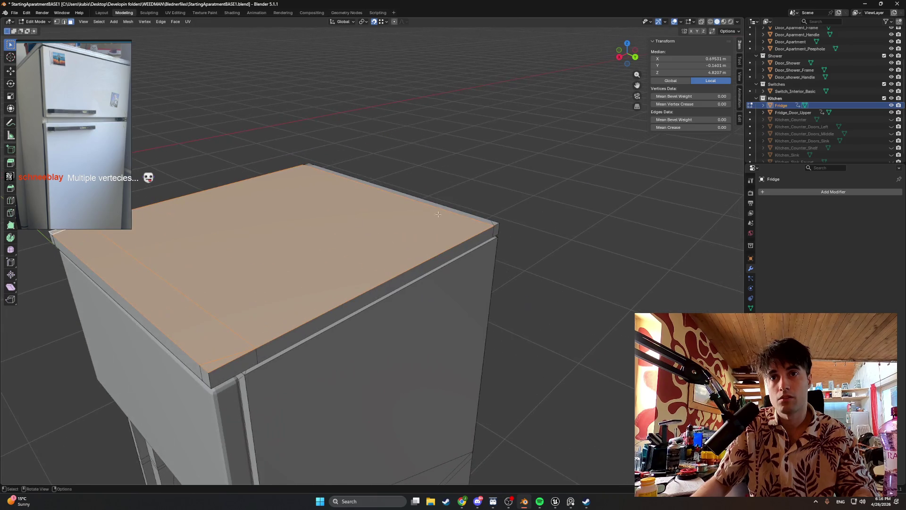
pyautogui.keyDown('shift'); pyautogui.click(480, 214); pyautogui.keyUp('shift')
pyautogui.keyDown('shift'); pyautogui.click(307, 166); pyautogui.keyUp('shift')
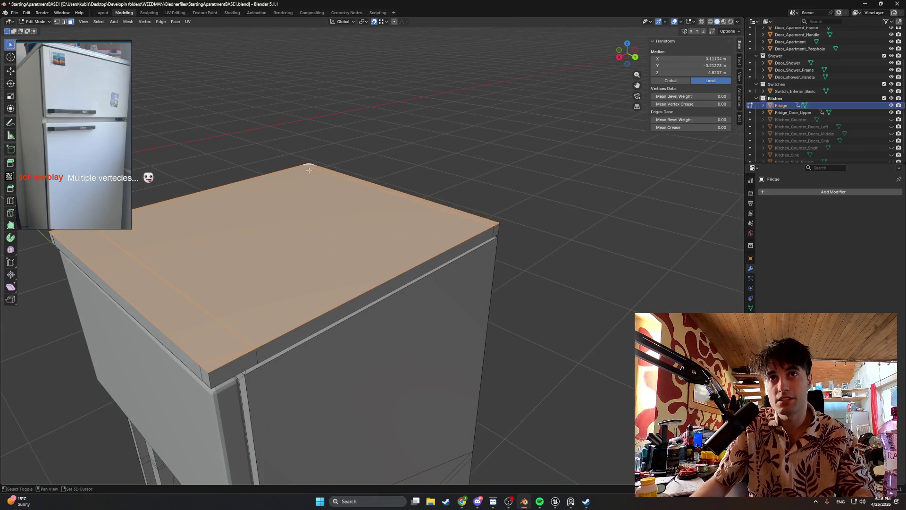
pyautogui.press('s')
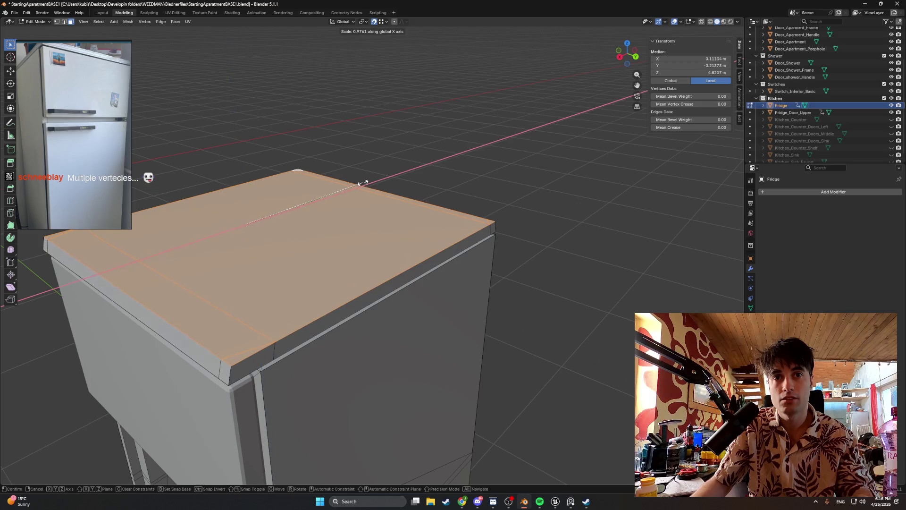
pyautogui.press('z')
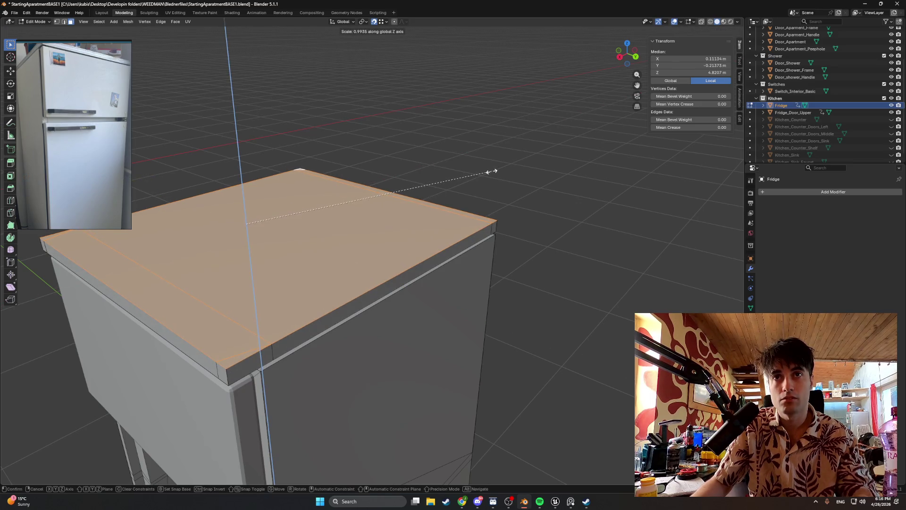
pyautogui.moveTo(489, 171); pyautogui.dragTo(521, 172, button='middle')
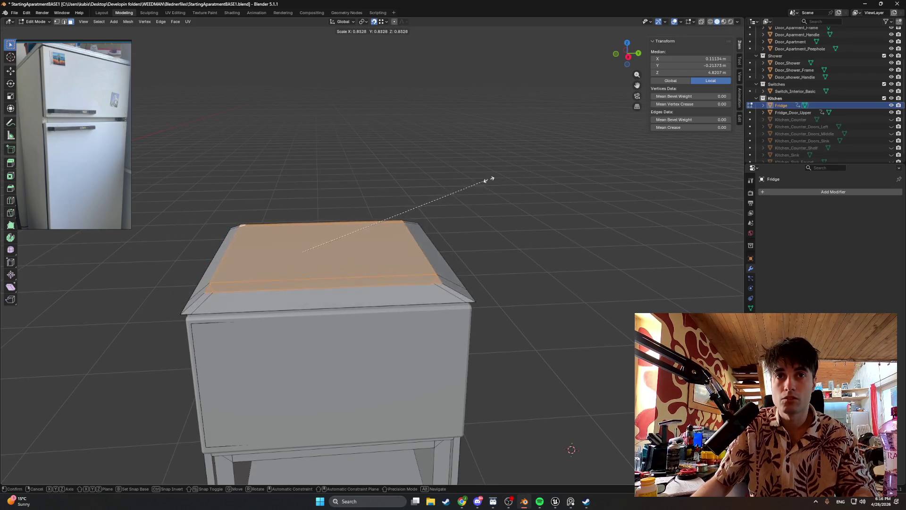
pyautogui.click(521, 172)
# - Clear the selection and inspect the narrowed top from the front and above
pyautogui.moveTo(521, 172)
pyautogui.mouseDown(button='middle')
pyautogui.moveTo(303, 180)
pyautogui.moveTo(346, 179)
pyautogui.mouseUp(button='middle')
pyautogui.hotkey('alt', 'a')
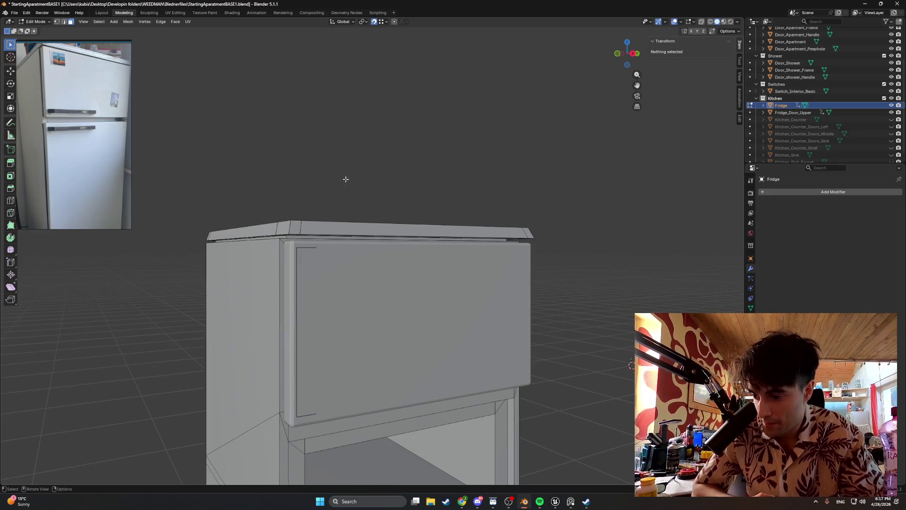
pyautogui.moveTo(273, 202)
pyautogui.mouseDown(button='middle')
pyautogui.moveTo(356, 255)
pyautogui.moveTo(420, 317)
pyautogui.moveTo(444, 313)
pyautogui.moveTo(389, 330)
pyautogui.moveTo(255, 271)
pyautogui.moveTo(251, 260)
pyautogui.moveTo(410, 263)
pyautogui.mouseUp(button='middle')
# - Undo one step and select a single corner vertex of the top lip
pyautogui.click(444, 313)
pyautogui.click(254, 271)
pyautogui.hotkey('ctrl', 'z')
pyautogui.click(248, 269)
pyautogui.press('g')
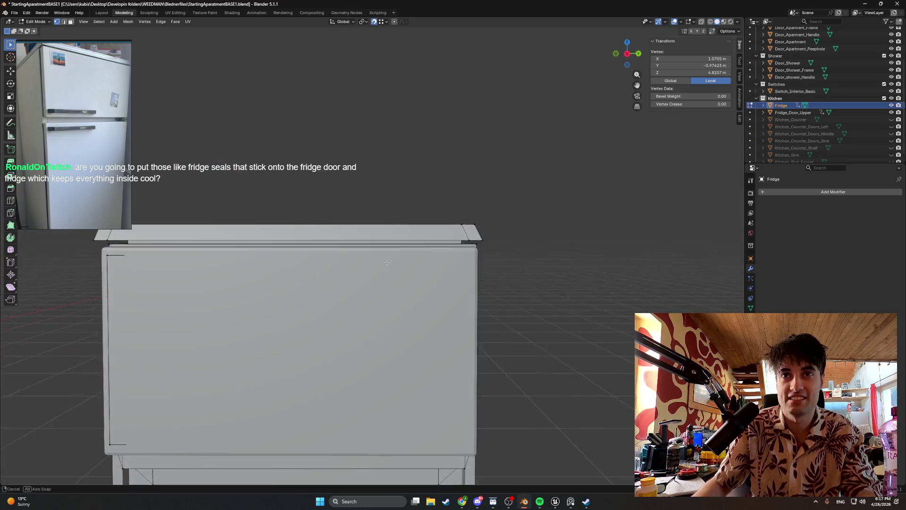
pyautogui.moveTo(409, 262)
pyautogui.mouseDown(button='middle')
pyautogui.moveTo(429, 265)
pyautogui.moveTo(425, 274)
pyautogui.moveTo(433, 276)
pyautogui.mouseUp(button='middle')
pyautogui.scroll(-2, 430, 265)
pyautogui.scroll(3, 432, 277)
pyautogui.scroll(2, 356, 217)
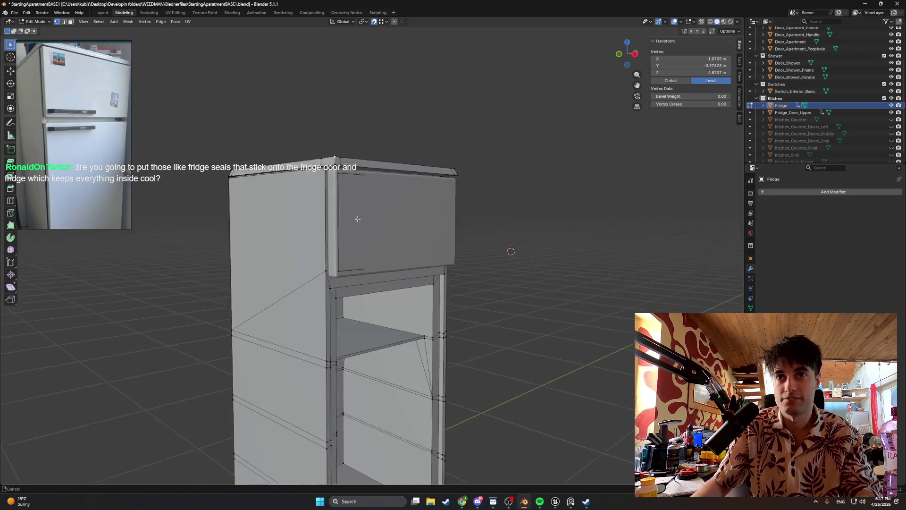
pyautogui.scroll(2, 367, 211)
pyautogui.moveTo(367, 211)
pyautogui.mouseDown(button='middle')
pyautogui.moveTo(381, 248)
pyautogui.moveTo(399, 206)
pyautogui.mouseUp(button='middle')
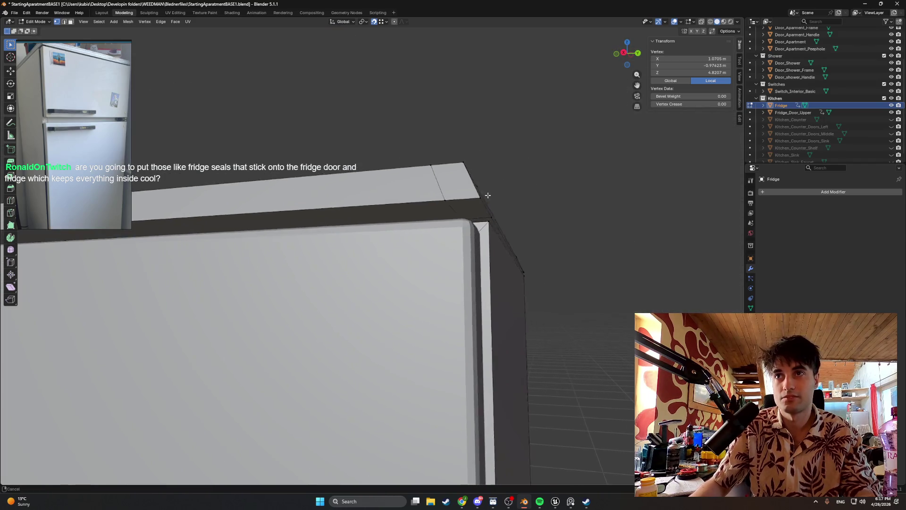
pyautogui.scroll(2, 474, 180)
pyautogui.scroll(-3, 474, 180)
pyautogui.scroll(-1, 380, 235)
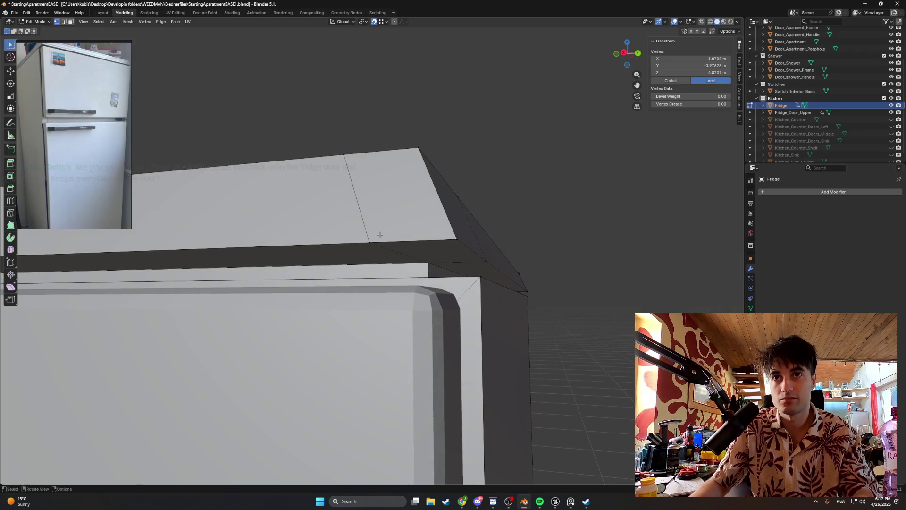
# - Move the corner vertex along Y in two passes toward the adjoining face edge
pyautogui.press('g')
pyautogui.press('y')
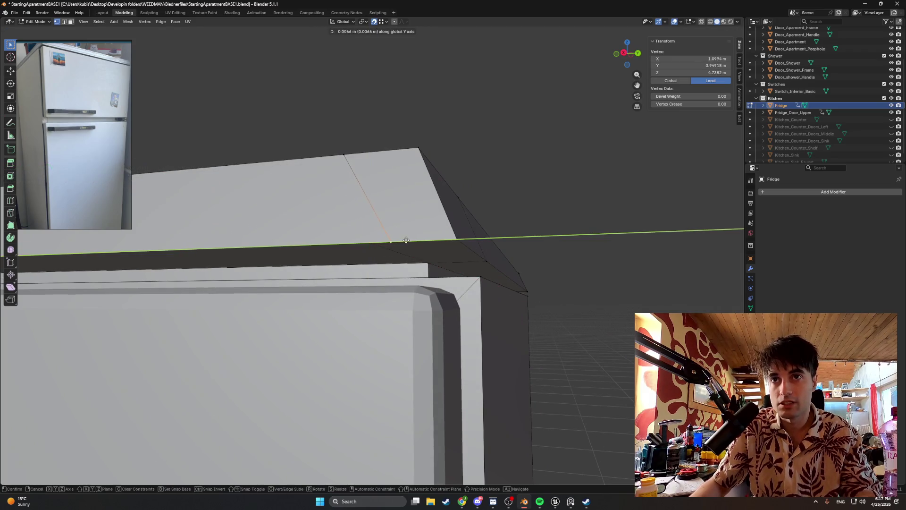
pyautogui.click(421, 230)
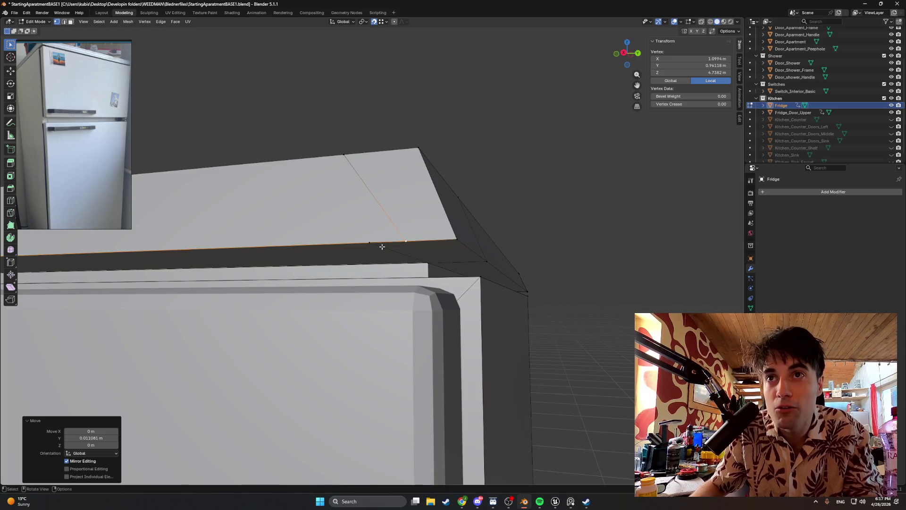
pyautogui.press('g')
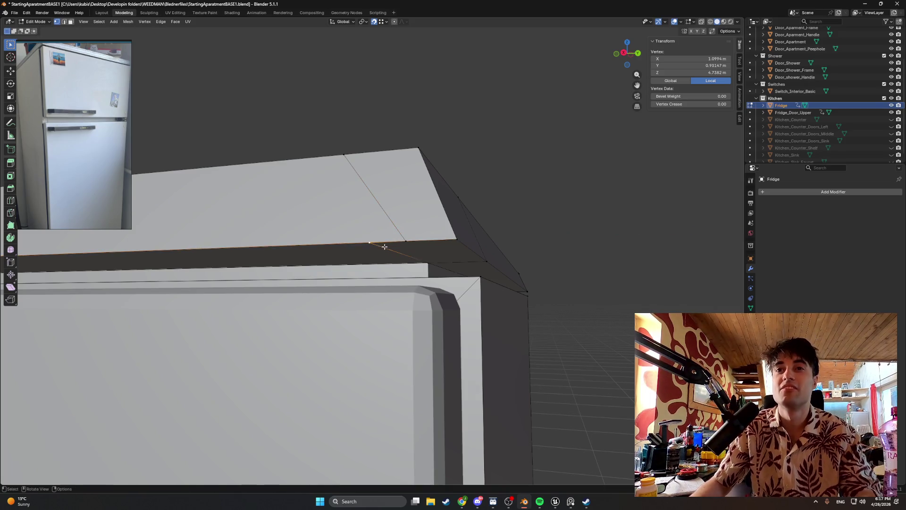
pyautogui.press('y')
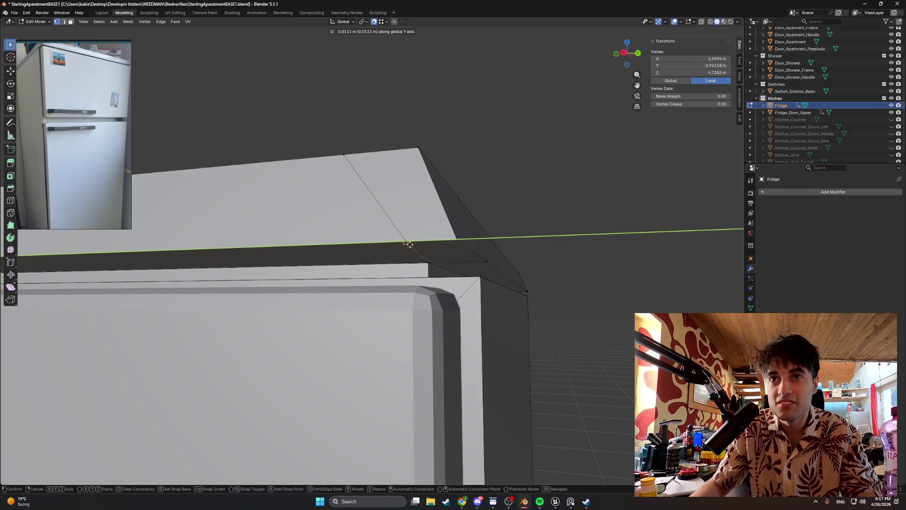
pyautogui.click(407, 243)
pyautogui.moveTo(424, 246)
pyautogui.mouseDown(button='middle')
pyautogui.moveTo(392, 243)
pyautogui.moveTo(395, 205)
pyautogui.mouseUp(button='middle')
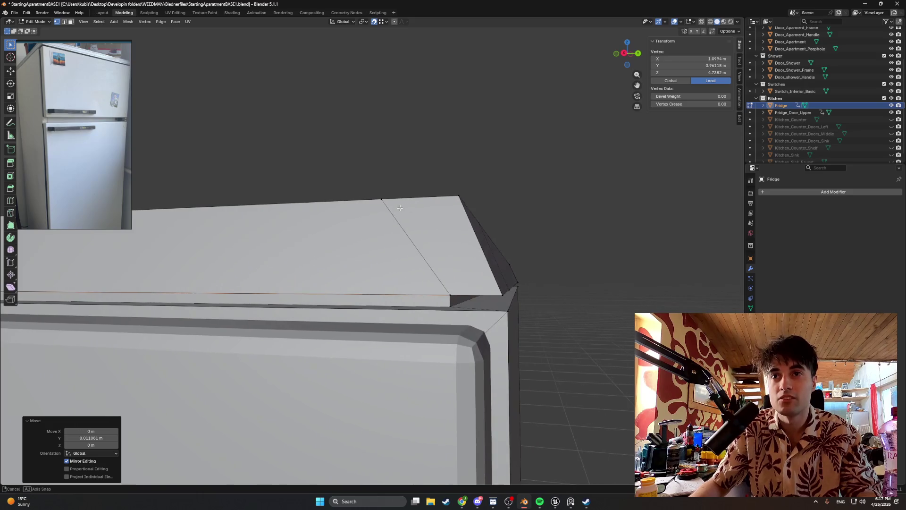
# - Snap the vertex onto the face corner along Y and verify from a closer angle
pyautogui.press('g')
pyautogui.press('y')
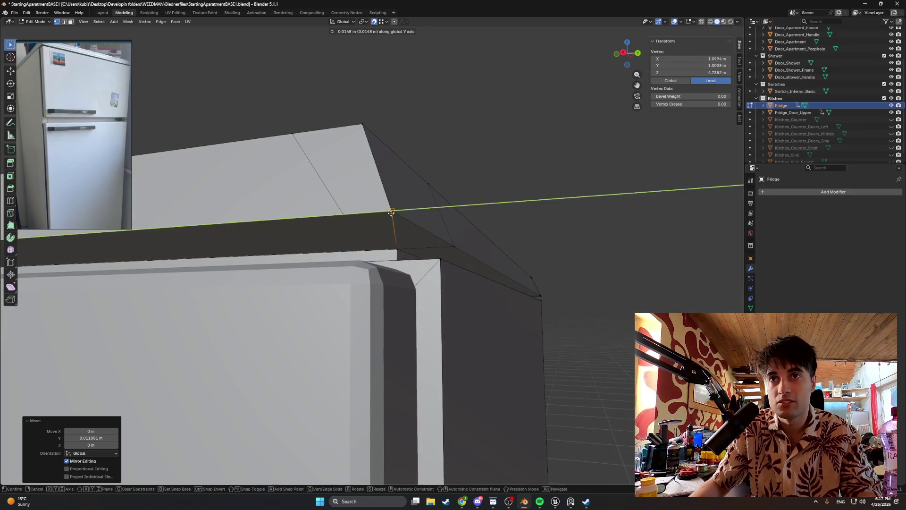
pyautogui.click(352, 214)
pyautogui.press('g')
pyautogui.press('y')
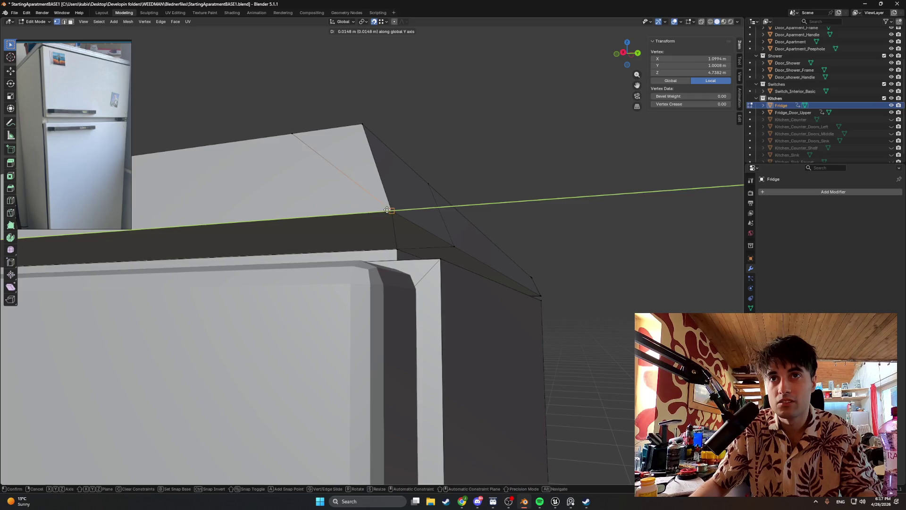
pyautogui.click(346, 216)
pyautogui.moveTo(348, 216)
pyautogui.mouseDown(button='middle')
pyautogui.moveTo(352, 225)
pyautogui.moveTo(340, 216)
pyautogui.moveTo(307, 244)
pyautogui.mouseUp(button='middle')
pyautogui.scroll(-3, 340, 222)
pyautogui.scroll(3, 307, 244)
pyautogui.scroll(3, 234, 238)
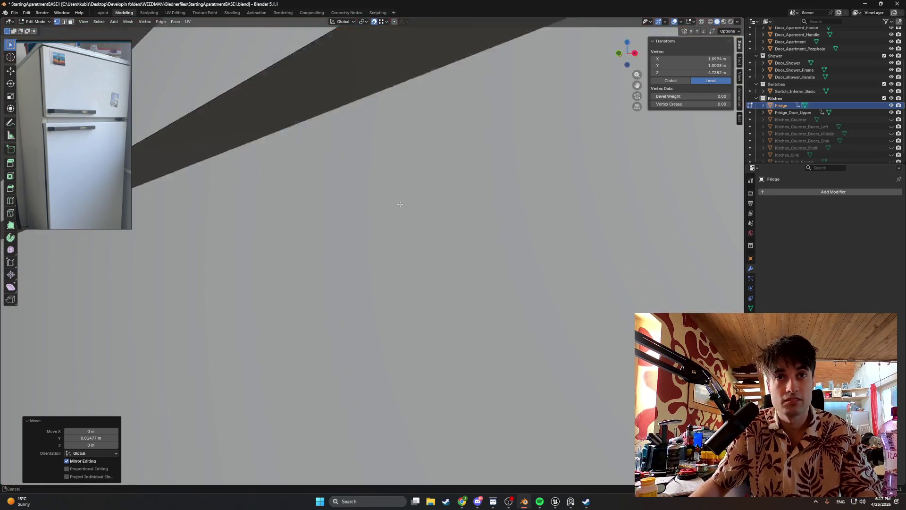
pyautogui.scroll(-2, 303, 213)
pyautogui.moveTo(303, 213)
pyautogui.mouseDown(button='middle')
pyautogui.moveTo(351, 206)
pyautogui.moveTo(303, 203)
pyautogui.moveTo(316, 189)
pyautogui.mouseUp(button='middle')
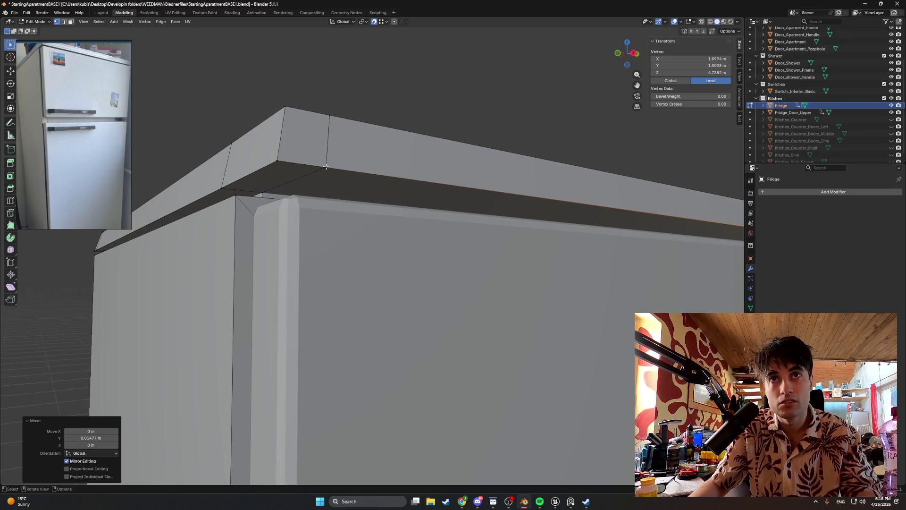
# - Fine-tune the corner vertex along Y to about 2.6 cm, closing the inside-out gap
pyautogui.press('g')
pyautogui.press('y')
pyautogui.click(325, 171)
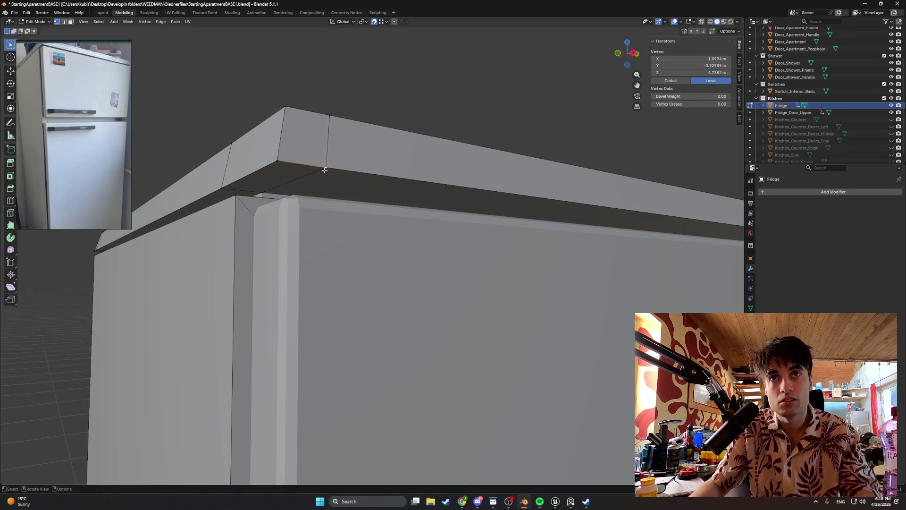
pyautogui.press('g')
pyautogui.press('y')
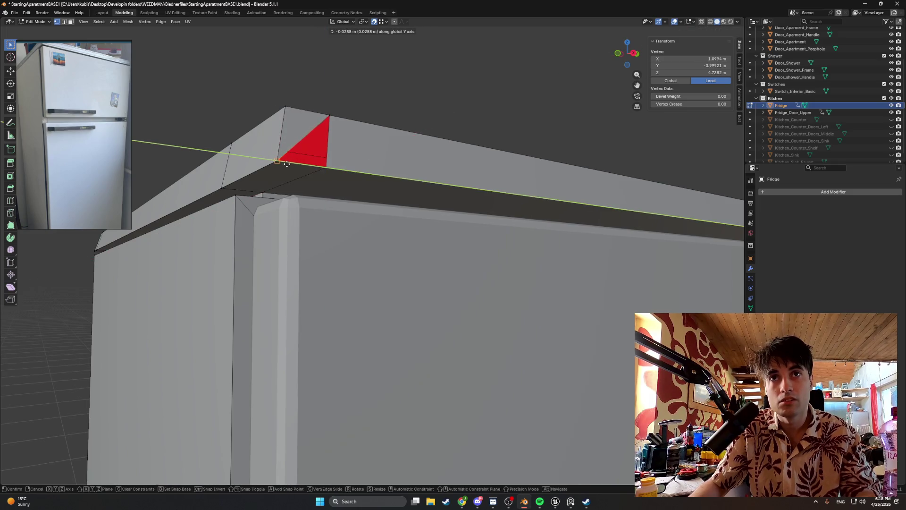
pyautogui.click(316, 169)
pyautogui.hotkey('alt', 'a')
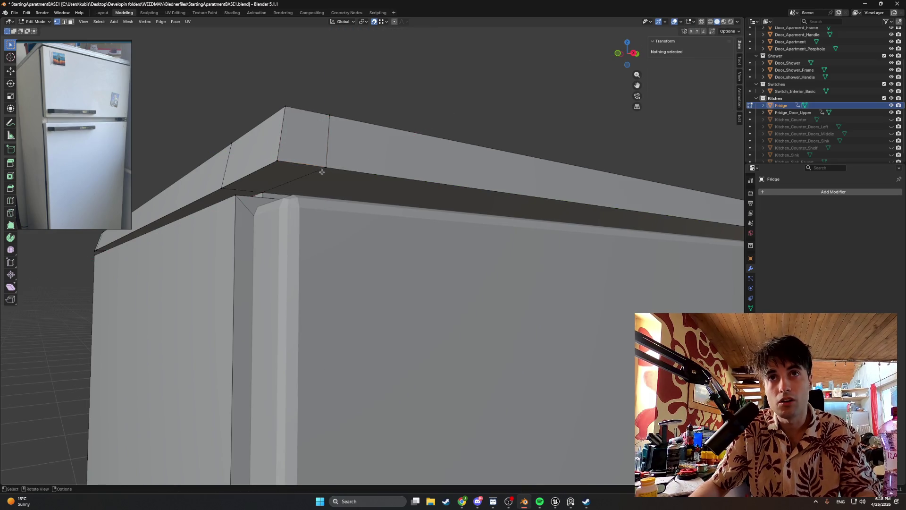
pyautogui.click(316, 169)
pyautogui.moveTo(317, 168); pyautogui.dragTo(355, 179, button='middle')
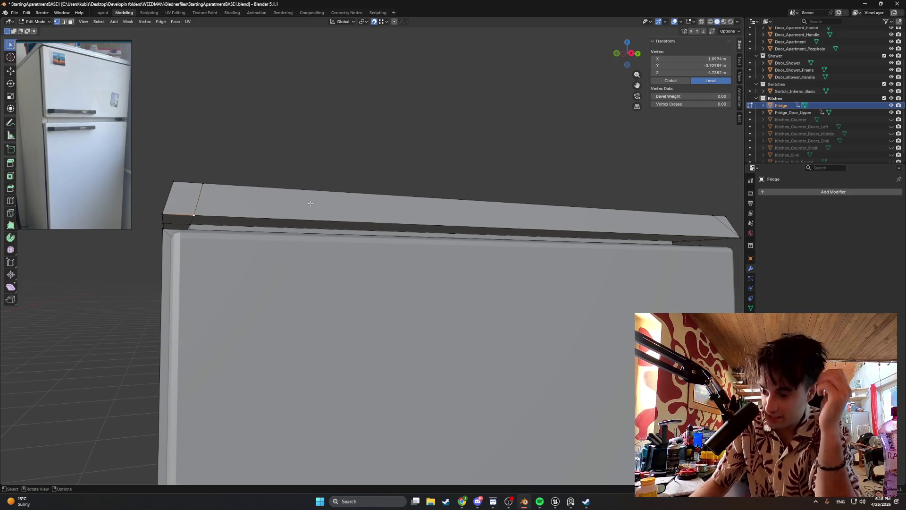
pyautogui.moveTo(357, 177)
pyautogui.mouseDown(button='middle')
pyautogui.moveTo(346, 217)
pyautogui.moveTo(425, 284)
pyautogui.mouseUp(button='middle')
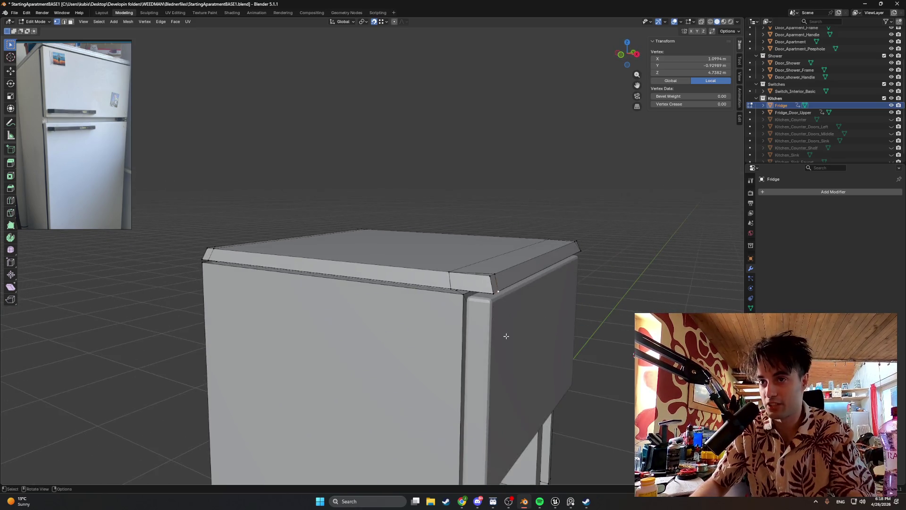
# - In Object Mode with wireframe shading, hide the Fridge_Door_Upper object
pyautogui.press('Tab')
pyautogui.click(481, 324)
pyautogui.moveTo(481, 325); pyautogui.dragTo(517, 309, button='middle')
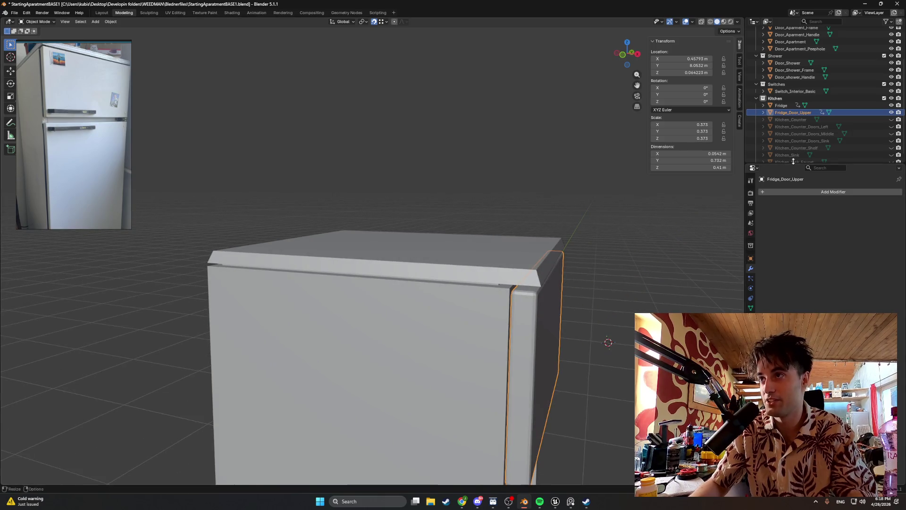
pyautogui.press('z')
pyautogui.click(507, 268)
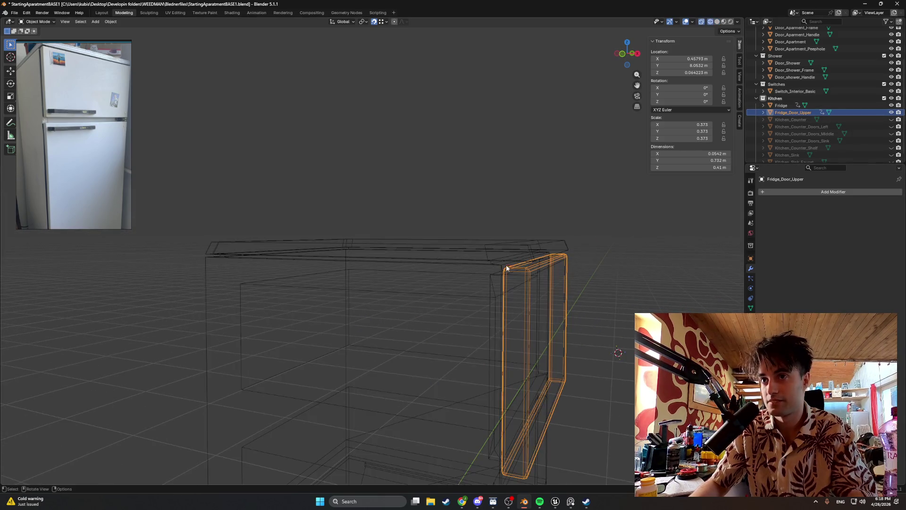
pyautogui.moveTo(506, 268); pyautogui.dragTo(538, 296, button='middle')
pyautogui.scroll(3, 479, 260)
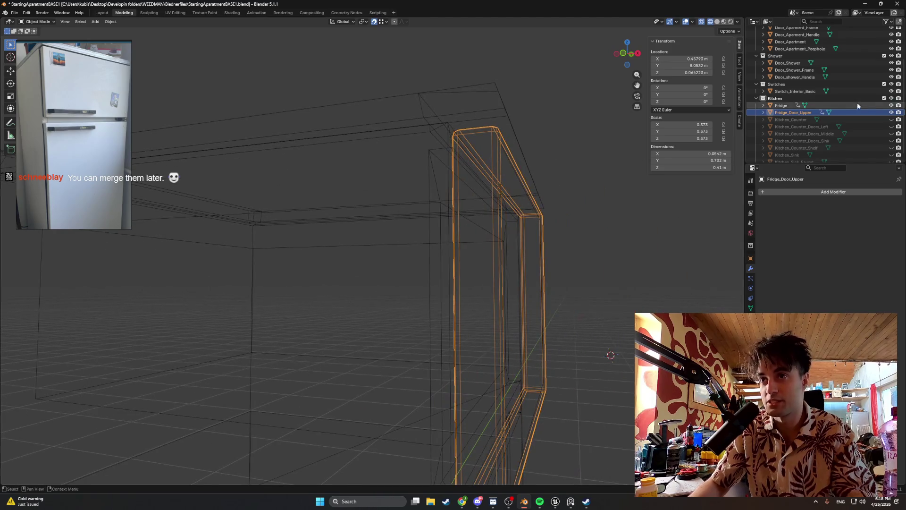
pyautogui.press('h')
# - Switch to solid shading and edit the Fridge body mesh, selecting the lip corner vertex
pyautogui.press('z')
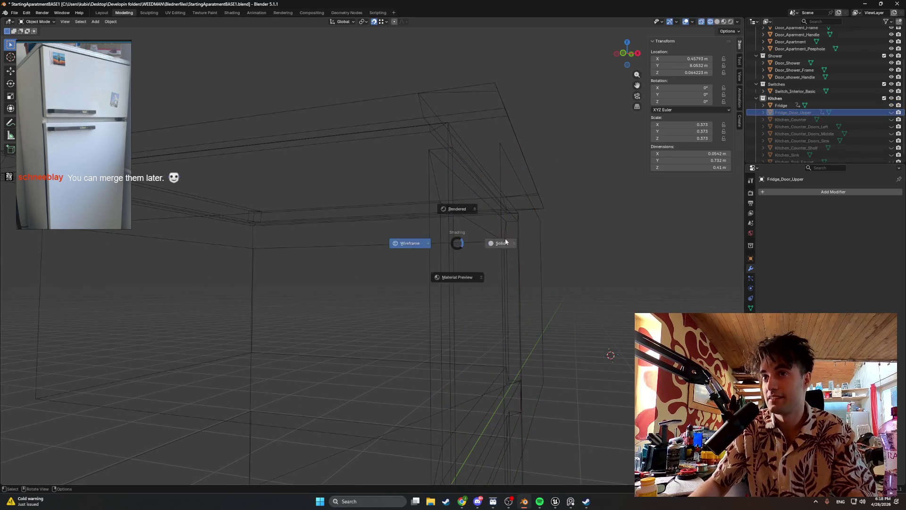
pyautogui.click(505, 242)
pyautogui.moveTo(526, 252); pyautogui.dragTo(511, 225, button='middle')
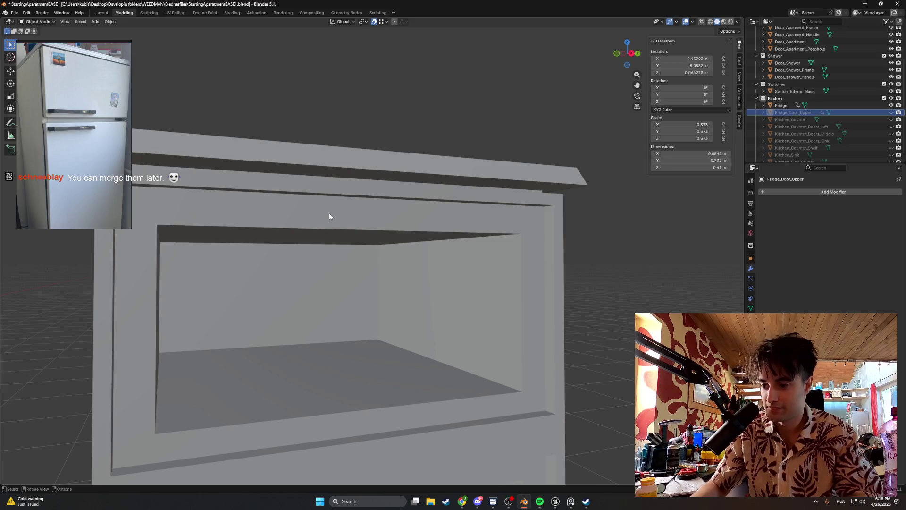
pyautogui.moveTo(329, 213)
pyautogui.mouseDown(button='middle')
pyautogui.moveTo(361, 212)
pyautogui.moveTo(465, 160)
pyautogui.moveTo(408, 211)
pyautogui.moveTo(359, 174)
pyautogui.mouseUp(button='middle')
pyautogui.click(493, 163)
pyautogui.press('Tab')
pyautogui.scroll(3, 494, 163)
pyautogui.click(410, 133)
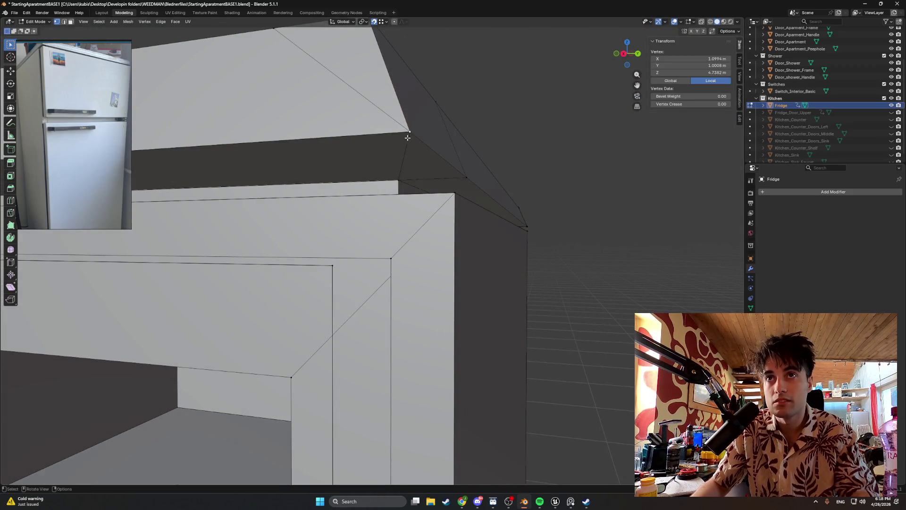
# - Slide the corner vertex along its edge and merge the selected vertices at center
pyautogui.press('g')
pyautogui.press('g')
pyautogui.click(399, 133)
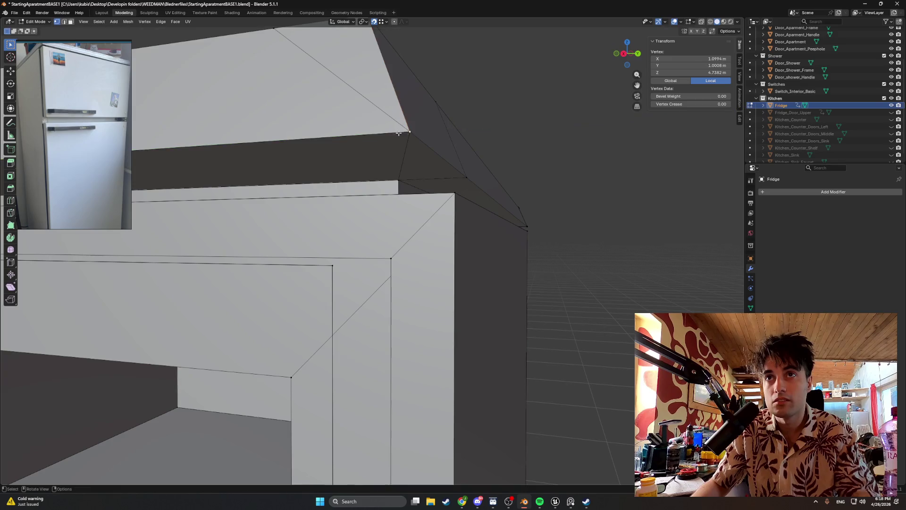
pyautogui.moveTo(413, 135); pyautogui.dragTo(405, 139, button='middle')
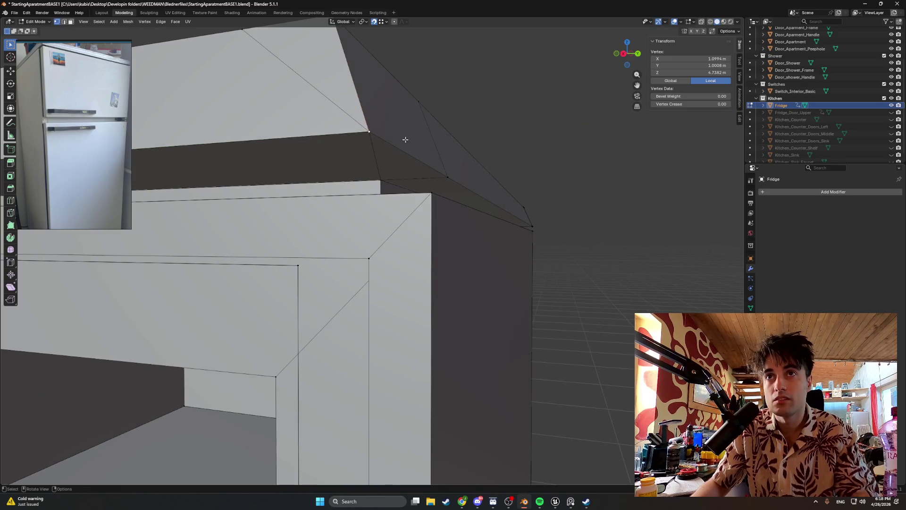
pyautogui.press('m')
pyautogui.click(356, 130)
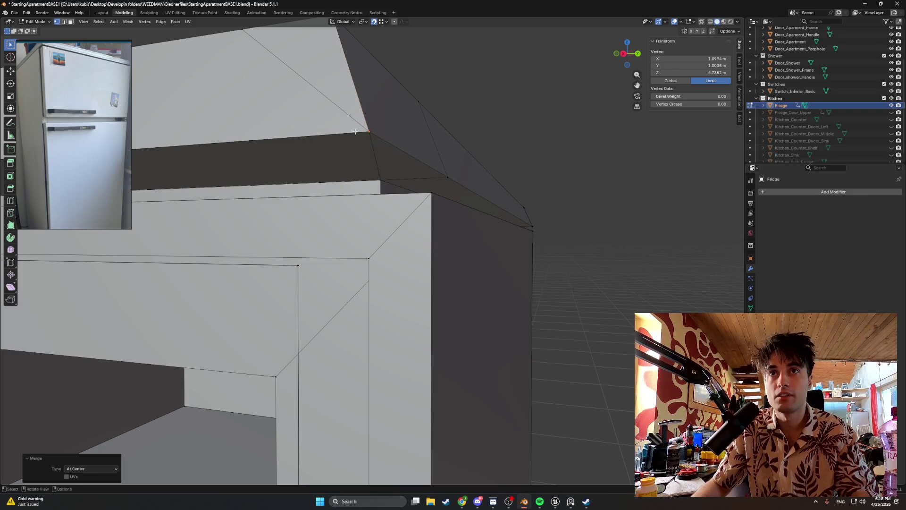
pyautogui.press('g')
pyautogui.press('g')
pyautogui.press('Escape')
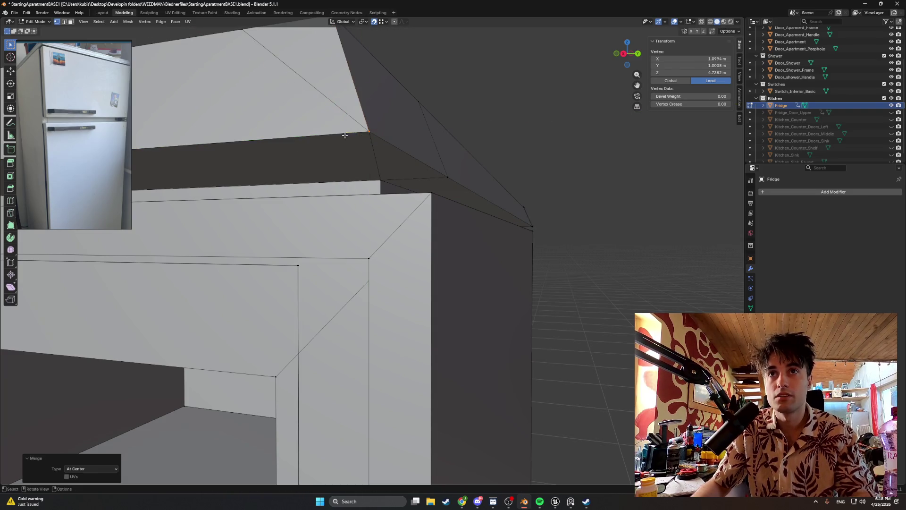
# - Nudge the corner vertex through several positions trying to remove the flipped red face
pyautogui.press('g')
pyautogui.click(395, 91)
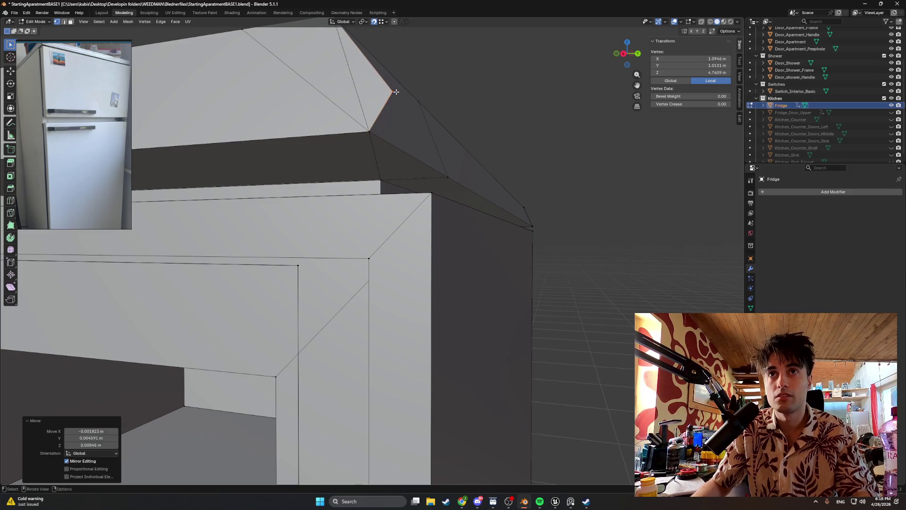
pyautogui.press('g')
pyautogui.click(439, 131)
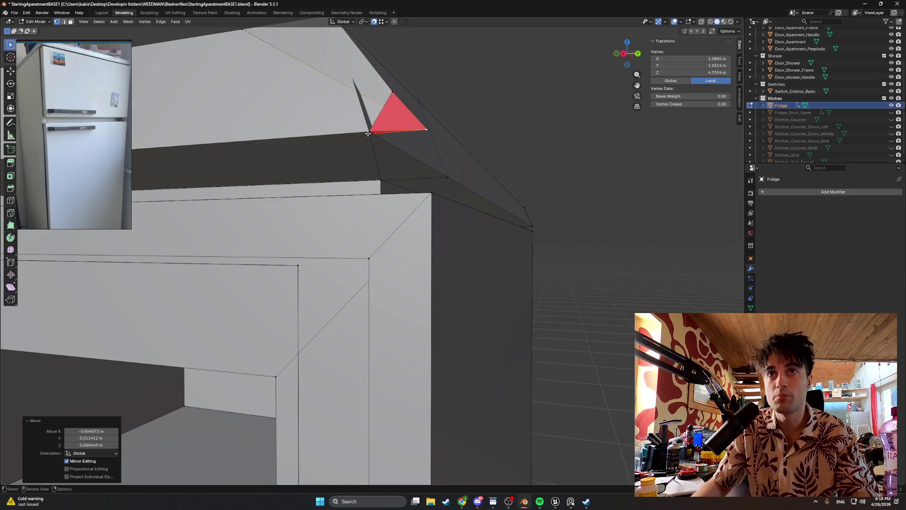
pyautogui.moveTo(367, 131); pyautogui.dragTo(329, 146, button='middle')
pyautogui.press('g')
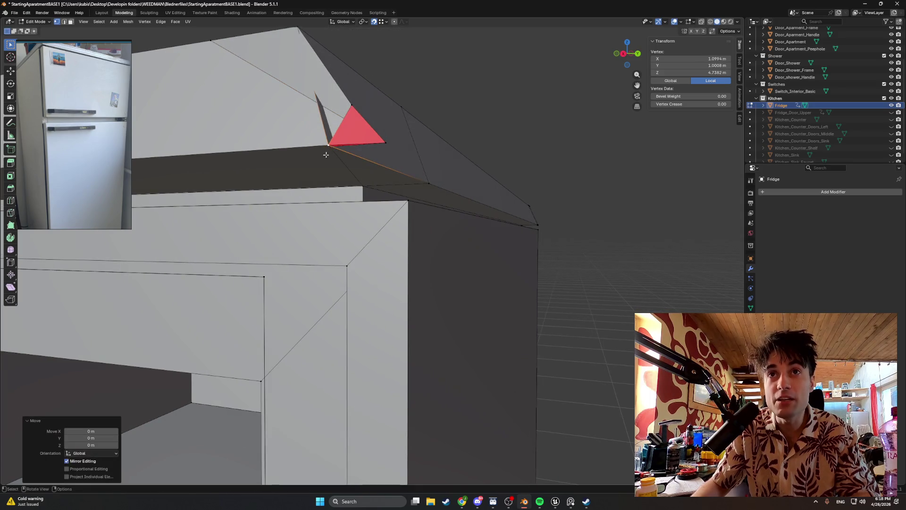
pyautogui.click(329, 146)
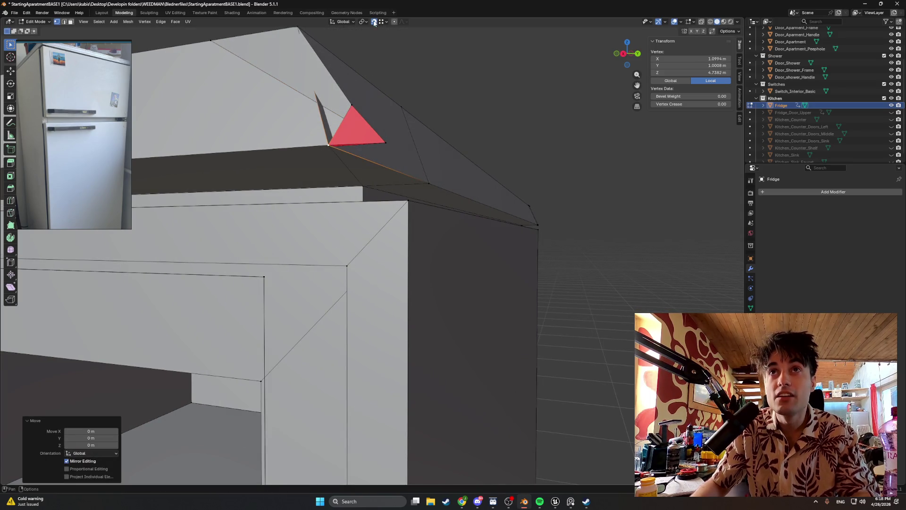
pyautogui.press('g')
pyautogui.click(326, 146)
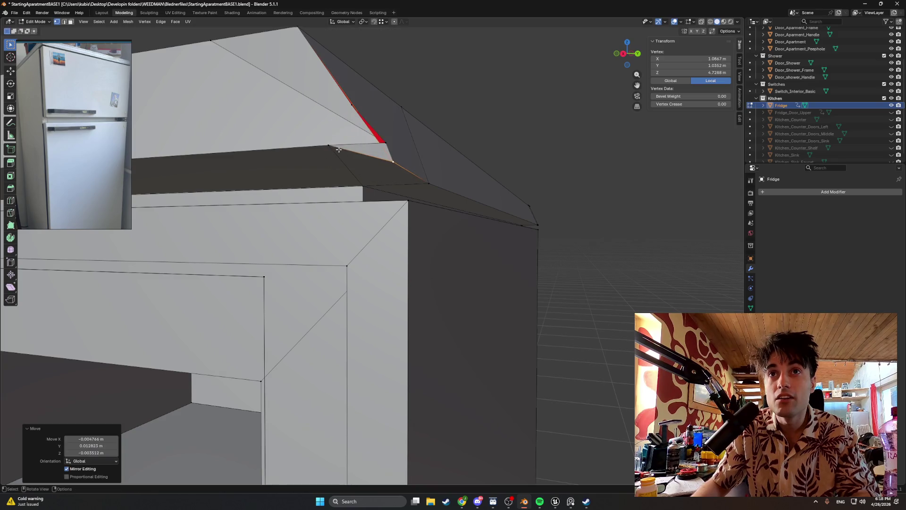
pyautogui.press('g')
pyautogui.click(330, 154)
# - Undo and redo to the state where the lip corner is clean, checking from new angles
pyautogui.moveTo(330, 154); pyautogui.dragTo(339, 162, button='middle')
pyautogui.hotkey('ctrl', 'z')
pyautogui.hotkey('ctrl', 'z')
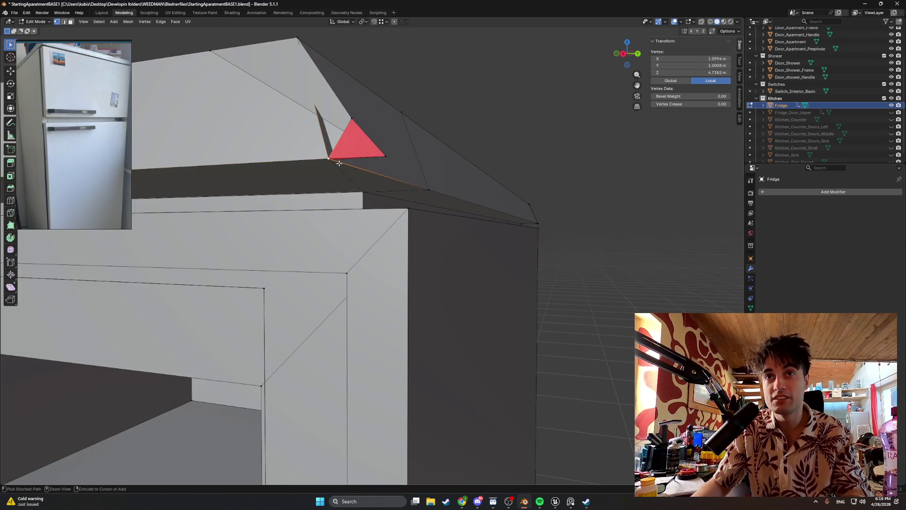
pyautogui.hotkey('ctrl', 'shift', 'z')
pyautogui.hotkey('ctrl', 'shift', 'z')
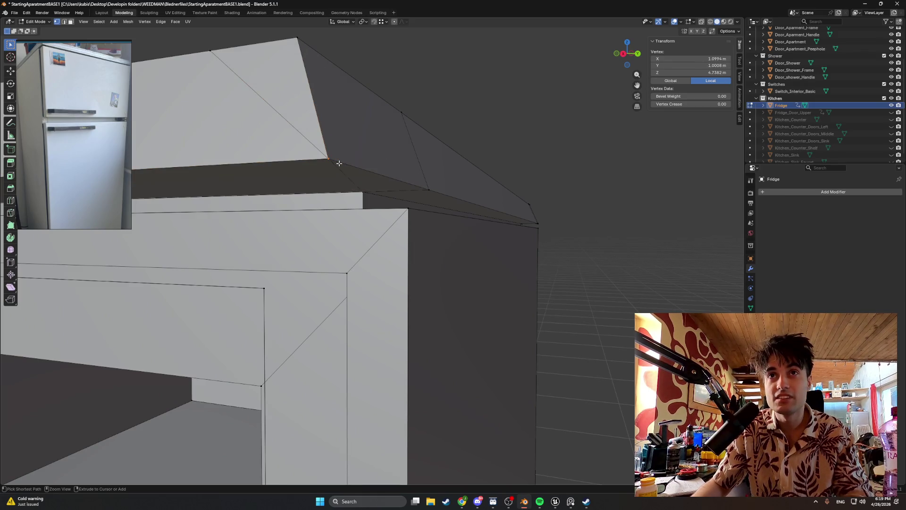
pyautogui.moveTo(334, 164)
pyautogui.mouseDown(button='middle')
pyautogui.moveTo(292, 163)
pyautogui.moveTo(330, 169)
pyautogui.moveTo(341, 186)
pyautogui.mouseUp(button='middle')
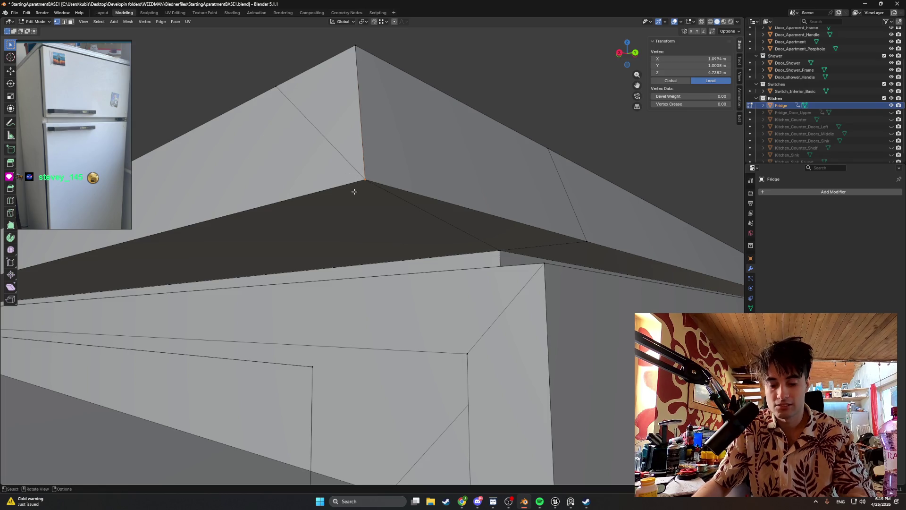
# - Collapse the selected lip corner vertices into a single point, leaving it in place
pyautogui.press('m')
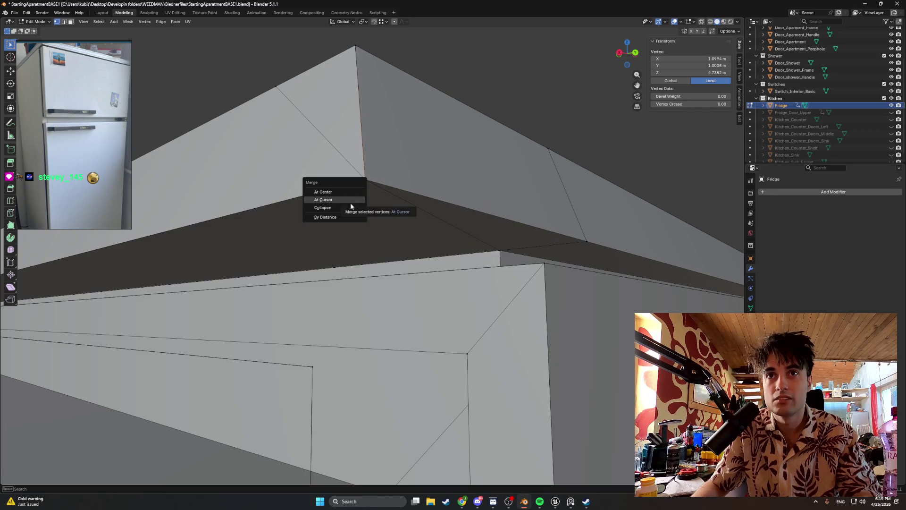
pyautogui.click(349, 208)
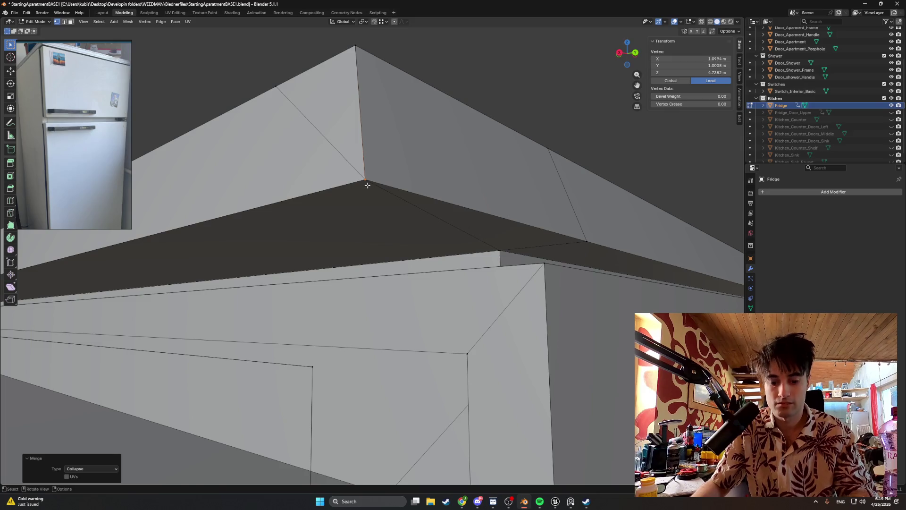
pyautogui.press('g')
pyautogui.rightClick(391, 171)
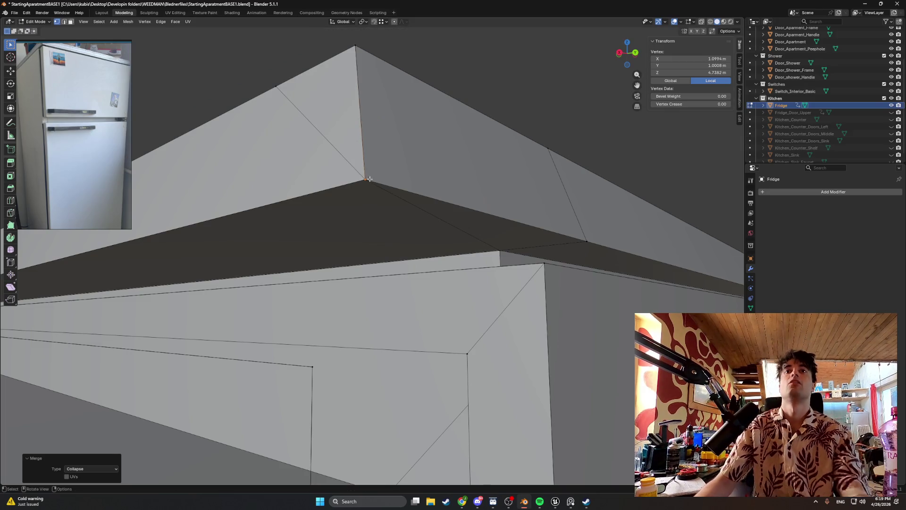
# - Inspect the lip's corner edges and corner vertex in edge select mode
pyautogui.press('2')
pyautogui.click(364, 133)
pyautogui.rightClick(364, 134)
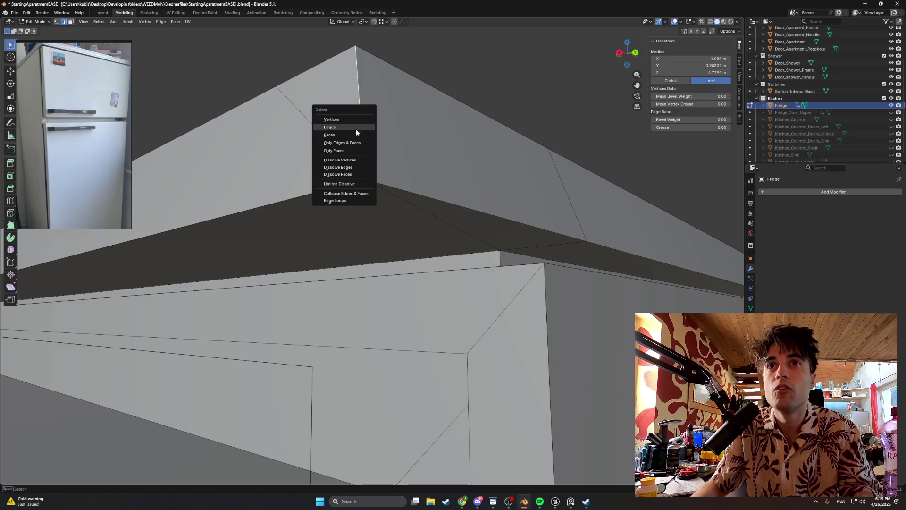
pyautogui.click(357, 129)
pyautogui.click(356, 127)
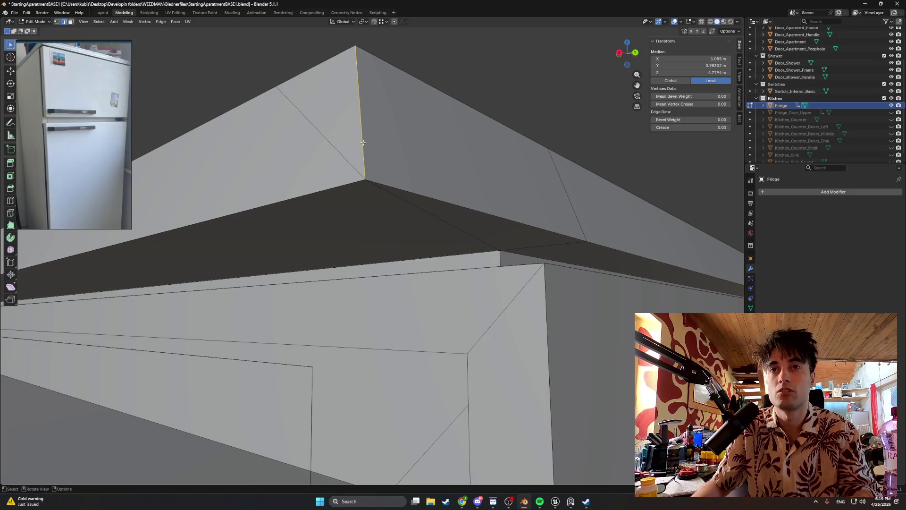
pyautogui.scroll(-3, 365, 176)
pyautogui.scroll(-3, 376, 154)
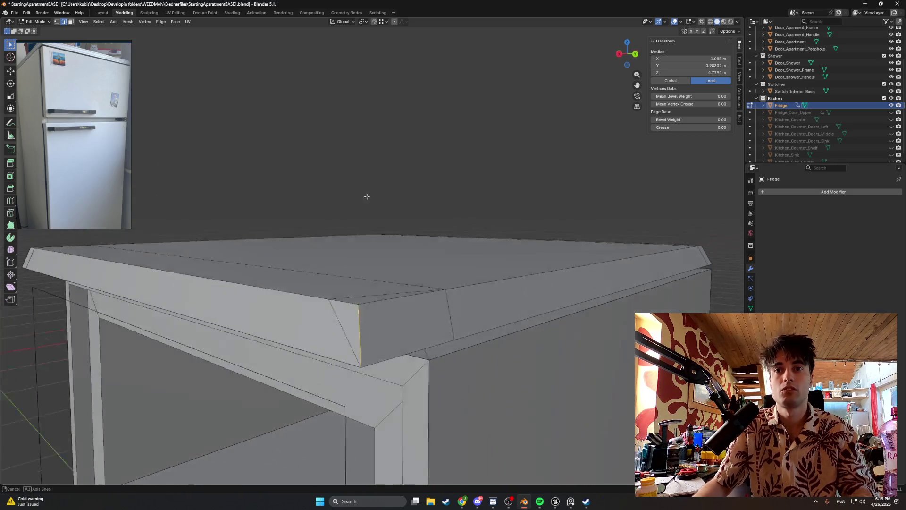
pyautogui.moveTo(366, 197)
pyautogui.mouseDown(button='middle')
pyautogui.moveTo(449, 249)
pyautogui.moveTo(390, 195)
pyautogui.mouseUp(button='middle')
pyautogui.scroll(2, 449, 253)
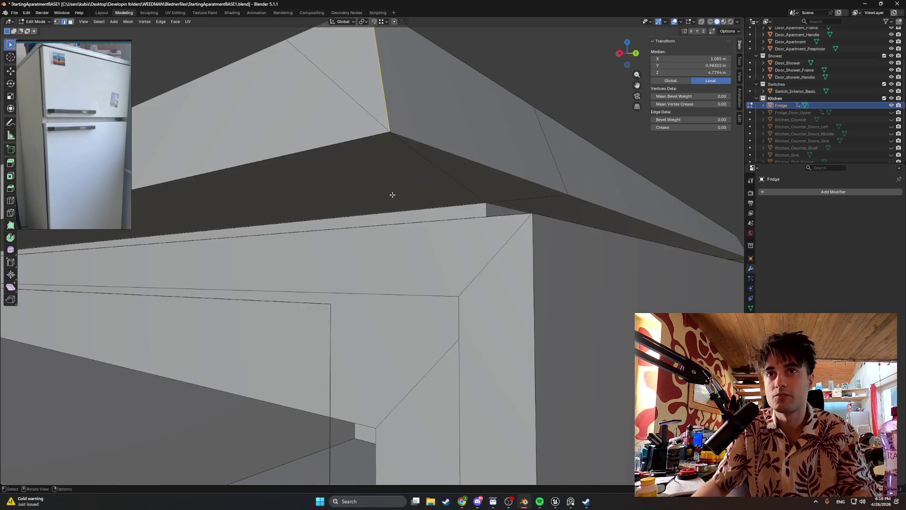
pyautogui.scroll(2, 387, 196)
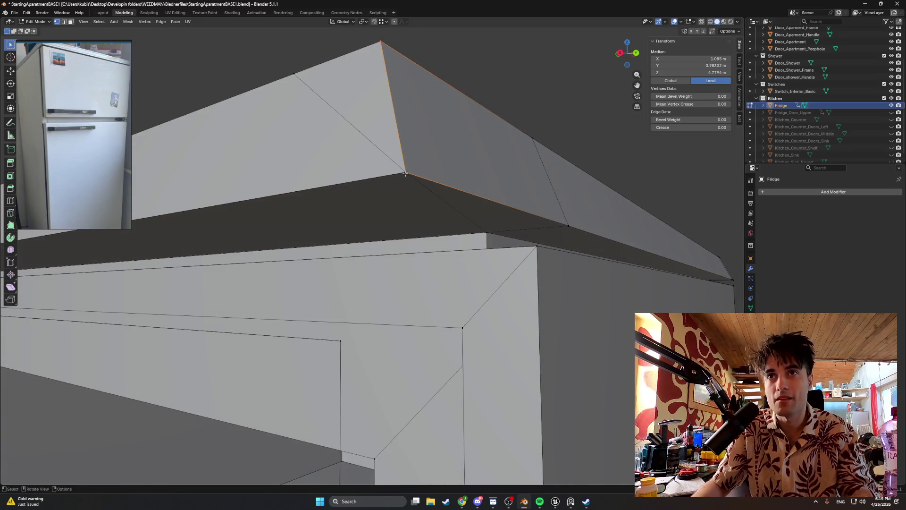
pyautogui.click(405, 172)
# - Trial-adjust the lip's corner face, then undo the adjustment
pyautogui.press('3')
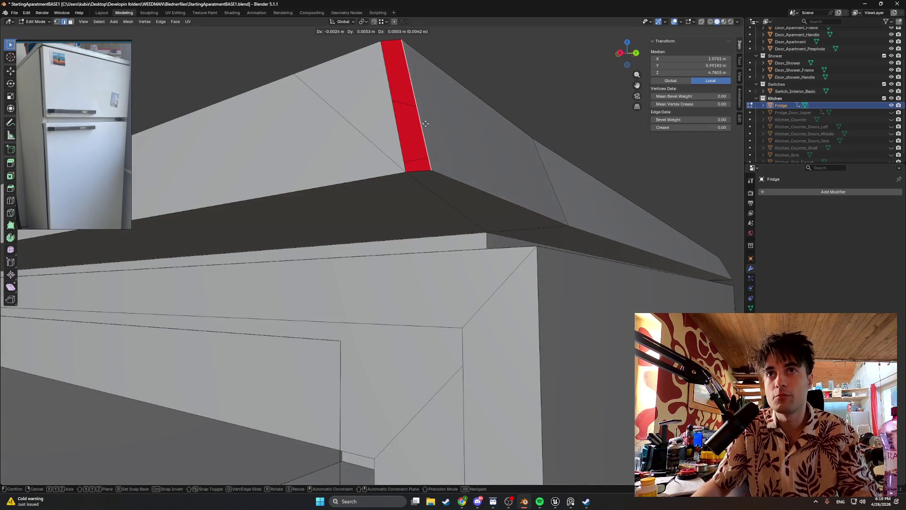
pyautogui.moveTo(404, 123); pyautogui.dragTo(472, 120)
pyautogui.moveTo(398, 125); pyautogui.dragTo(342, 133)
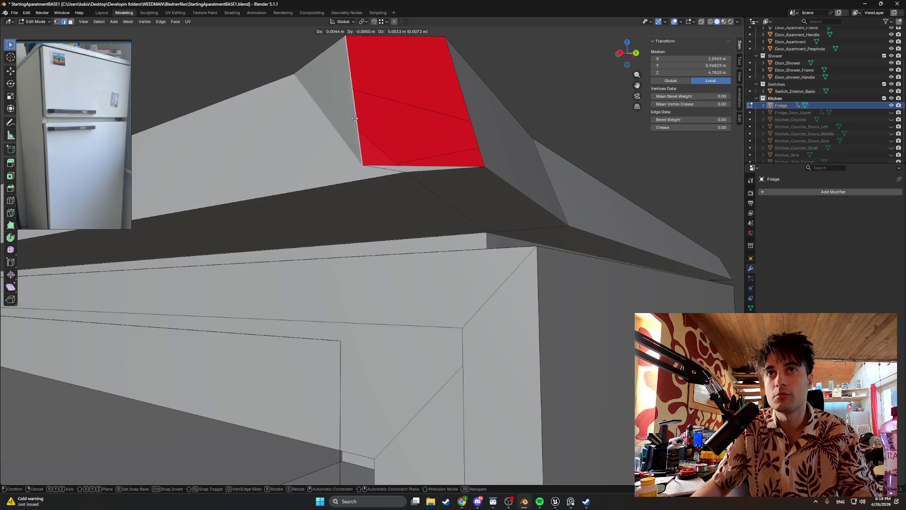
pyautogui.moveTo(334, 119)
pyautogui.mouseDown(button='middle')
pyautogui.moveTo(331, 111)
pyautogui.moveTo(339, 145)
pyautogui.mouseUp(button='middle')
pyautogui.hotkey('ctrl', 'z')
pyautogui.hotkey('ctrl', 'z')
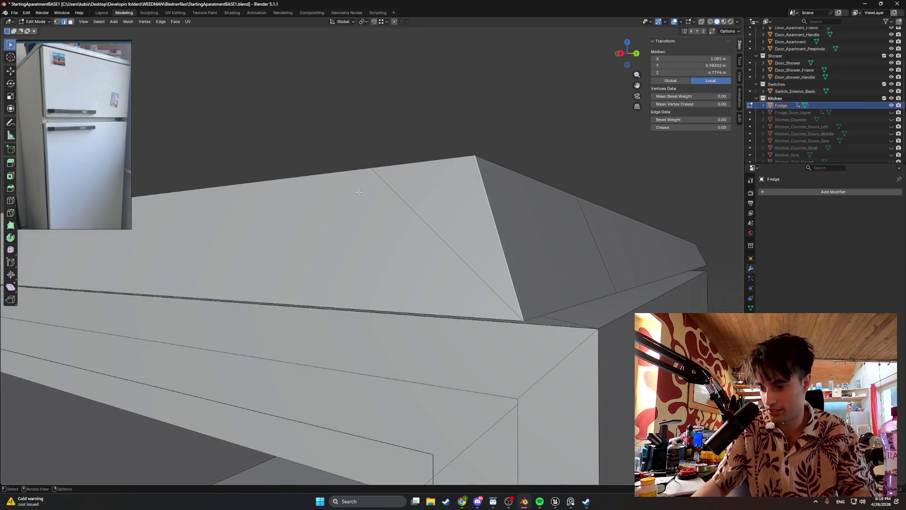
# - Orbit around the fridge top to a front view for a final check
pyautogui.moveTo(358, 191)
pyautogui.mouseDown(button='middle')
pyautogui.moveTo(455, 197)
pyautogui.moveTo(296, 207)
pyautogui.mouseUp(button='middle')
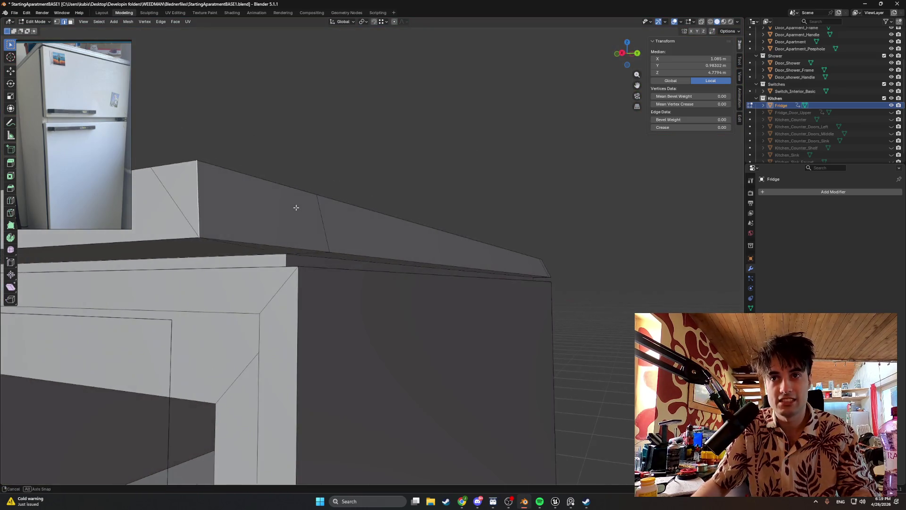
pyautogui.moveTo(296, 207)
pyautogui.mouseDown(button='middle')
pyautogui.moveTo(245, 226)
pyautogui.moveTo(258, 201)
pyautogui.moveTo(368, 213)
pyautogui.mouseUp(button='middle')
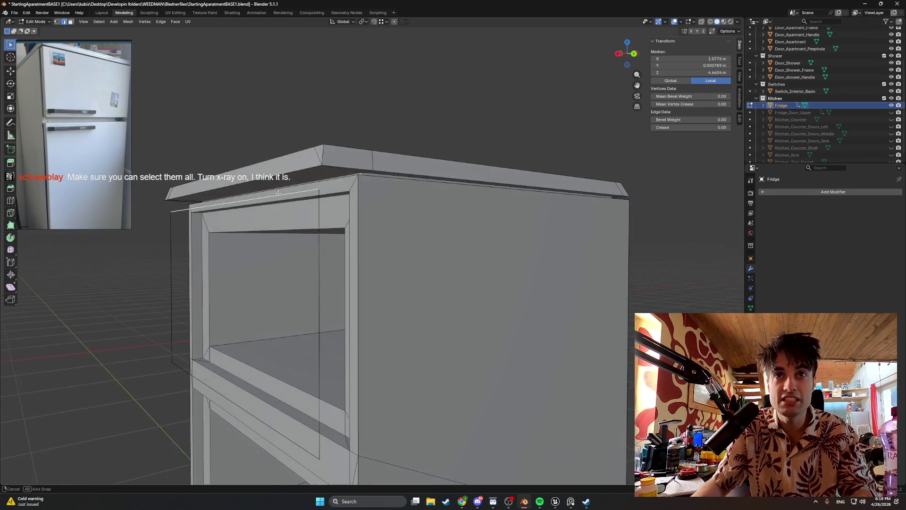
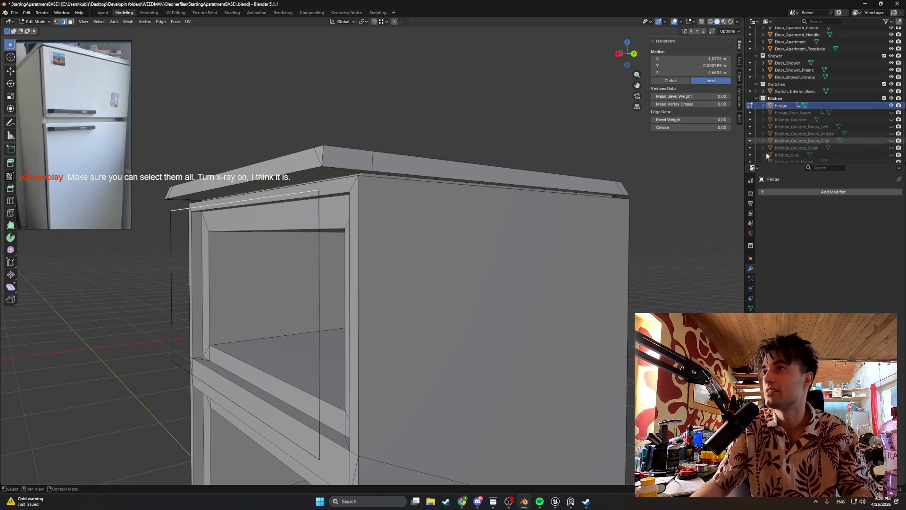
# - Delete the two stray edge loops floating around the fridge's door opening
pyautogui.moveTo(323, 239); pyautogui.dragTo(340, 234, button='middle')
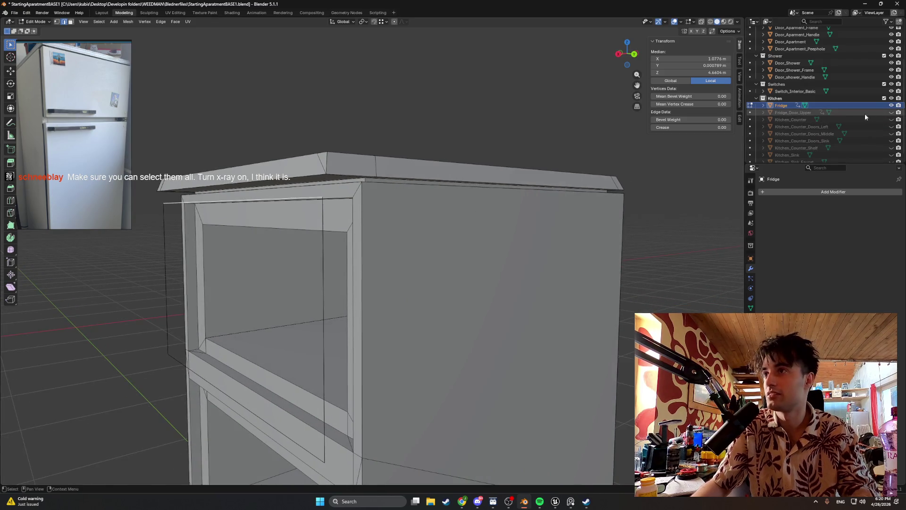
pyautogui.keyDown('alt'); pyautogui.click(320, 269); pyautogui.keyUp('alt')
pyautogui.press('x')
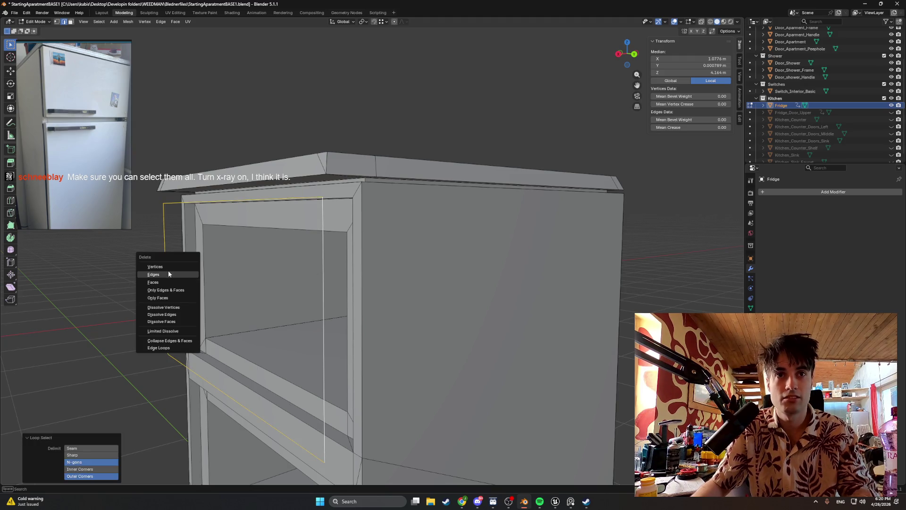
pyautogui.click(169, 273)
pyautogui.click(321, 250)
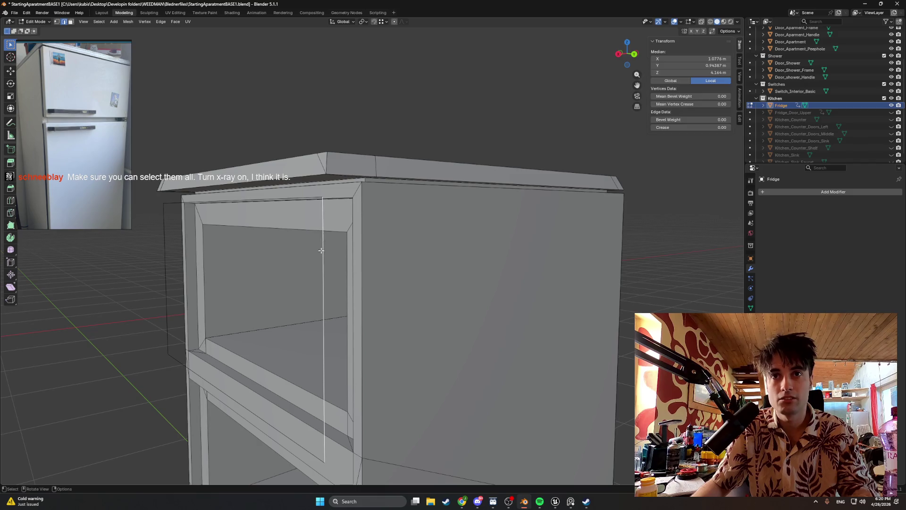
pyautogui.keyDown('alt'); pyautogui.click(164, 210); pyautogui.keyUp('alt')
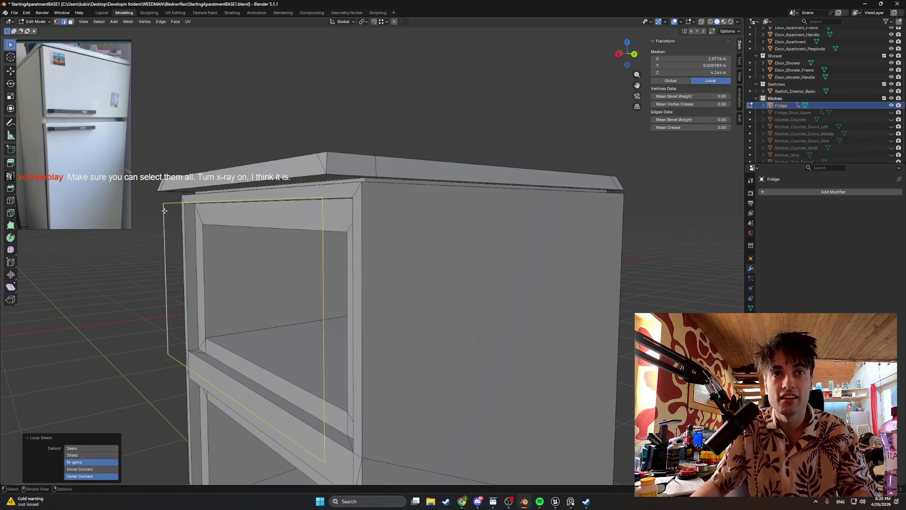
pyautogui.press('x')
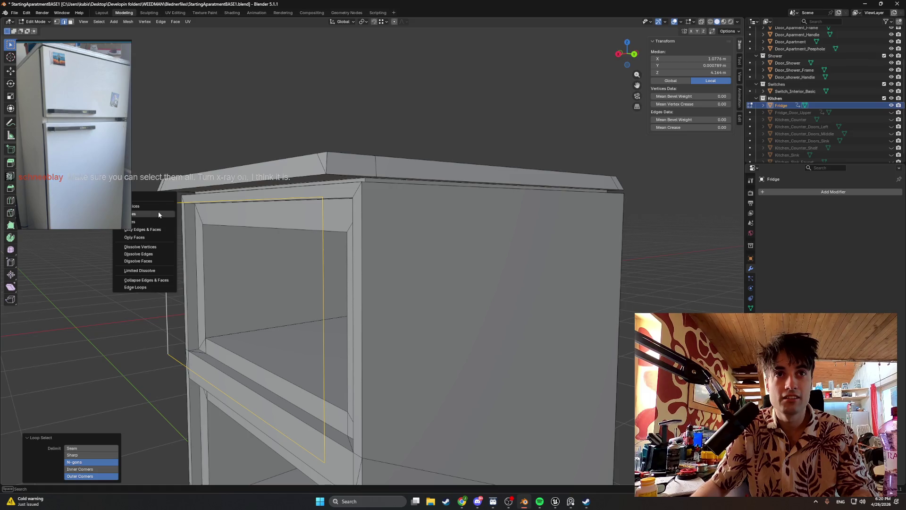
pyautogui.click(159, 214)
# - Delete the remaining vertical stray edges in front of the cabinet frame
pyautogui.moveTo(158, 211); pyautogui.dragTo(224, 221, button='middle')
pyautogui.keyDown('shift'); pyautogui.click(224, 221); pyautogui.keyUp('shift')
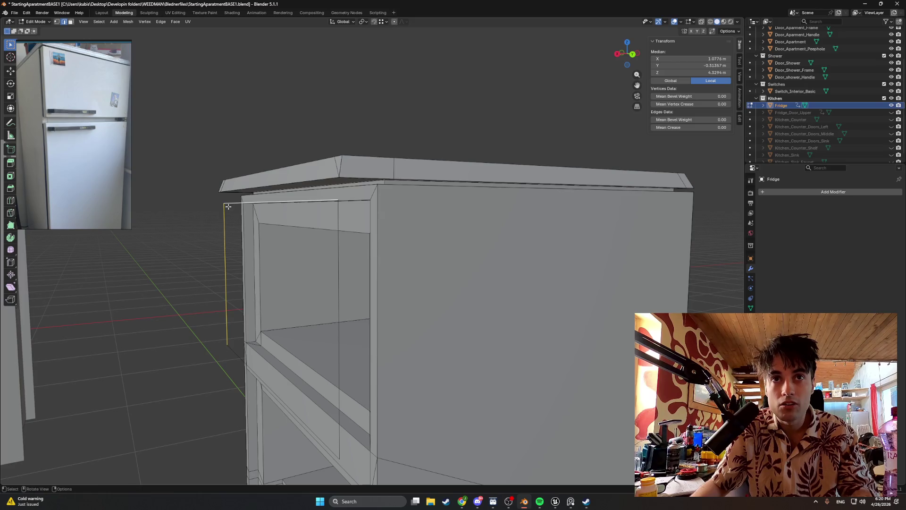
pyautogui.keyDown('alt'); pyautogui.keyDown('shift'); pyautogui.click(224, 217); pyautogui.keyUp('shift'); pyautogui.keyUp('alt')
pyautogui.press('x')
pyautogui.click(225, 211)
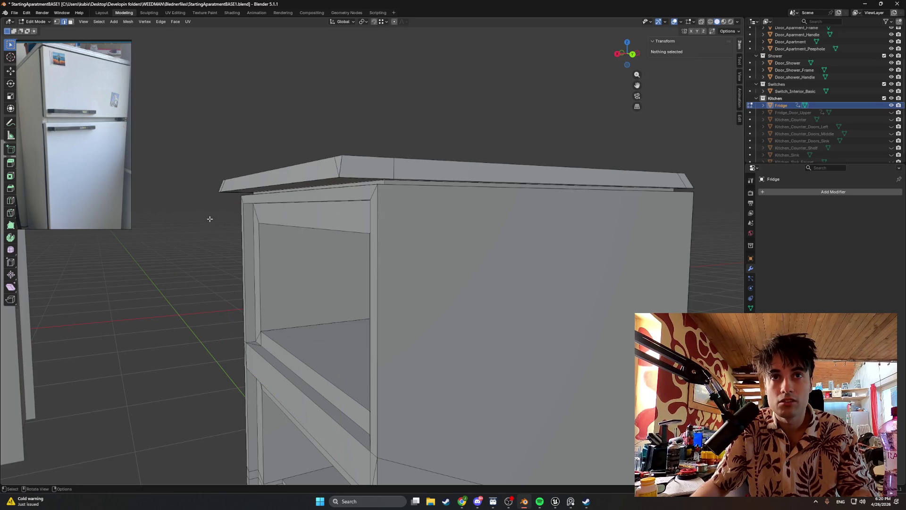
pyautogui.moveTo(238, 223); pyautogui.dragTo(242, 223, button='middle')
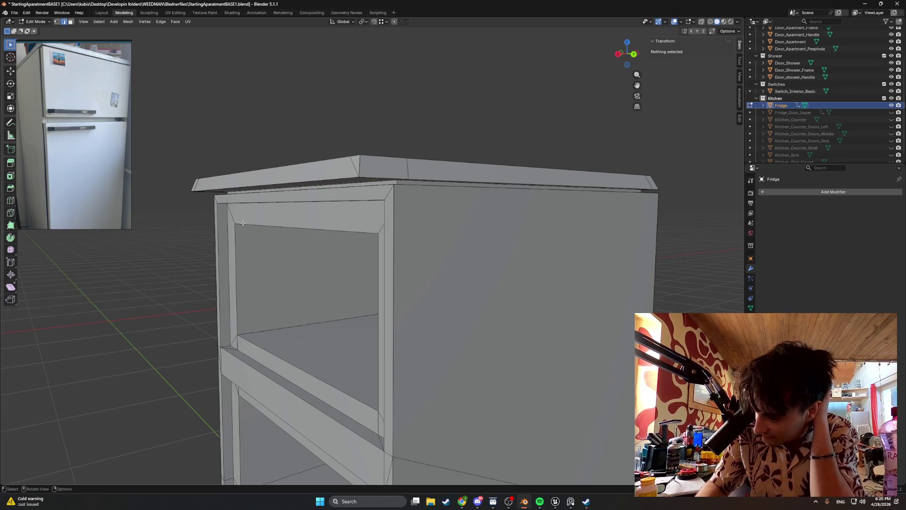
# - In wireframe display, merge the stray vertices on the top slab at centre and reposition the merged vertex
pyautogui.moveTo(242, 222)
pyautogui.mouseDown(button='middle')
pyautogui.moveTo(385, 177)
pyautogui.moveTo(411, 263)
pyautogui.moveTo(402, 287)
pyautogui.moveTo(389, 286)
pyautogui.mouseUp(button='middle')
pyautogui.scroll(3, 383, 176)
pyautogui.press('z')
pyautogui.click(354, 262)
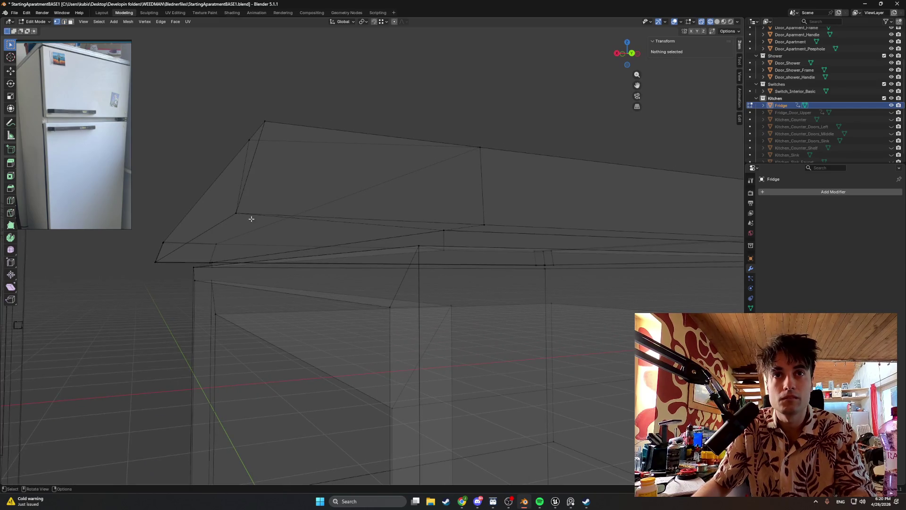
pyautogui.click(219, 210)
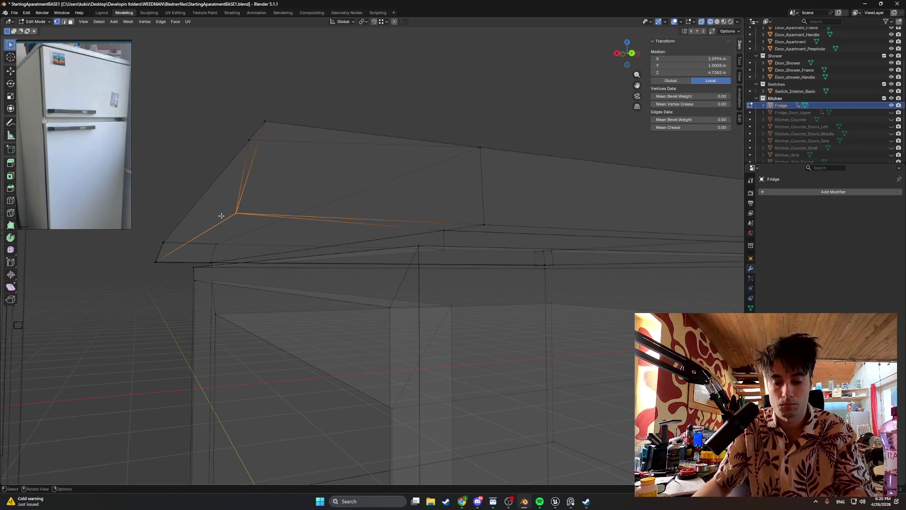
pyautogui.press('m')
pyautogui.click(210, 200)
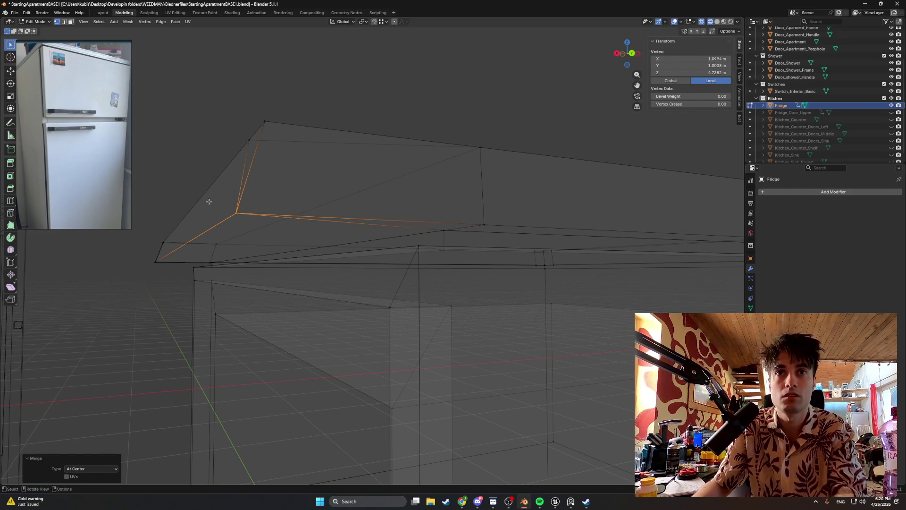
pyautogui.press('g')
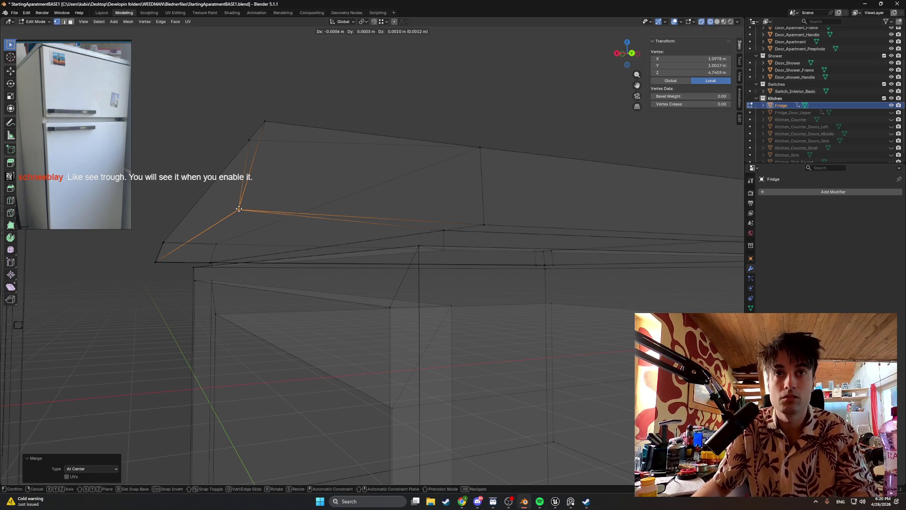
pyautogui.click(241, 220)
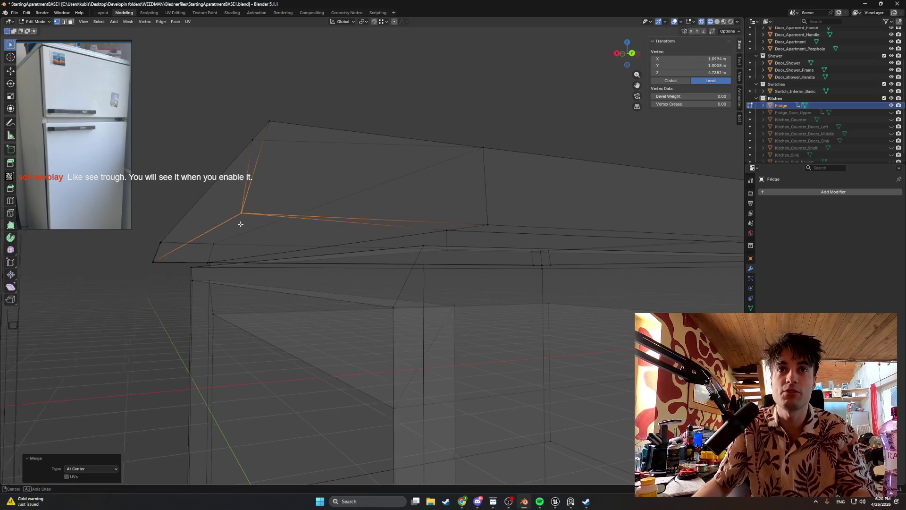
# - Nudge the merged vertex again, then abandon a move of the top slab's slanted edge
pyautogui.moveTo(241, 221); pyautogui.dragTo(270, 215, button='middle')
pyautogui.click(307, 198)
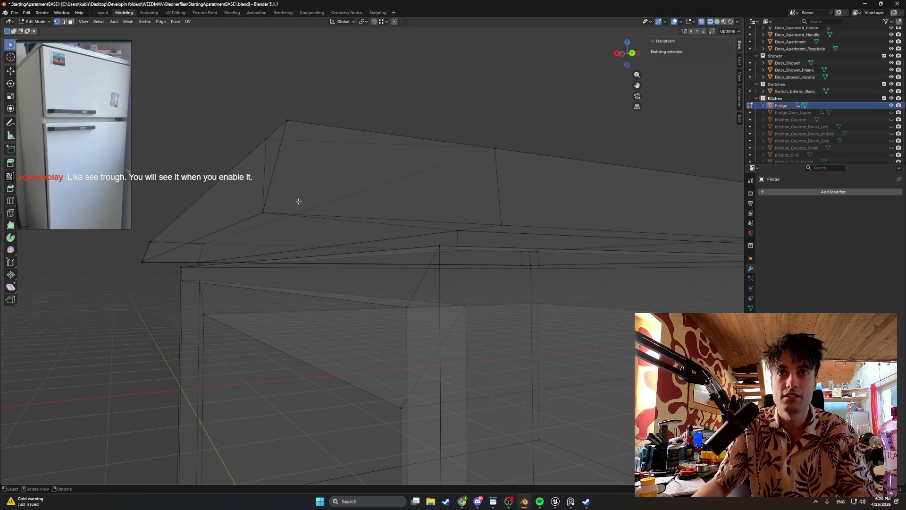
pyautogui.click(263, 211)
pyautogui.press('g')
pyautogui.click(303, 214)
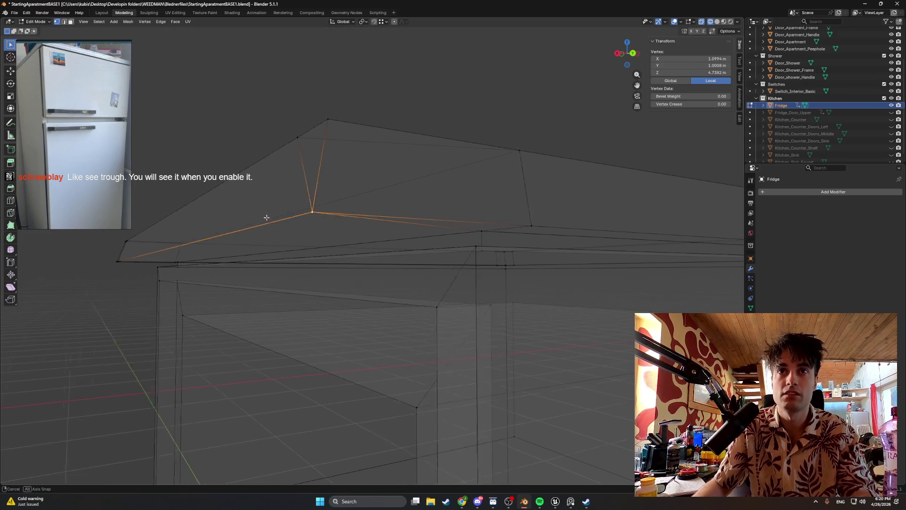
pyautogui.moveTo(304, 214); pyautogui.dragTo(287, 223, button='middle')
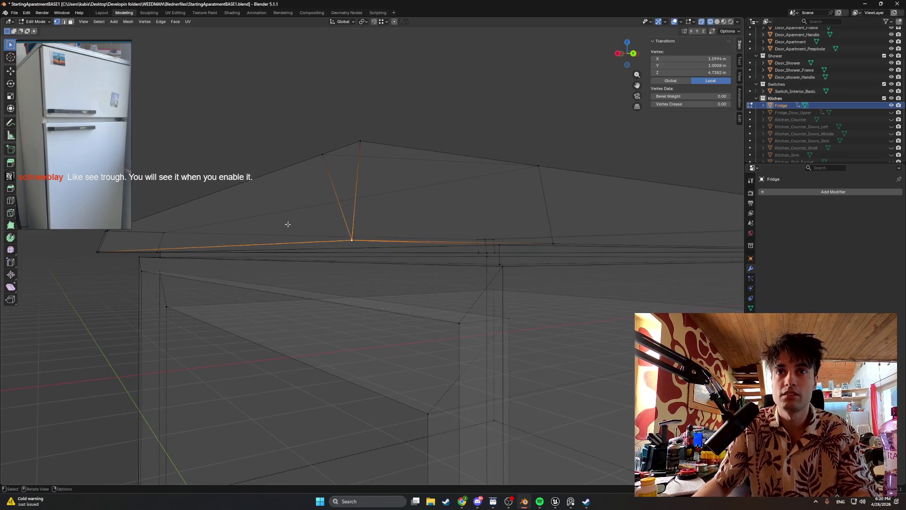
pyautogui.click(354, 195)
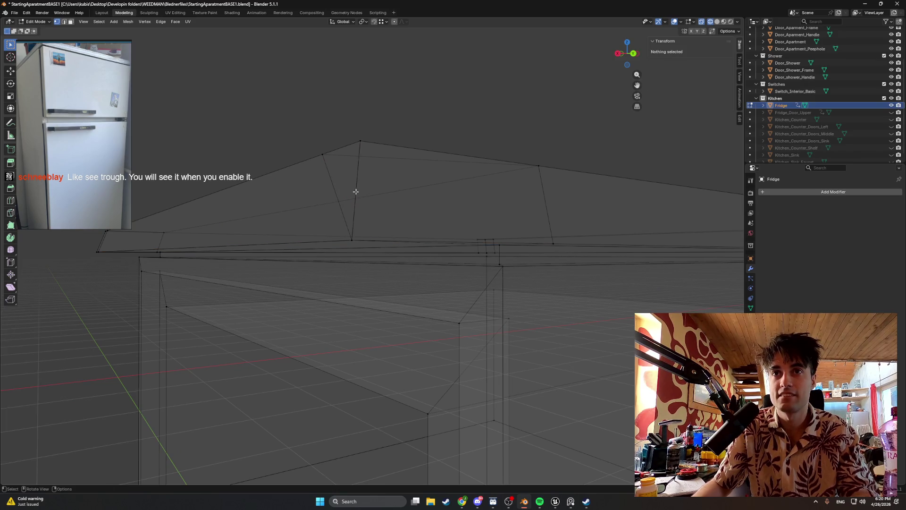
pyautogui.press('2')
pyautogui.click(356, 191)
pyautogui.press('g')
pyautogui.press('Escape')
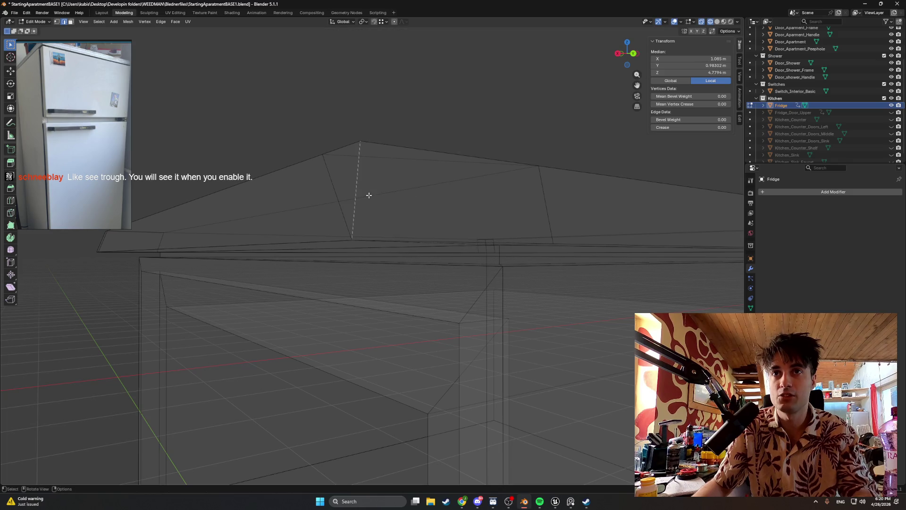
# - Try merging and collapsing the thin edge on the top slab, undoing each attempt
pyautogui.click(354, 186)
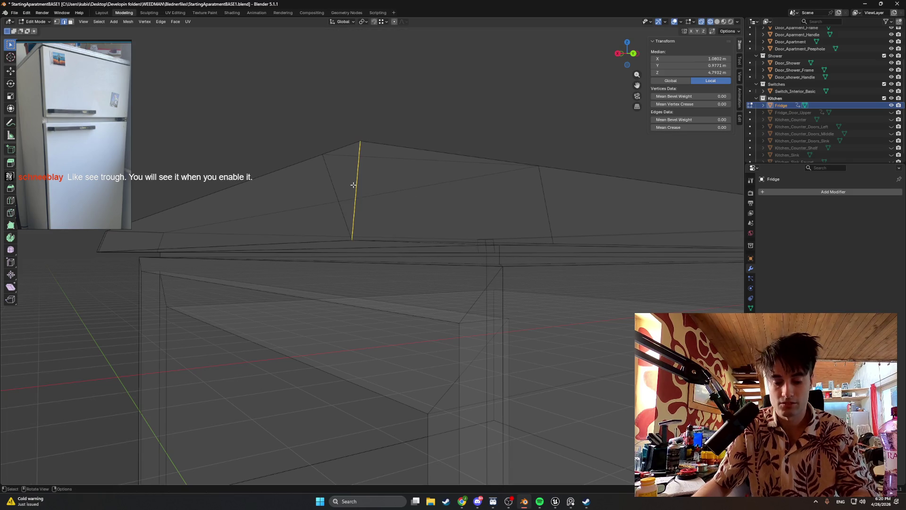
pyautogui.press('m')
pyautogui.click(345, 183)
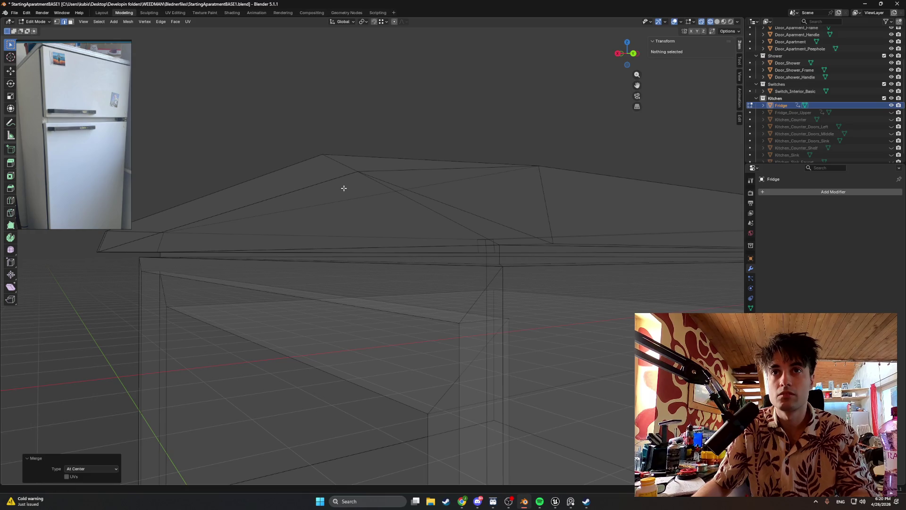
pyautogui.hotkey('ctrl', 'z')
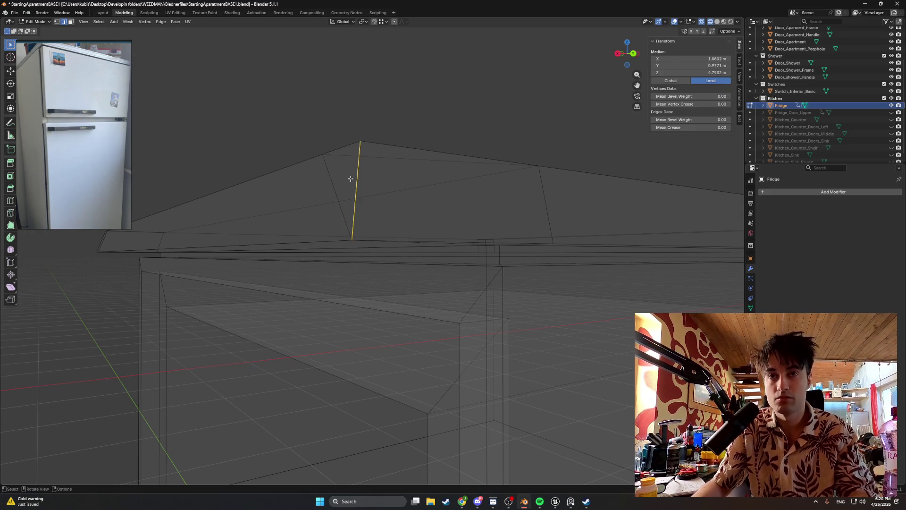
pyautogui.press('m')
pyautogui.click(337, 191)
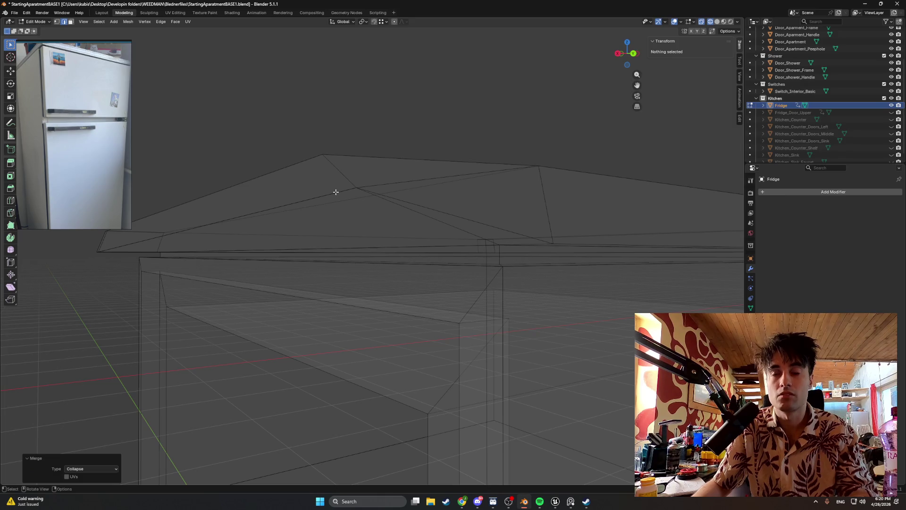
pyautogui.hotkey('ctrl', 'z')
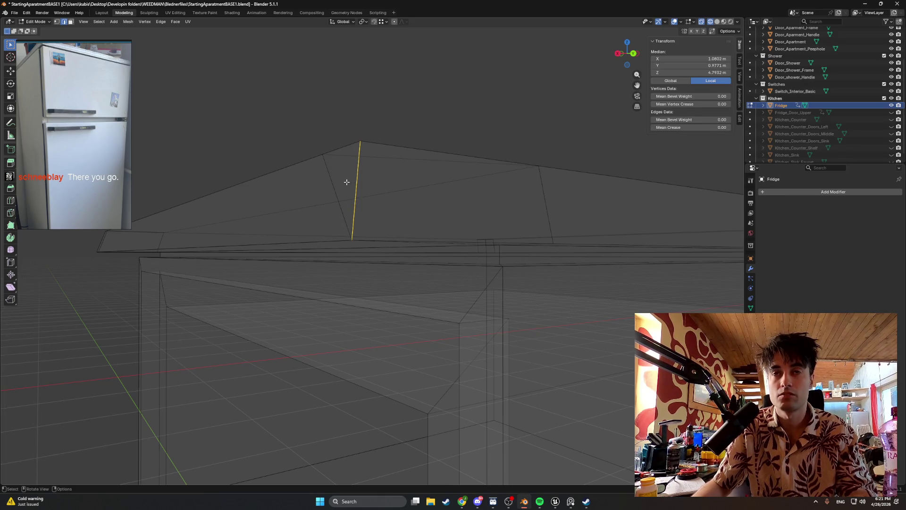
pyautogui.press('m')
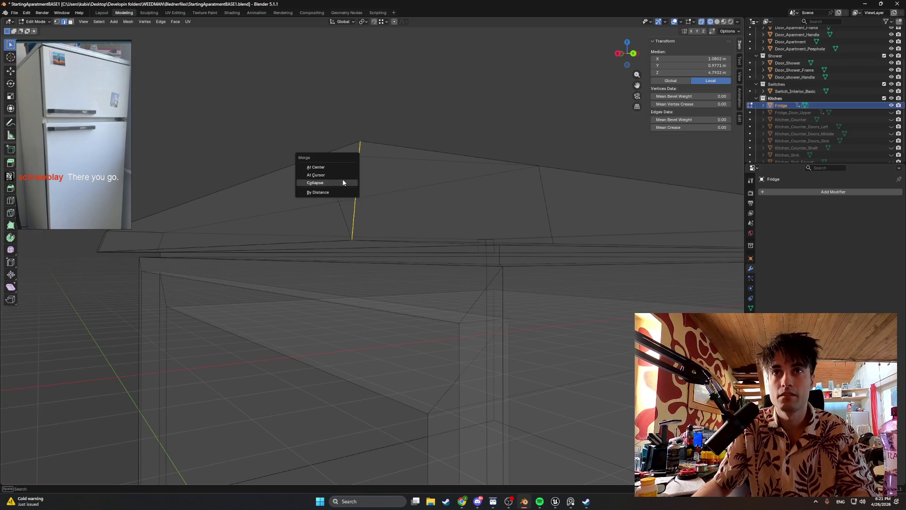
pyautogui.press('Escape')
pyautogui.moveTo(346, 183); pyautogui.dragTo(366, 194, button='middle')
pyautogui.press('z')
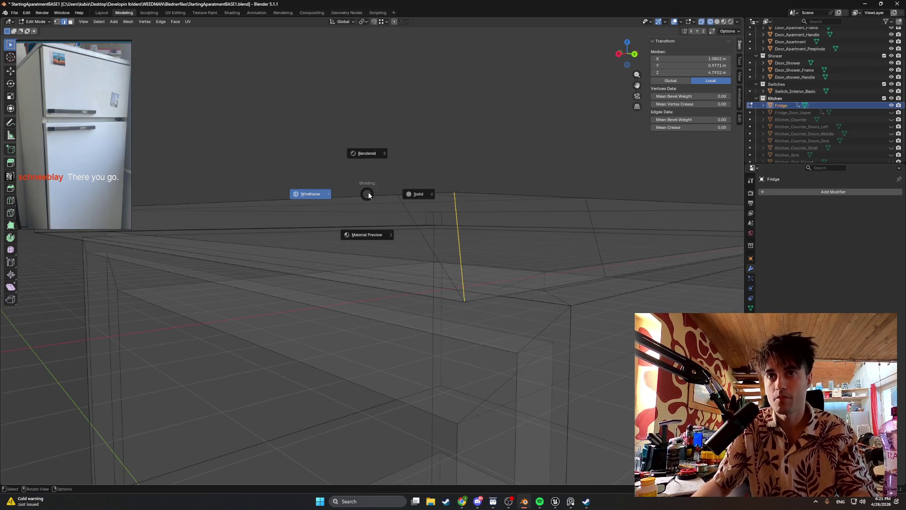
# - Back in wireframe, merge the stray vertices at the fridge's top corner at their centre
pyautogui.click(418, 198)
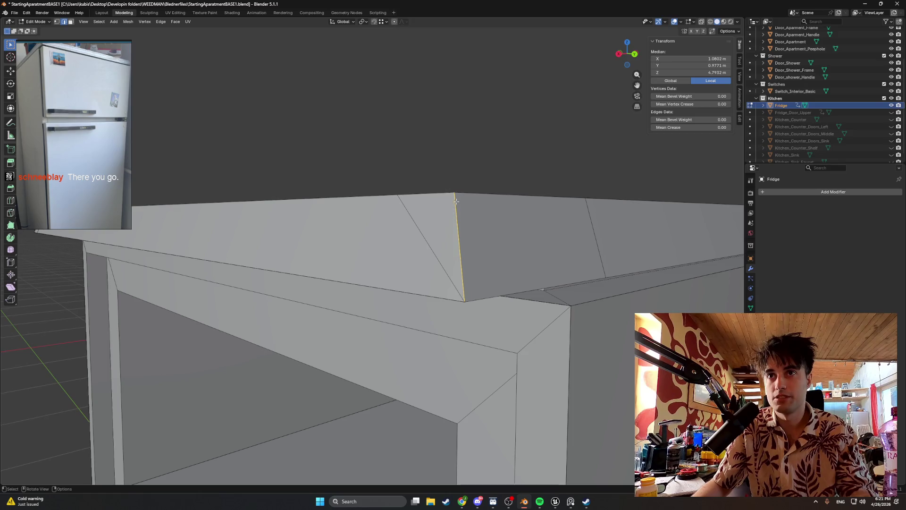
pyautogui.moveTo(455, 201)
pyautogui.mouseDown(button='middle')
pyautogui.moveTo(354, 232)
pyautogui.moveTo(318, 259)
pyautogui.mouseUp(button='middle')
pyautogui.keyDown('alt'); pyautogui.keyDown('shift'); pyautogui.click(295, 249); pyautogui.keyUp('shift'); pyautogui.keyUp('alt')
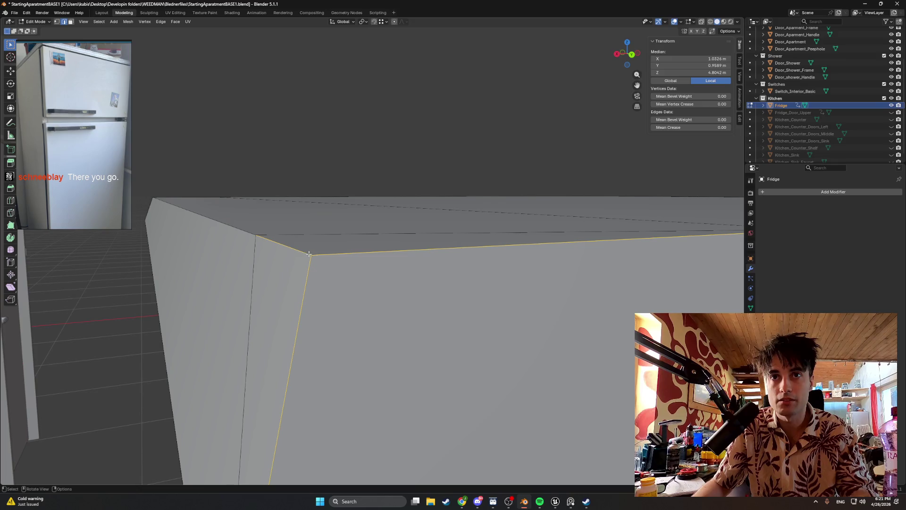
pyautogui.press('z')
pyautogui.click(297, 256)
pyautogui.moveTo(312, 256); pyautogui.dragTo(333, 255, button='middle')
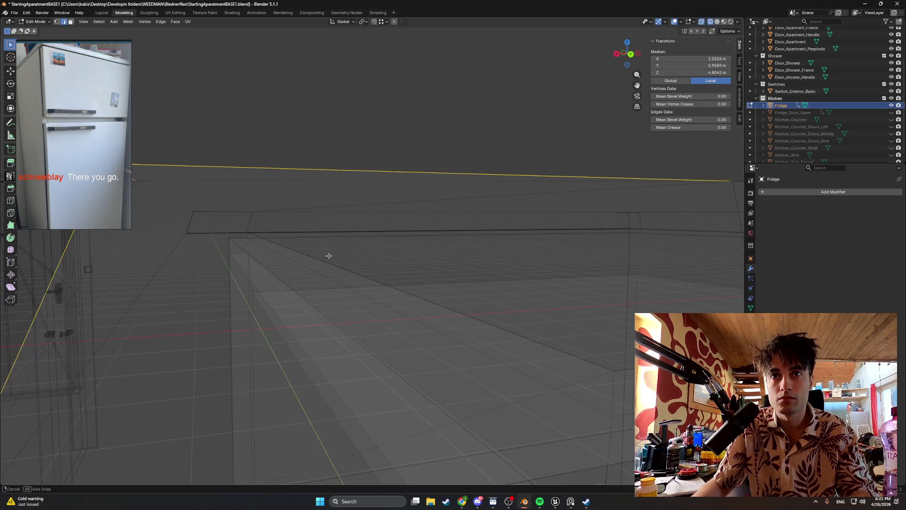
pyautogui.click(211, 159)
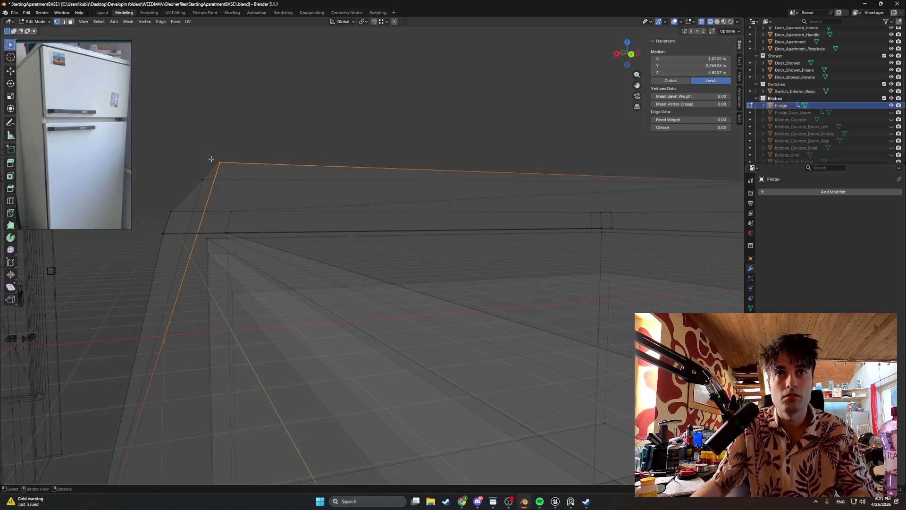
pyautogui.press('m')
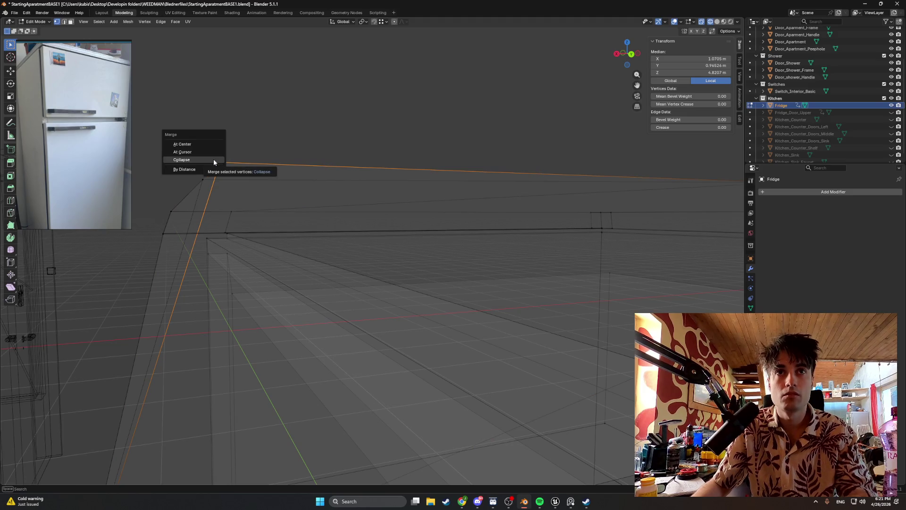
pyautogui.click(208, 146)
pyautogui.scroll(-2, 222, 160)
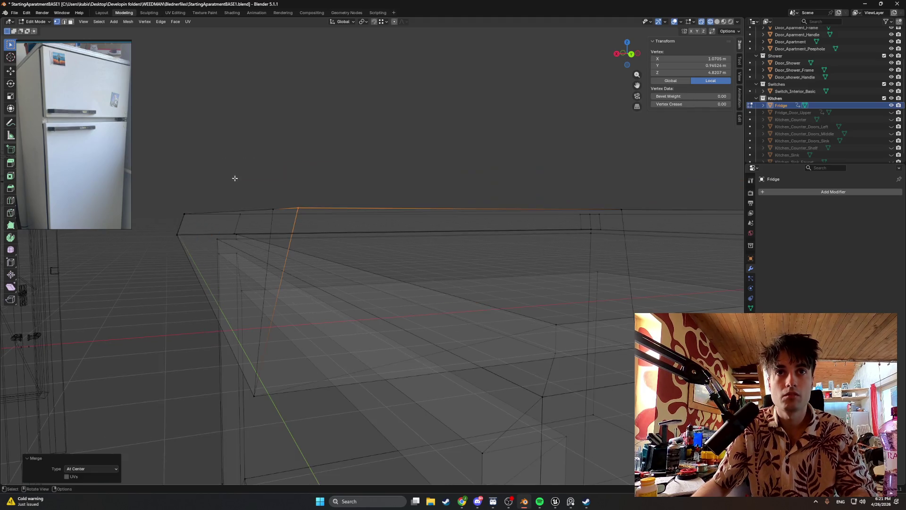
# - Move the edge next to the corner into line and return to opaque solid display to check it
pyautogui.click(283, 234)
pyautogui.press('g')
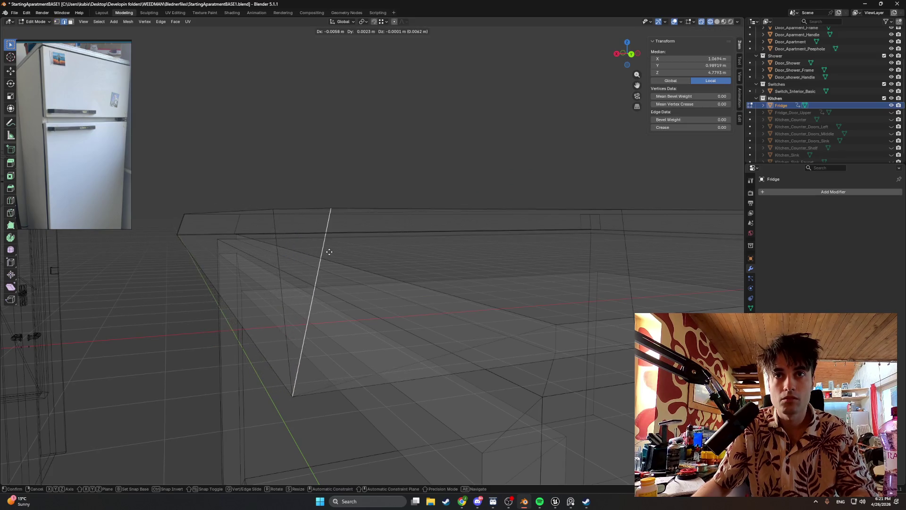
pyautogui.click(251, 277)
pyautogui.moveTo(251, 278); pyautogui.dragTo(286, 276, button='middle')
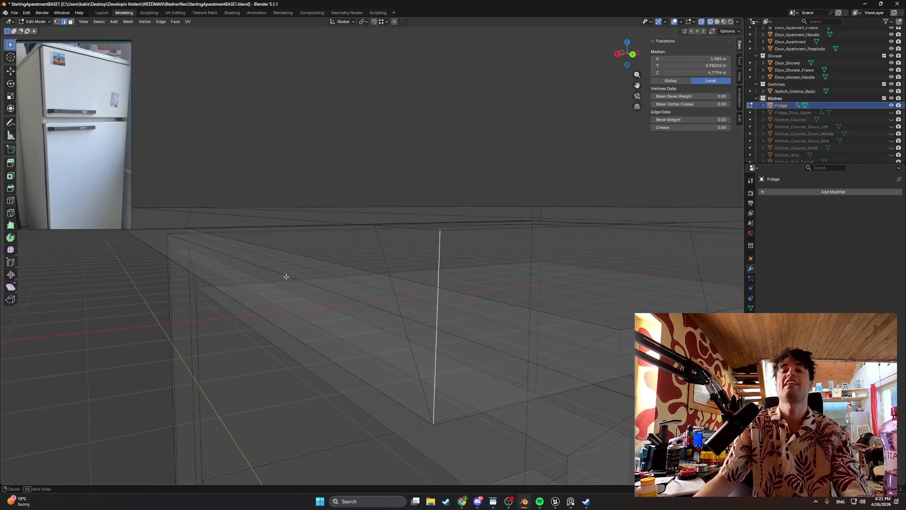
pyautogui.hotkey('alt', 'z')
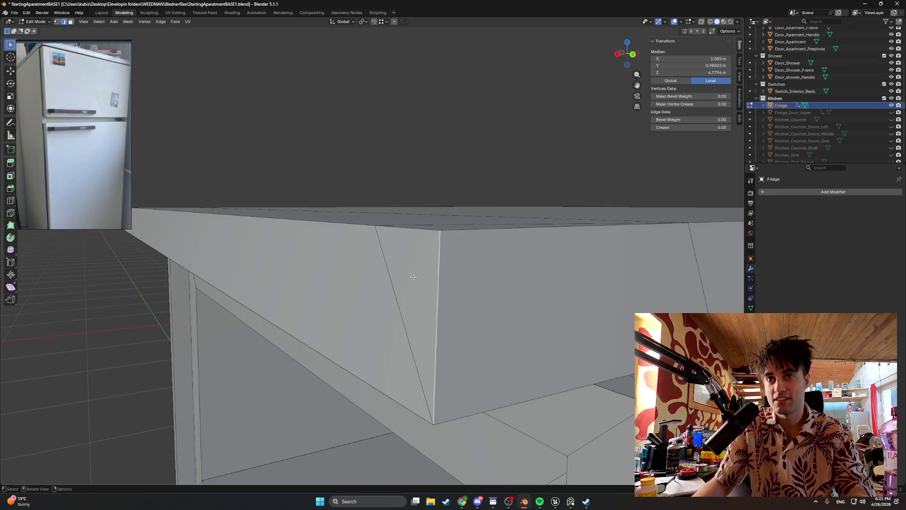
pyautogui.hotkey('ctrl', 'z')
pyautogui.hotkey('ctrl', 'z')
pyautogui.hotkey('ctrl', 'shift', 'z')
pyautogui.hotkey('ctrl', 'shift', 'z')
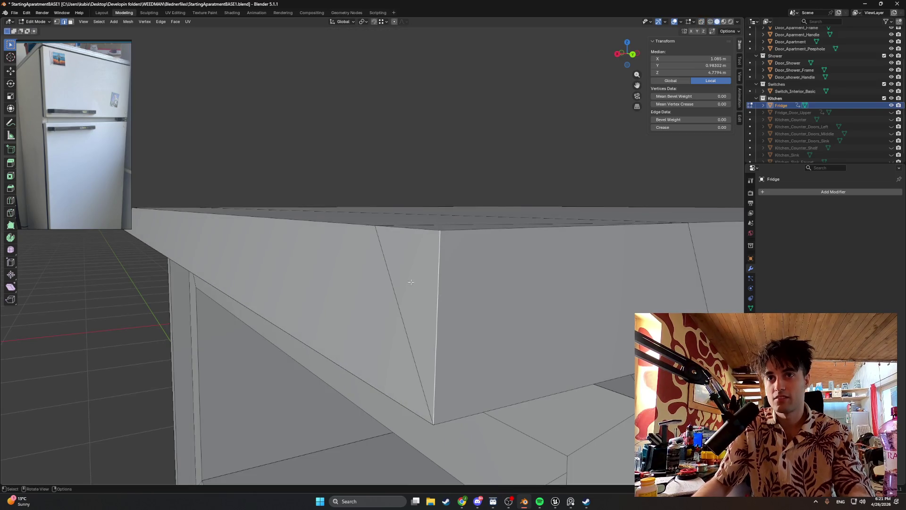
pyautogui.moveTo(384, 280)
pyautogui.mouseDown(button='middle')
pyautogui.moveTo(252, 261)
pyautogui.moveTo(213, 224)
pyautogui.mouseUp(button='middle')
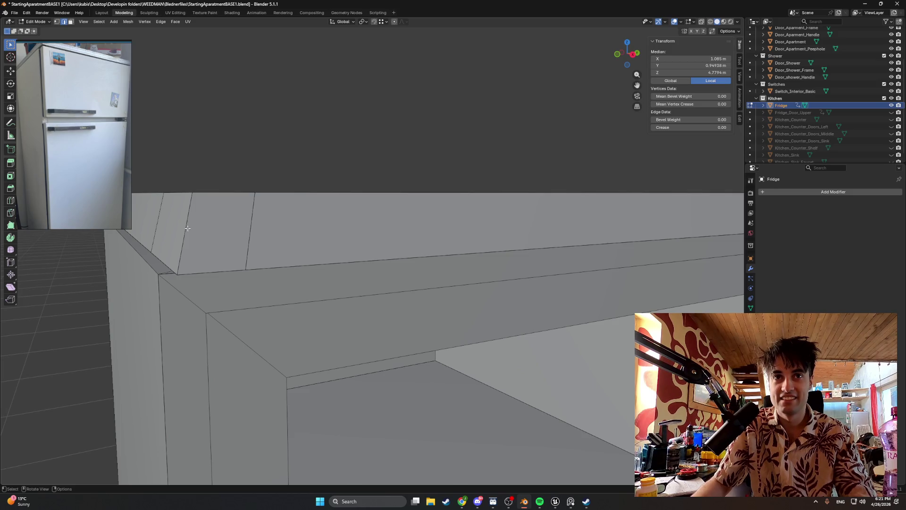
# - In wireframe from below, merge the first pair of loose top-slab vertices at centre
pyautogui.moveTo(187, 227); pyautogui.dragTo(158, 231)
pyautogui.moveTo(157, 232); pyautogui.dragTo(208, 230, button='middle')
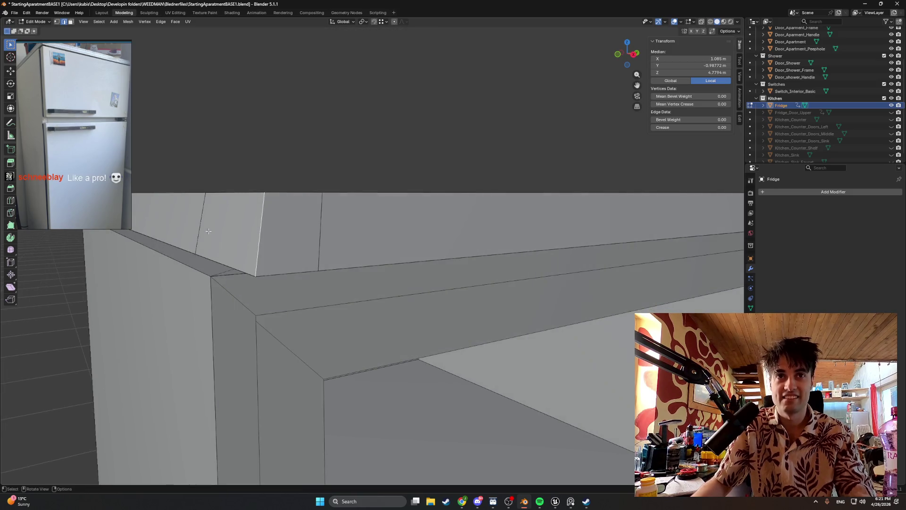
pyautogui.moveTo(257, 278)
pyautogui.mouseDown(button='middle')
pyautogui.moveTo(239, 152)
pyautogui.moveTo(350, 191)
pyautogui.mouseUp(button='middle')
pyautogui.scroll(2, 240, 153)
pyautogui.press('z')
pyautogui.click(359, 194)
pyautogui.keyDown('shift'); pyautogui.click(228, 174); pyautogui.keyUp('shift')
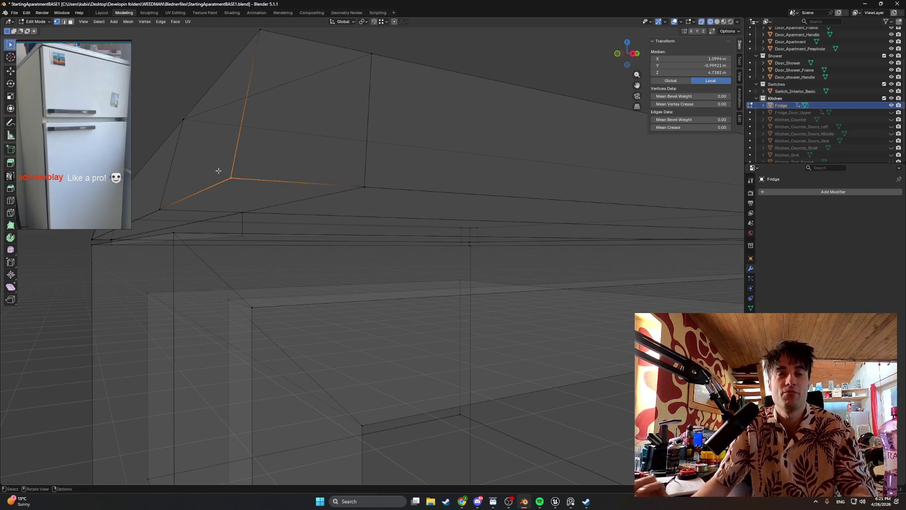
pyautogui.press('m')
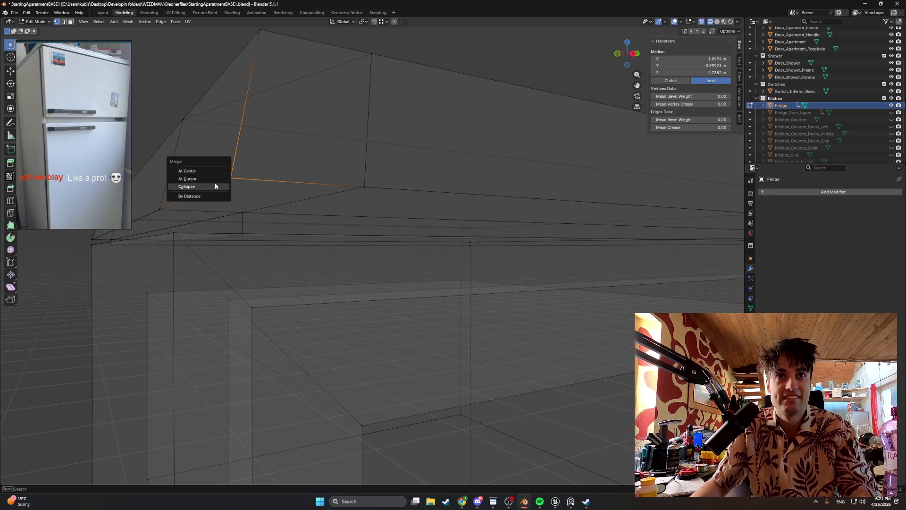
pyautogui.click(211, 171)
# - Merge the corner top edge's vertices and the top corner vertices at centre, abandoning a slanted-edge move
pyautogui.moveTo(245, 120); pyautogui.dragTo(269, 146, button='middle')
pyautogui.click(171, 83)
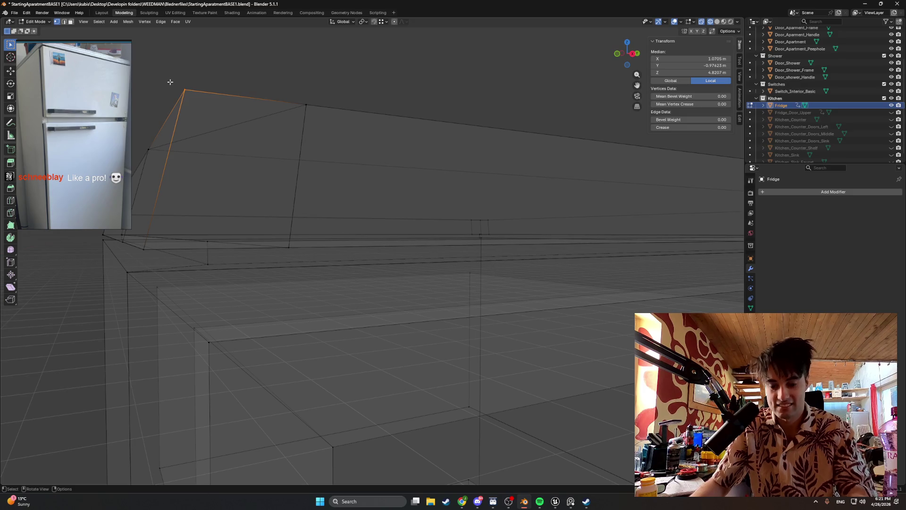
pyautogui.press('m')
pyautogui.click(170, 83)
pyautogui.click(169, 161)
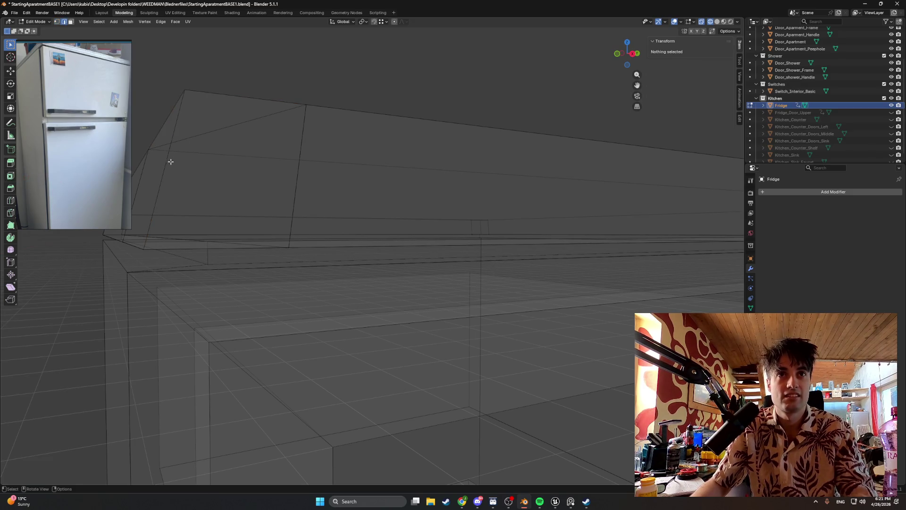
pyautogui.click(166, 161)
pyautogui.press('g')
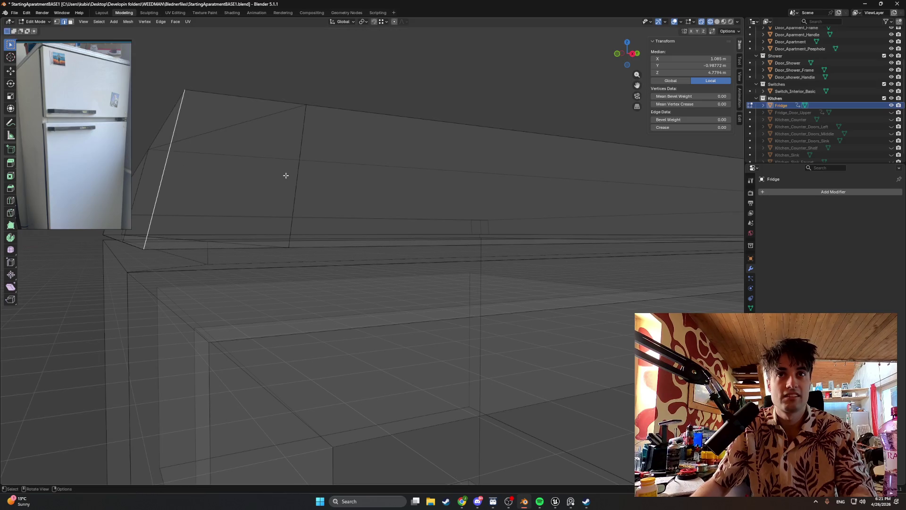
pyautogui.press('g')
pyautogui.press('Escape')
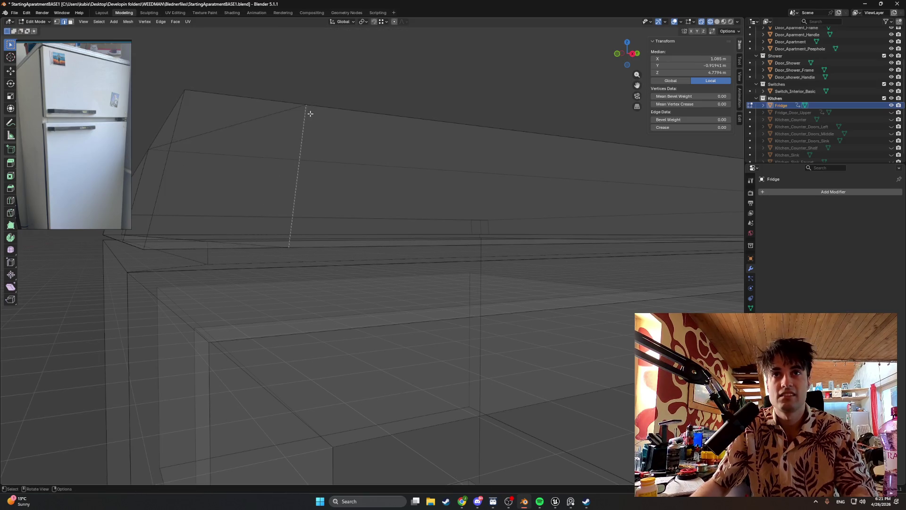
pyautogui.click(306, 106)
pyautogui.press('m')
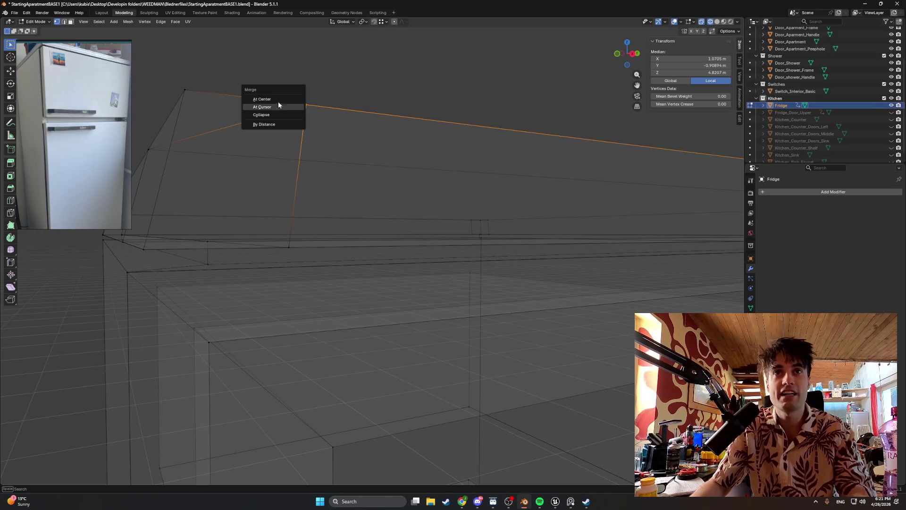
pyautogui.click(266, 99)
# - Merge the next pair of vertices near the corner, cancelling a stray move
pyautogui.moveTo(300, 217); pyautogui.dragTo(248, 147, button='middle')
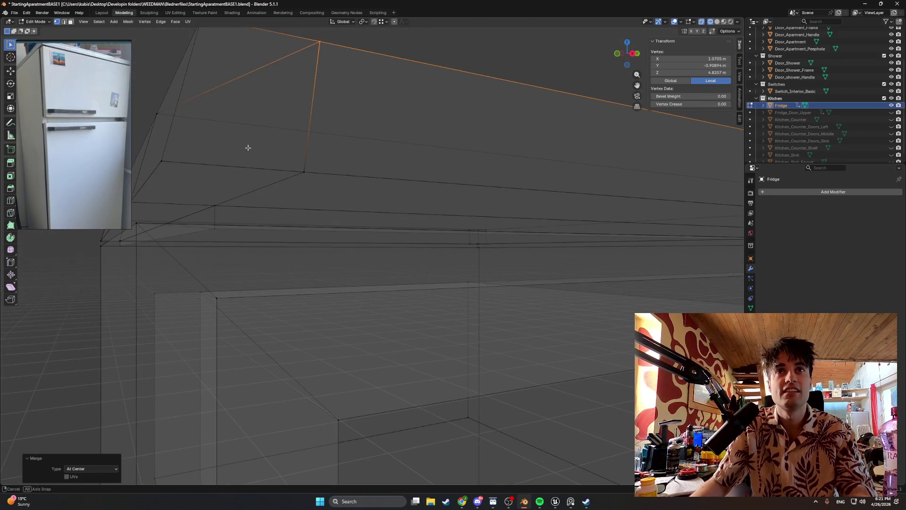
pyautogui.click(298, 172)
pyautogui.keyDown('shift'); pyautogui.click(303, 172); pyautogui.keyUp('shift')
pyautogui.press('m')
pyautogui.click(275, 167)
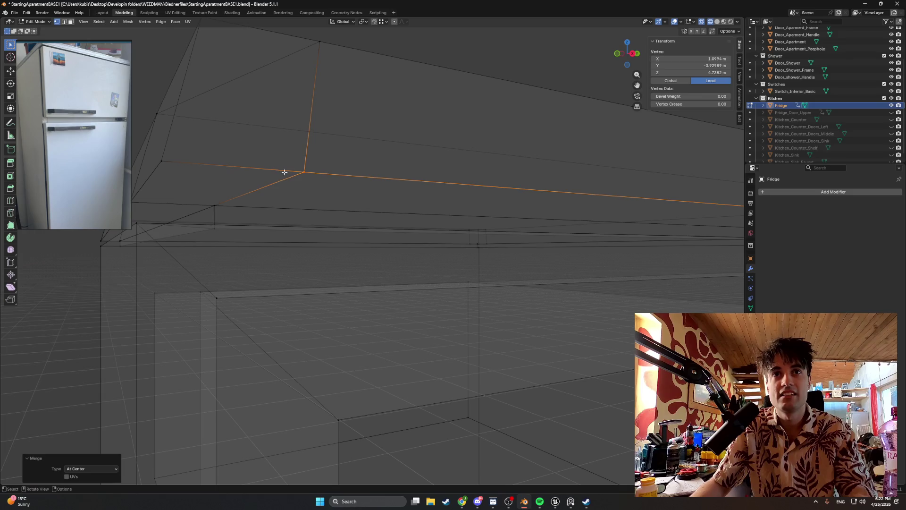
pyautogui.click(309, 127)
pyautogui.press('g')
pyautogui.press('Escape')
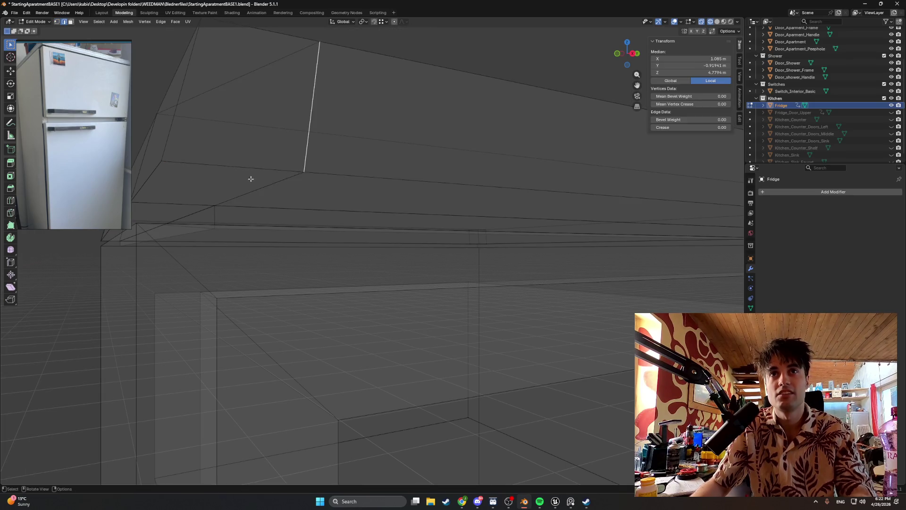
# - Merge the vertical edge's top corner vertex and the adjacent corner edge into single points
pyautogui.moveTo(251, 177); pyautogui.dragTo(267, 183, button='middle')
pyautogui.click(484, 240)
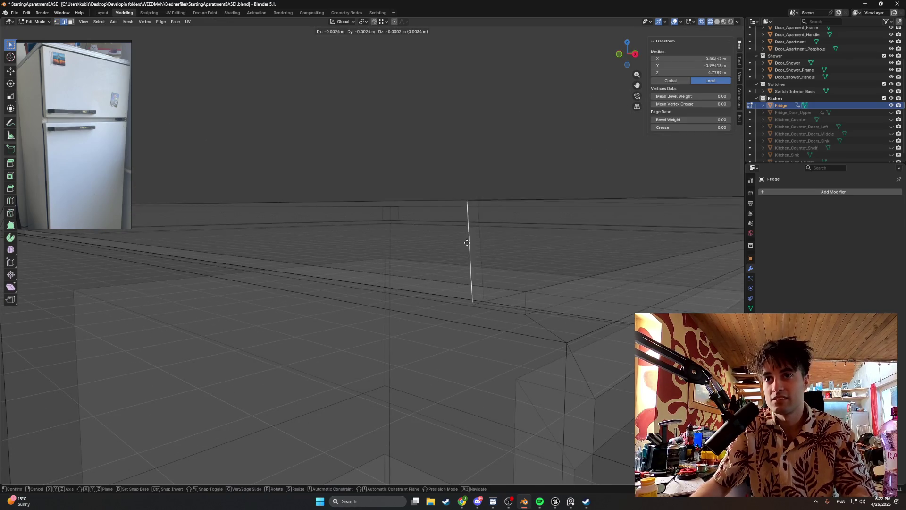
pyautogui.moveTo(465, 248)
pyautogui.mouseDown(button='middle')
pyautogui.moveTo(480, 247)
pyautogui.moveTo(397, 174)
pyautogui.mouseUp(button='middle')
pyautogui.click(394, 168)
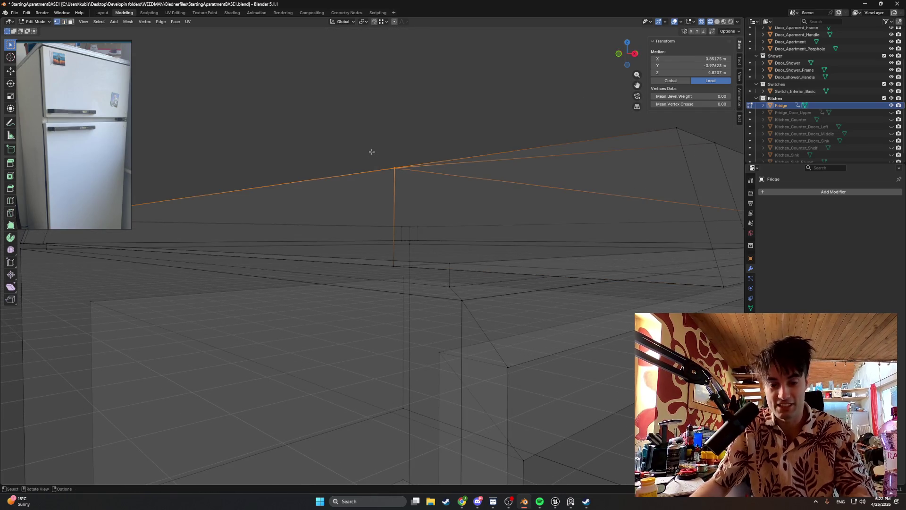
pyautogui.press('m')
pyautogui.click(357, 152)
pyautogui.moveTo(412, 203); pyautogui.dragTo(411, 199, button='middle')
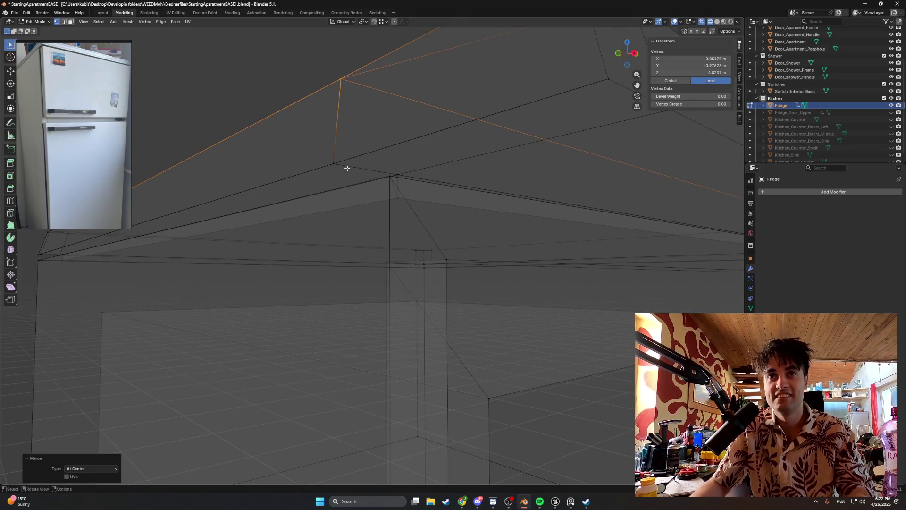
pyautogui.click(324, 155)
pyautogui.press('m')
pyautogui.click(311, 156)
# - Merge two further pairs of stray vertices on the fridge top at centre
pyautogui.moveTo(312, 155)
pyautogui.mouseDown(button='middle')
pyautogui.moveTo(417, 184)
pyautogui.moveTo(435, 257)
pyautogui.moveTo(338, 165)
pyautogui.mouseUp(button='middle')
pyautogui.press('m')
pyautogui.click(413, 184)
pyautogui.press('m')
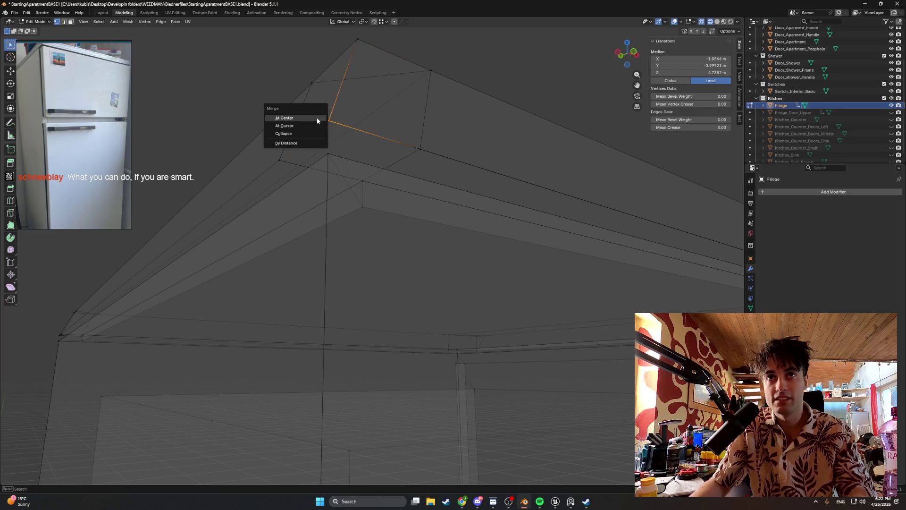
pyautogui.click(316, 117)
pyautogui.moveTo(310, 118); pyautogui.dragTo(350, 133, button='middle')
pyautogui.click(350, 133)
# - Shift a top edge and the vertical edge on the fridge top into their new positions
pyautogui.click(350, 232)
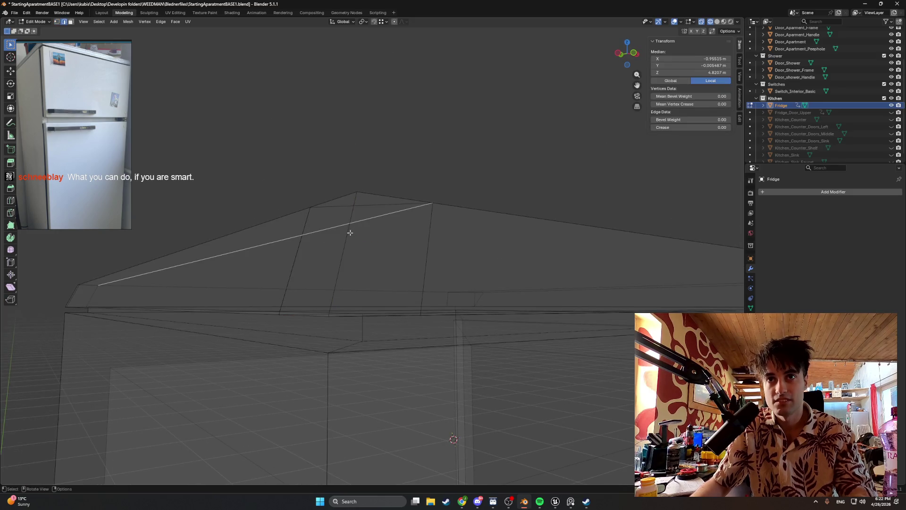
pyautogui.press('g')
pyautogui.click(375, 236)
pyautogui.moveTo(375, 237)
pyautogui.mouseDown(button='middle')
pyautogui.moveTo(339, 244)
pyautogui.moveTo(440, 232)
pyautogui.mouseUp(button='middle')
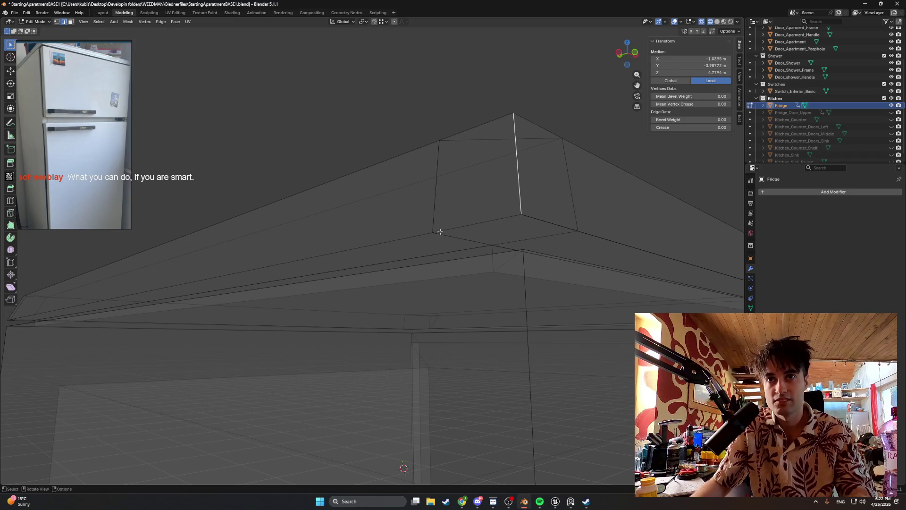
pyautogui.press('g')
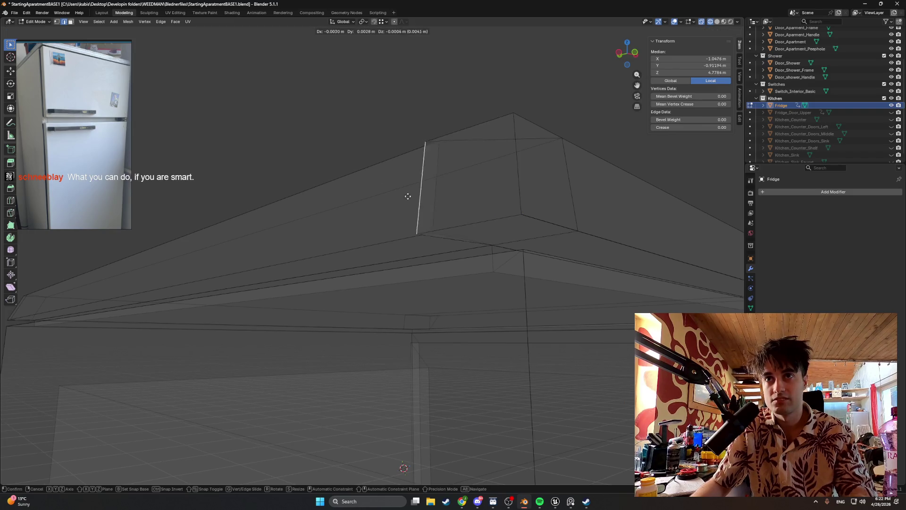
pyautogui.click(426, 219)
# - Merge the vertex where the edges meet and the top corner vertex at centre, then inspect the corner
pyautogui.click(434, 237)
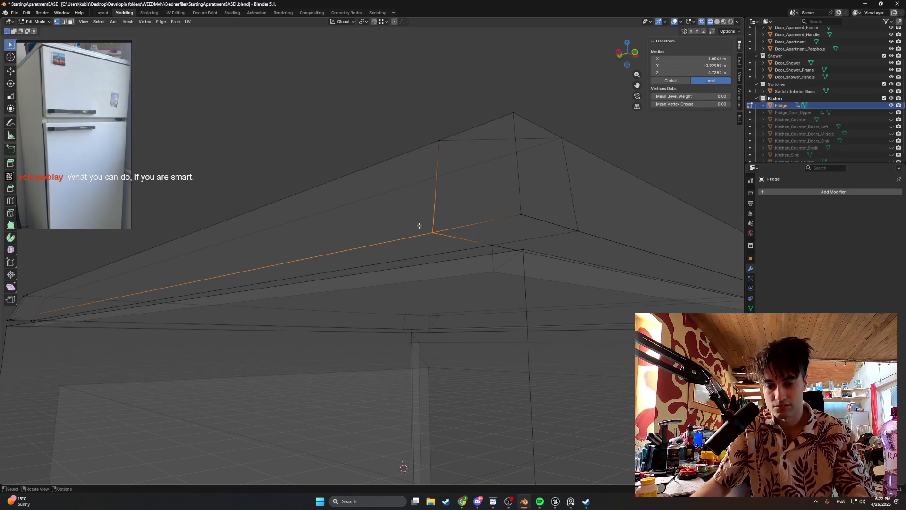
pyautogui.press('m')
pyautogui.click(403, 218)
pyautogui.click(438, 141)
pyautogui.press('m')
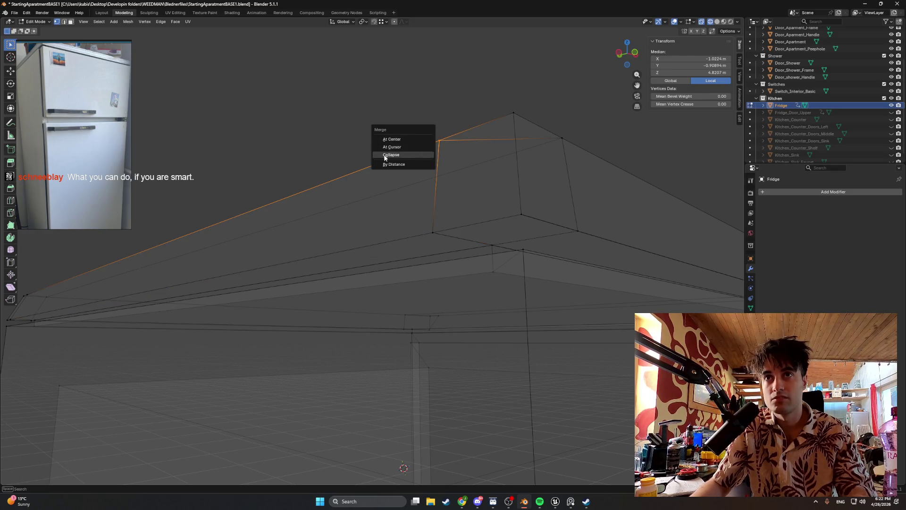
pyautogui.click(390, 139)
pyautogui.moveTo(359, 189); pyautogui.dragTo(385, 191, button='middle')
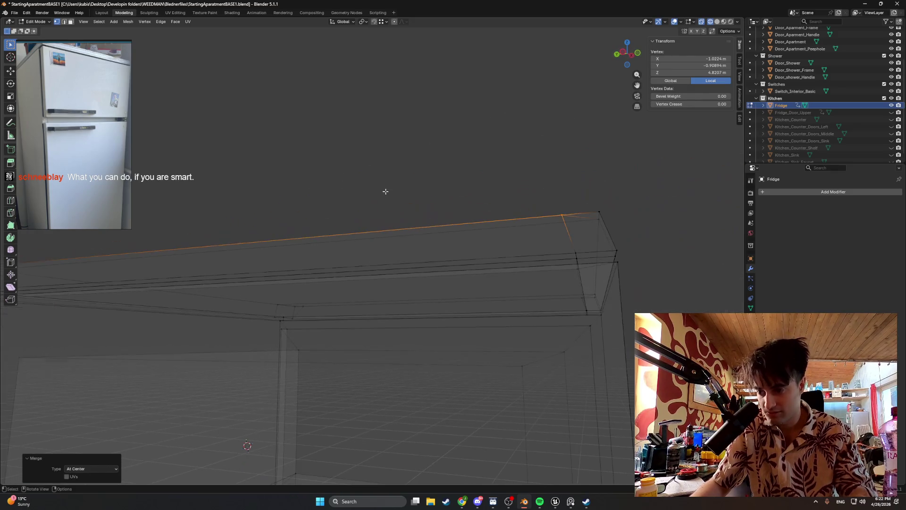
pyautogui.moveTo(331, 232); pyautogui.dragTo(361, 227, button='middle')
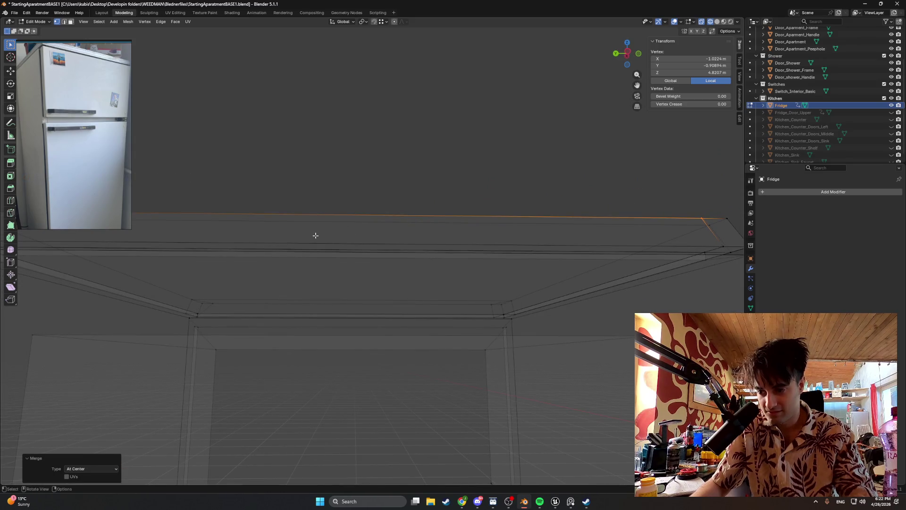
pyautogui.moveTo(364, 254)
pyautogui.mouseDown(button='middle')
pyautogui.moveTo(348, 260)
pyautogui.moveTo(328, 212)
pyautogui.moveTo(404, 243)
pyautogui.moveTo(410, 231)
pyautogui.mouseUp(button='middle')
# - Pick up a cross edge on the fridge top twice and cancel the move, leaving it in place
pyautogui.click(410, 230)
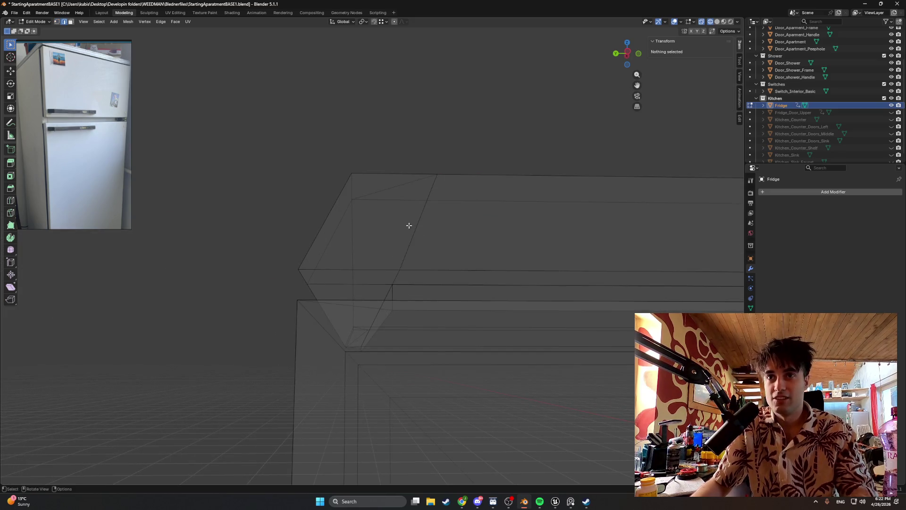
pyautogui.moveTo(375, 191); pyautogui.dragTo(426, 212, button='middle')
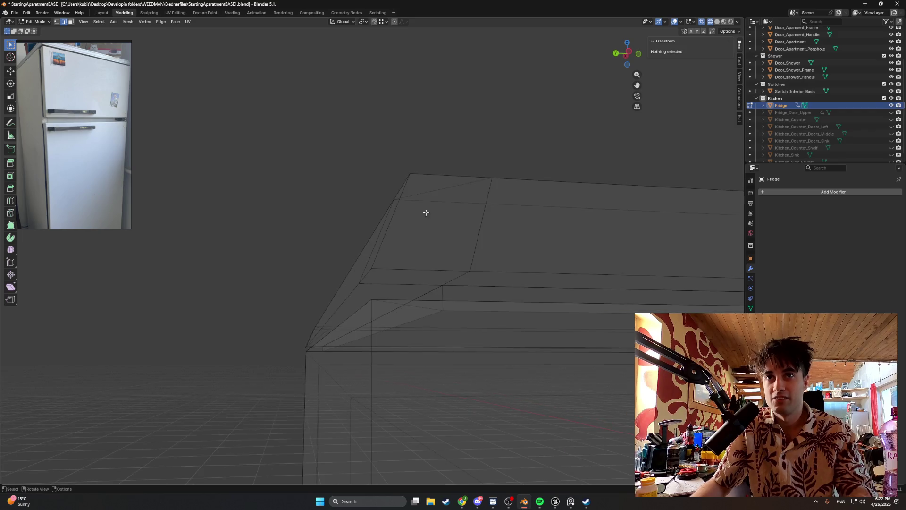
pyautogui.click(481, 221)
pyautogui.press('g')
pyautogui.press('Escape')
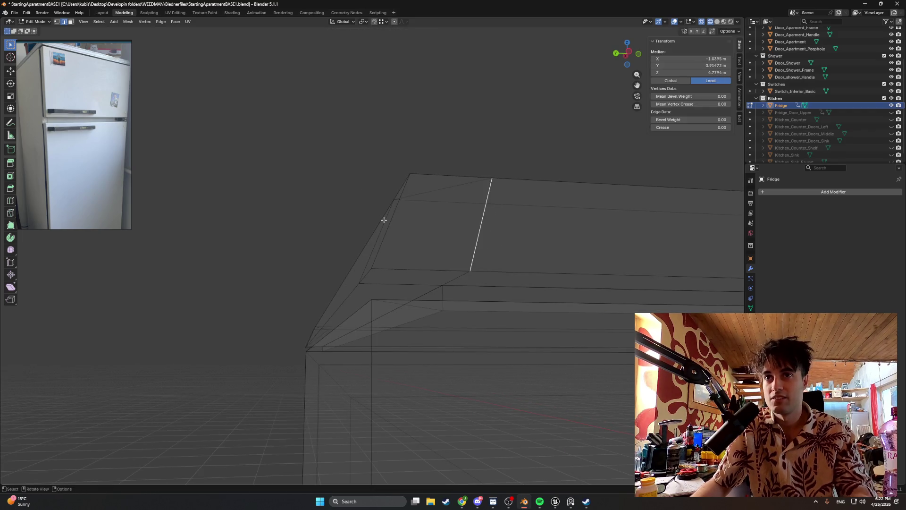
pyautogui.moveTo(384, 219)
pyautogui.mouseDown(button='middle')
pyautogui.moveTo(417, 222)
pyautogui.moveTo(463, 247)
pyautogui.mouseUp(button='middle')
pyautogui.press('g')
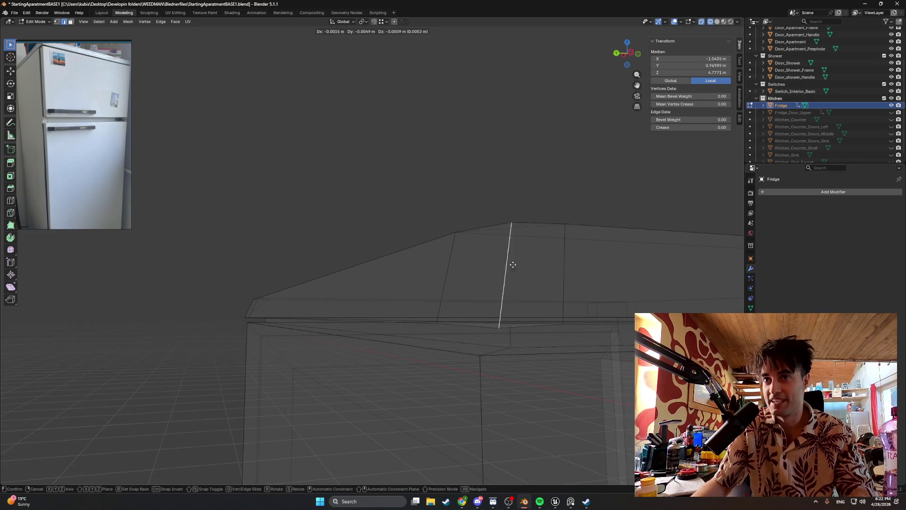
pyautogui.press('Escape')
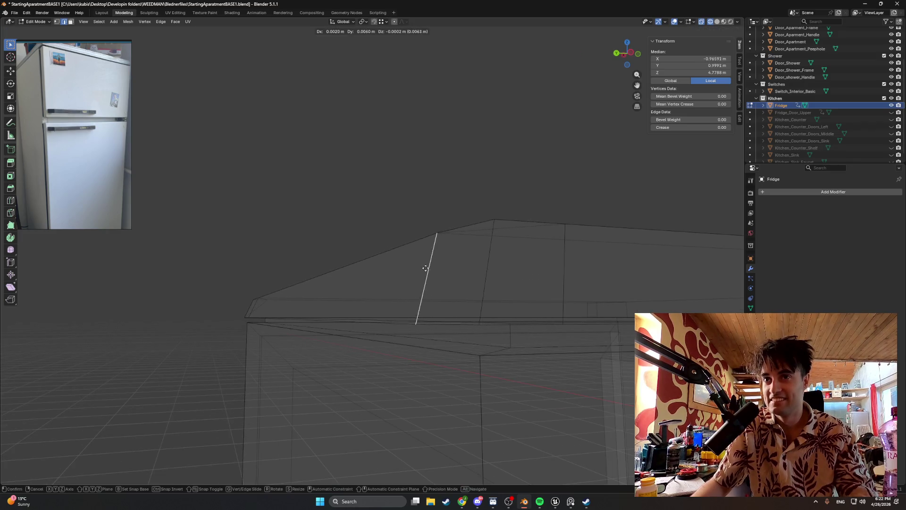
# - Switch the viewport from wireframe back to solid shading
pyautogui.moveTo(433, 259)
pyautogui.mouseDown(button='middle')
pyautogui.moveTo(481, 265)
pyautogui.moveTo(384, 253)
pyautogui.moveTo(328, 253)
pyautogui.moveTo(329, 264)
pyautogui.mouseUp(button='middle')
pyautogui.scroll(-5, 444, 266)
pyautogui.scroll(-3, 441, 261)
pyautogui.press('z')
pyautogui.click(423, 263)
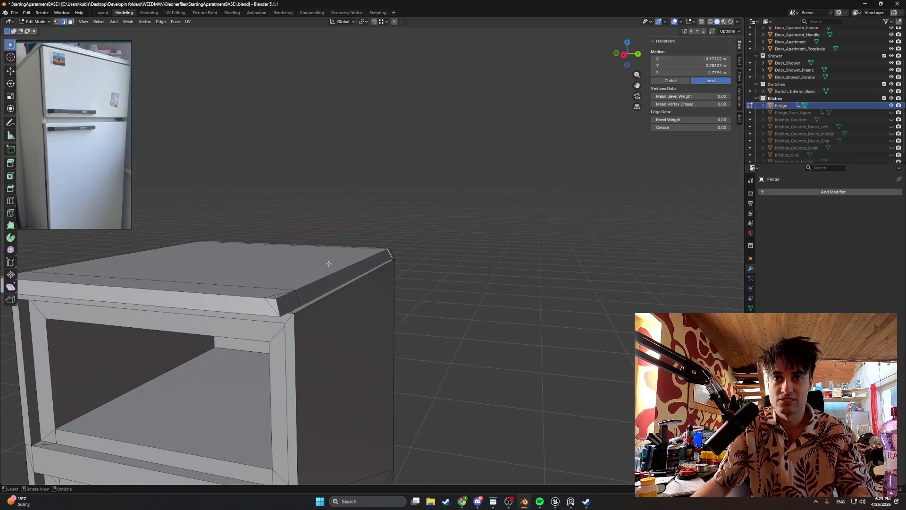
# - Move the fridge top slab's front edge loop to a new position
pyautogui.keyDown('alt'); pyautogui.click(322, 279); pyautogui.keyUp('alt')
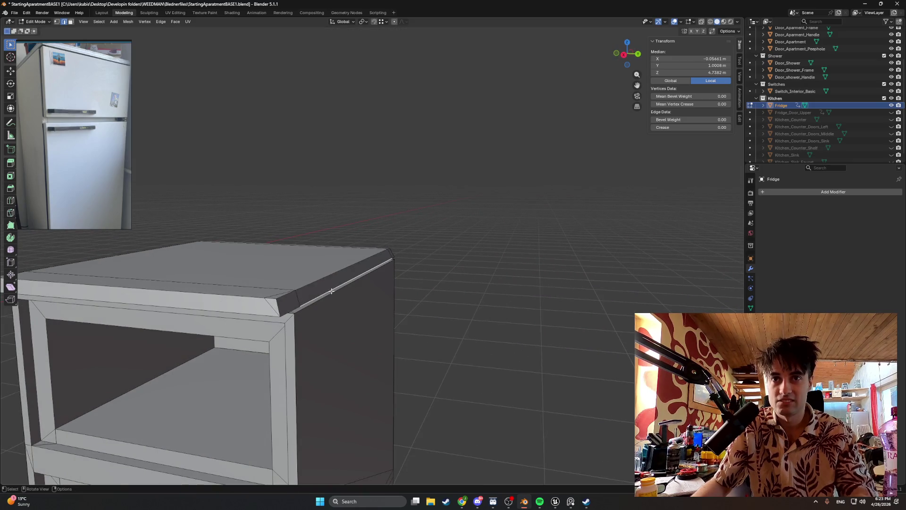
pyautogui.press('g')
pyautogui.press('Escape')
pyautogui.moveTo(378, 300); pyautogui.dragTo(368, 279, button='middle')
pyautogui.press('g')
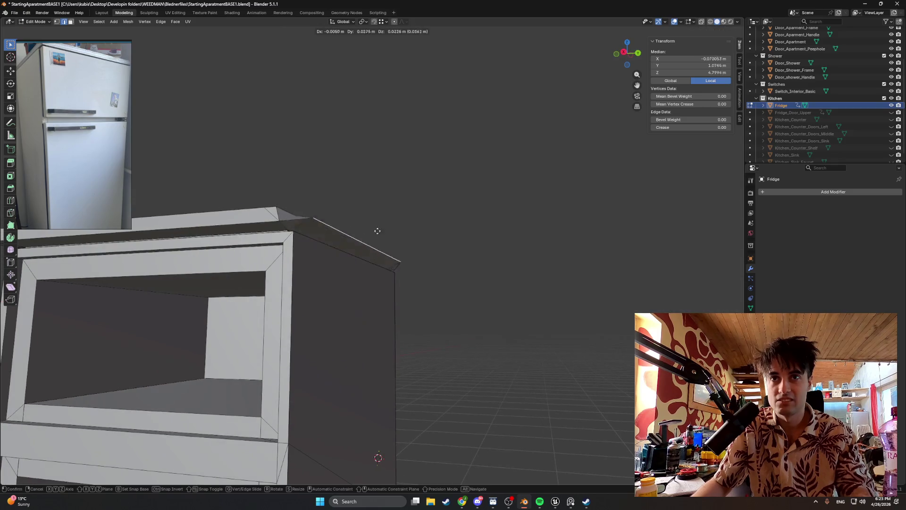
pyautogui.click(479, 265)
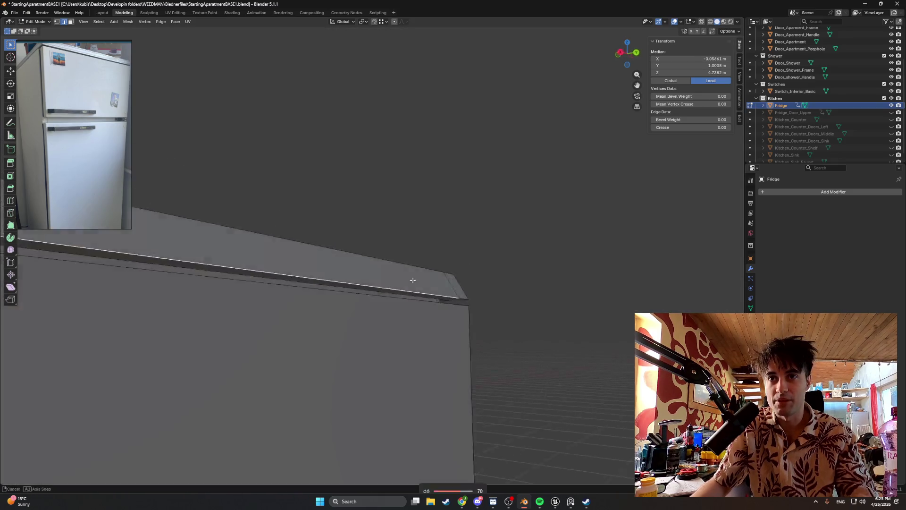
# - Move a corner vertex of the top slab to reshape its corner
pyautogui.keyDown('shift'); pyautogui.moveTo(479, 265); pyautogui.dragTo(443, 290, button='middle'); pyautogui.keyUp('shift')
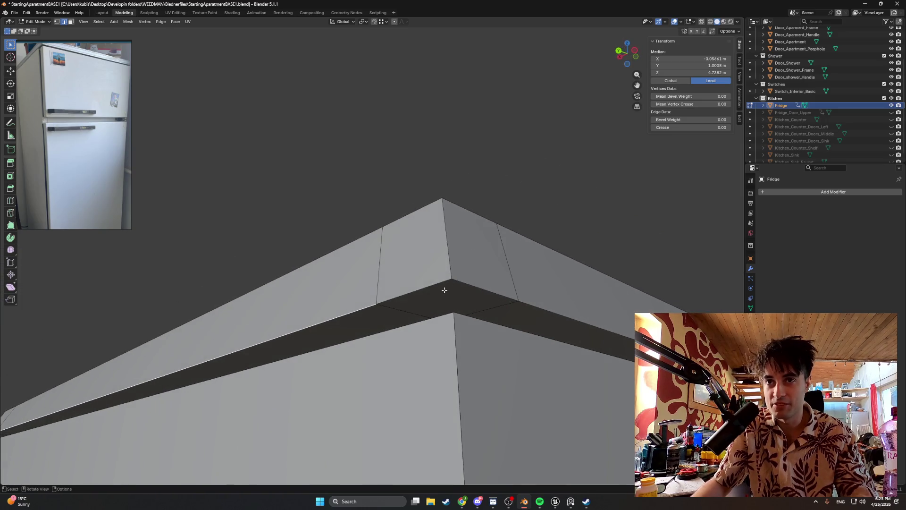
pyautogui.click(404, 290)
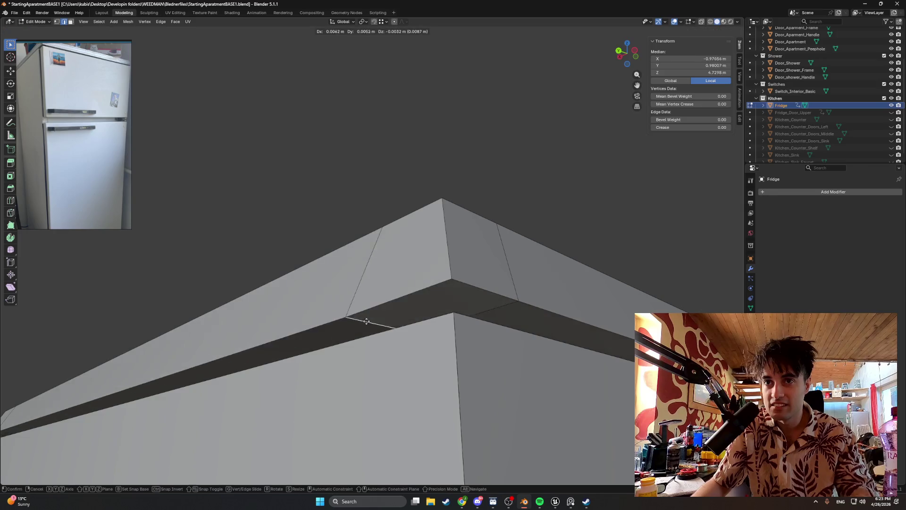
pyautogui.press('g')
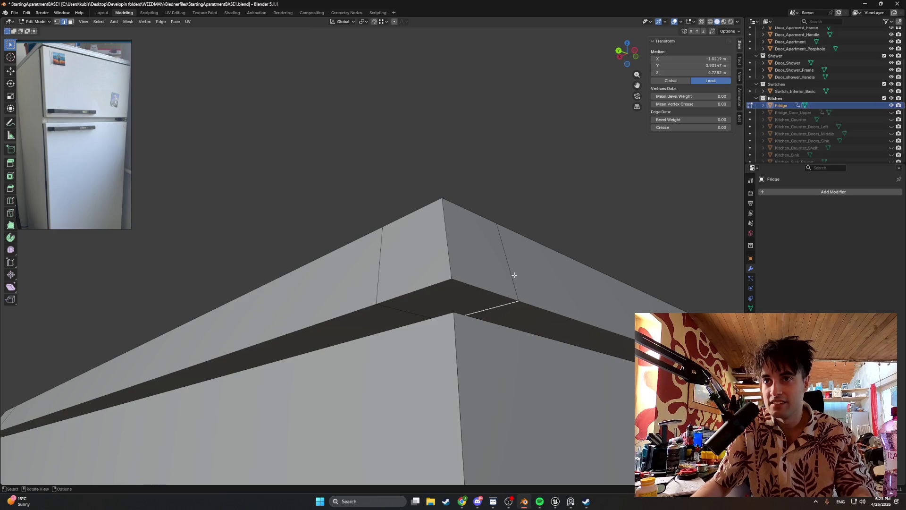
pyautogui.click(518, 300)
pyautogui.scroll(-1, 476, 231)
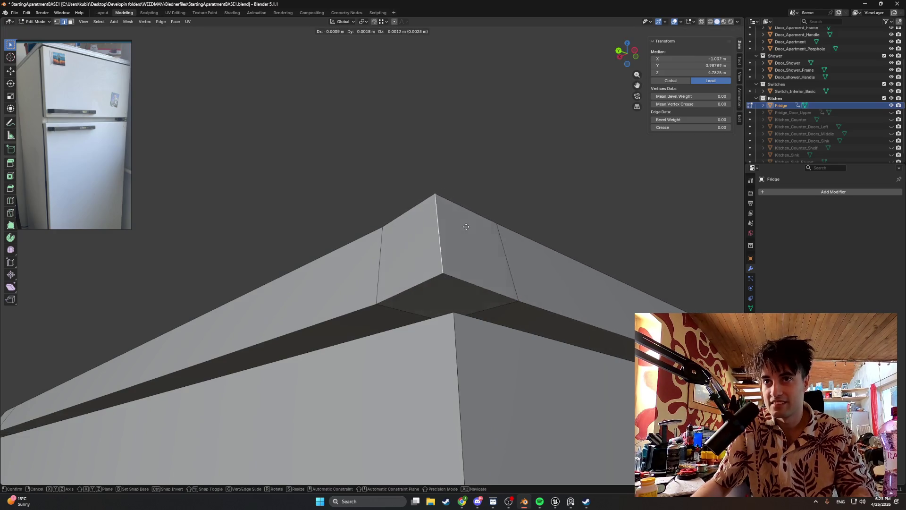
pyautogui.scroll(-2, 467, 227)
# - Make Fridge_Door_Upper visible again from the Outliner
pyautogui.moveTo(510, 217)
pyautogui.mouseDown(button='middle')
pyautogui.moveTo(434, 273)
pyautogui.moveTo(486, 269)
pyautogui.moveTo(348, 300)
pyautogui.moveTo(426, 231)
pyautogui.moveTo(399, 251)
pyautogui.moveTo(583, 308)
pyautogui.moveTo(510, 300)
pyautogui.moveTo(399, 165)
pyautogui.moveTo(359, 168)
pyautogui.mouseUp(button='middle')
pyautogui.scroll(2, 400, 251)
pyautogui.scroll(2, 399, 251)
pyautogui.scroll(-3, 399, 251)
pyautogui.scroll(3, 460, 234)
pyautogui.scroll(2, 358, 168)
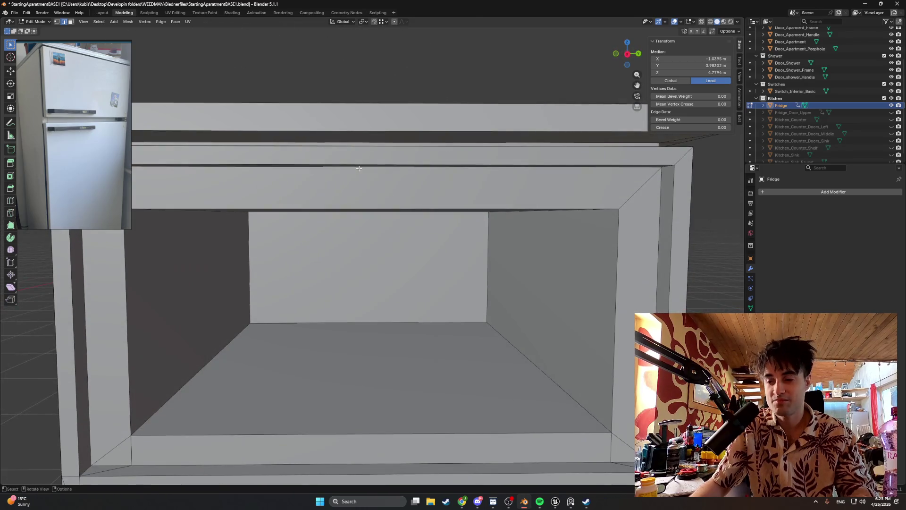
pyautogui.scroll(-3, 396, 215)
pyautogui.moveTo(396, 215)
pyautogui.mouseDown(button='middle')
pyautogui.moveTo(364, 225)
pyautogui.moveTo(394, 213)
pyautogui.moveTo(421, 222)
pyautogui.moveTo(388, 108)
pyautogui.moveTo(437, 244)
pyautogui.moveTo(465, 234)
pyautogui.moveTo(430, 242)
pyautogui.moveTo(442, 255)
pyautogui.mouseUp(button='middle')
pyautogui.scroll(2, 372, 221)
pyautogui.scroll(-2, 365, 225)
pyautogui.click(891, 112)
pyautogui.scroll(3, 388, 108)
pyautogui.scroll(-3, 388, 108)
pyautogui.keyDown('shift'); pyautogui.moveTo(445, 258); pyautogui.dragTo(420, 247, button='middle'); pyautogui.keyUp('shift')
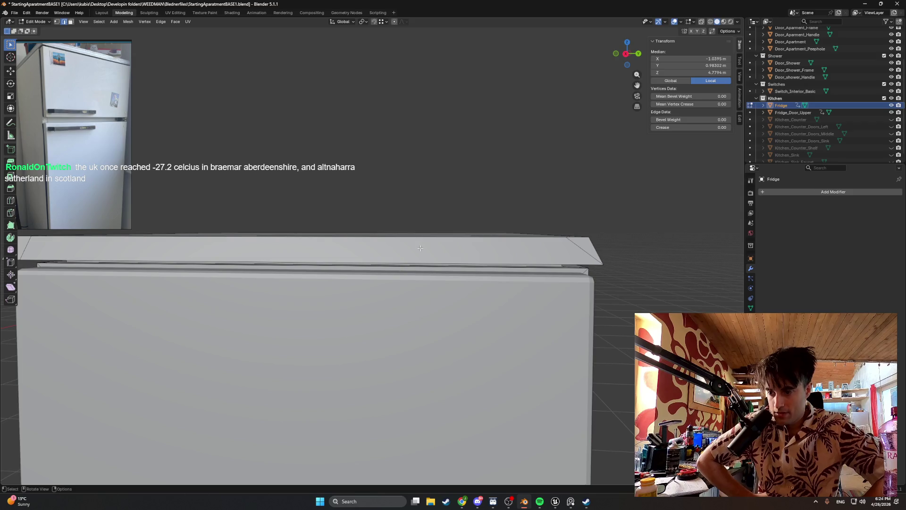
pyautogui.scroll(-3, 420, 247)
pyautogui.scroll(-4, 382, 276)
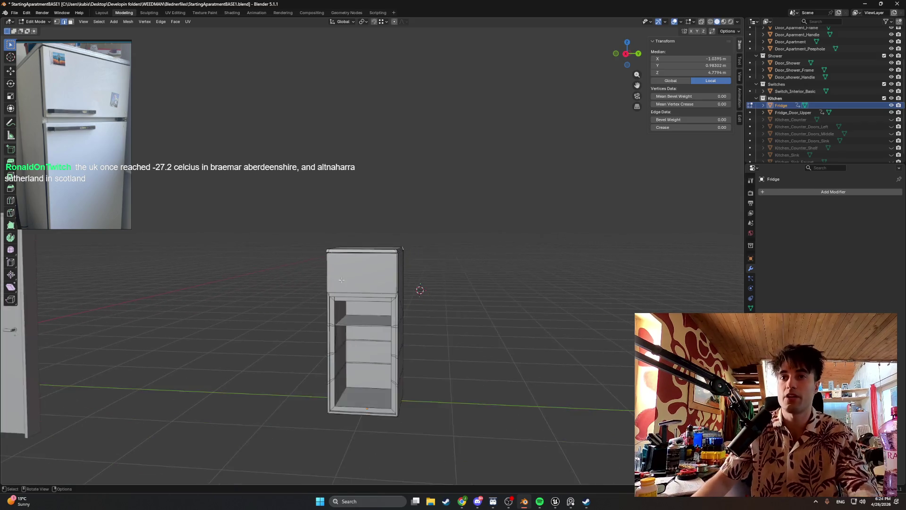
pyautogui.scroll(-1, 346, 301)
# - Switch the viewport to wireframe shading and box-select all of the fridge's geometry
pyautogui.press('Tab')
pyautogui.scroll(2, 354, 320)
pyautogui.press('Tab')
pyautogui.press('z')
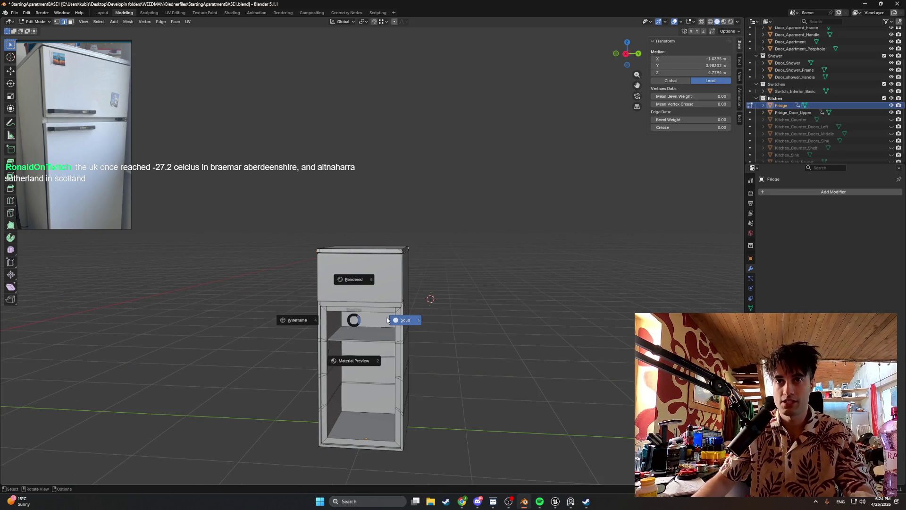
pyautogui.press('z')
pyautogui.click(338, 327)
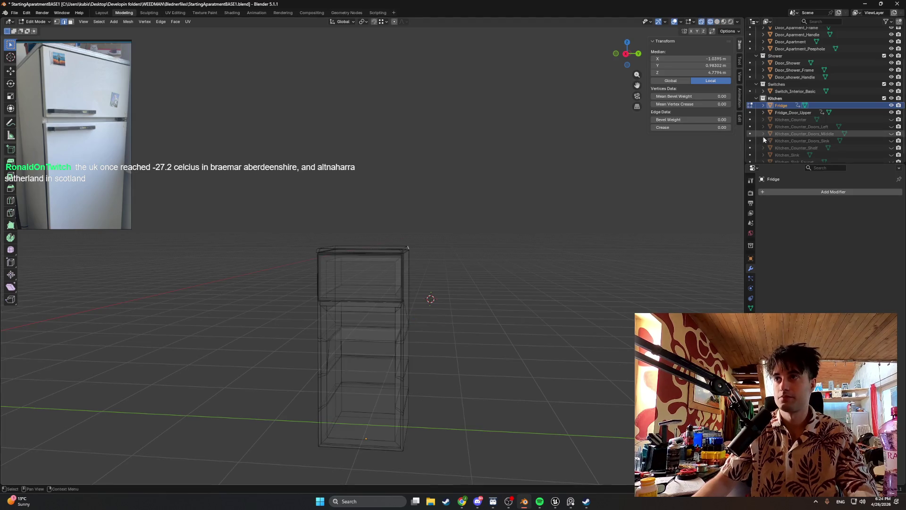
pyautogui.moveTo(432, 455); pyautogui.dragTo(264, 193)
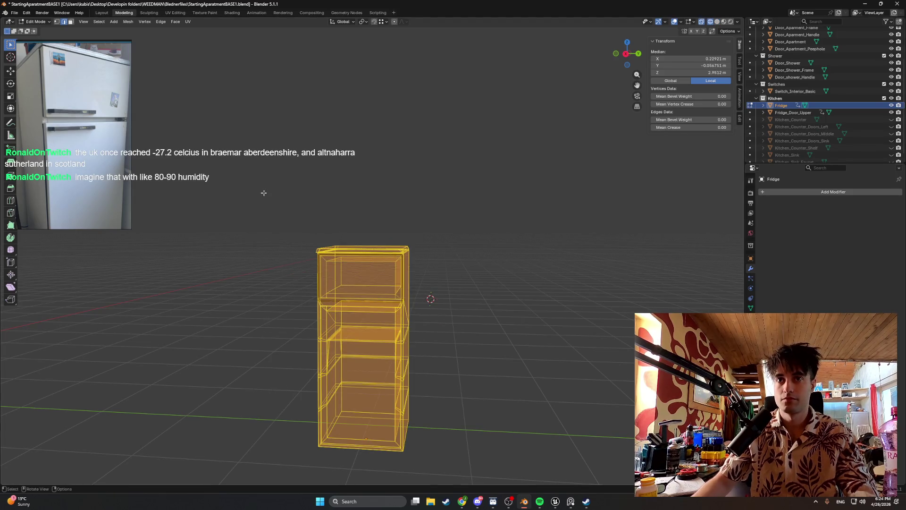
# - Merge the selected vertices By Distance, removing 55 duplicates, then deselect
pyautogui.click(801, 191)
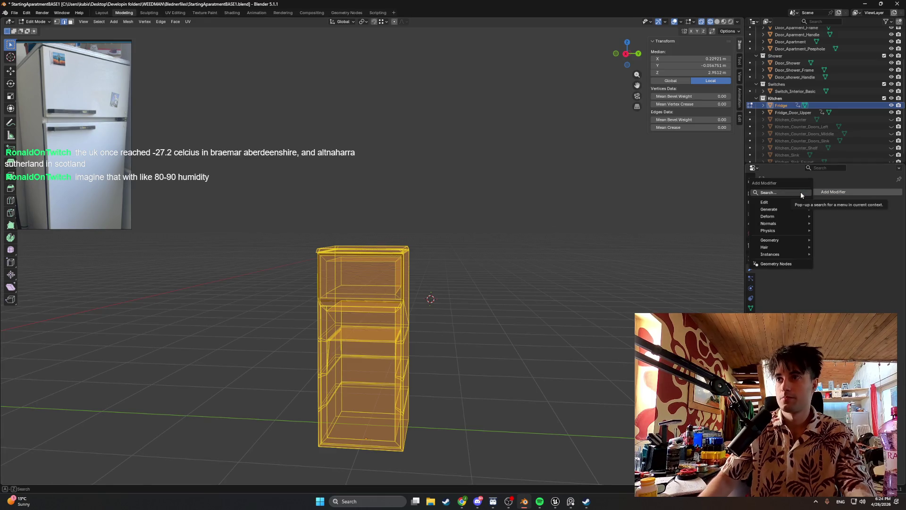
pyautogui.write('merge')
pyautogui.press('BackSpace')
pyautogui.press('BackSpace')
pyautogui.press('BackSpace')
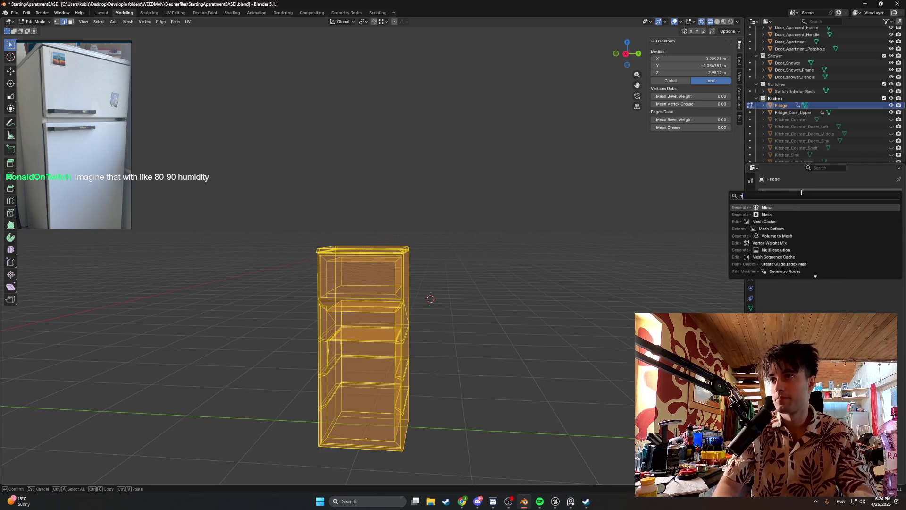
pyautogui.press('Escape')
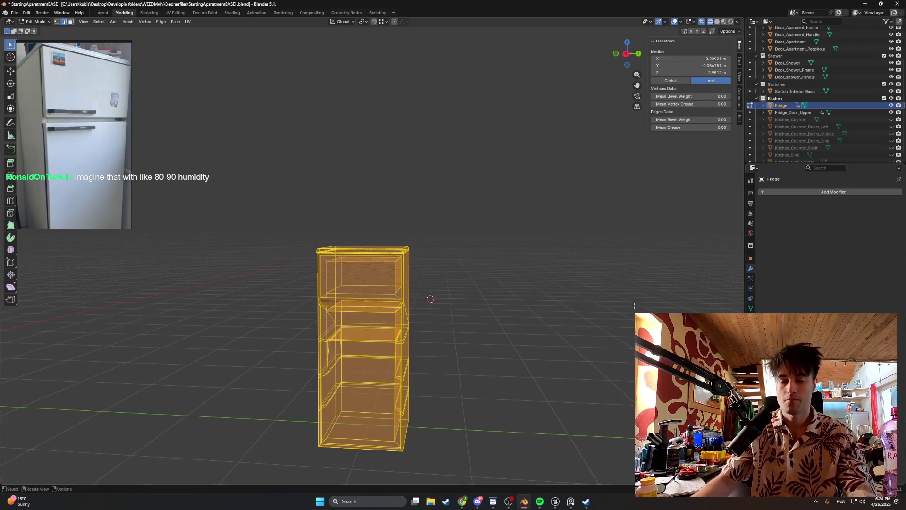
pyautogui.press('m')
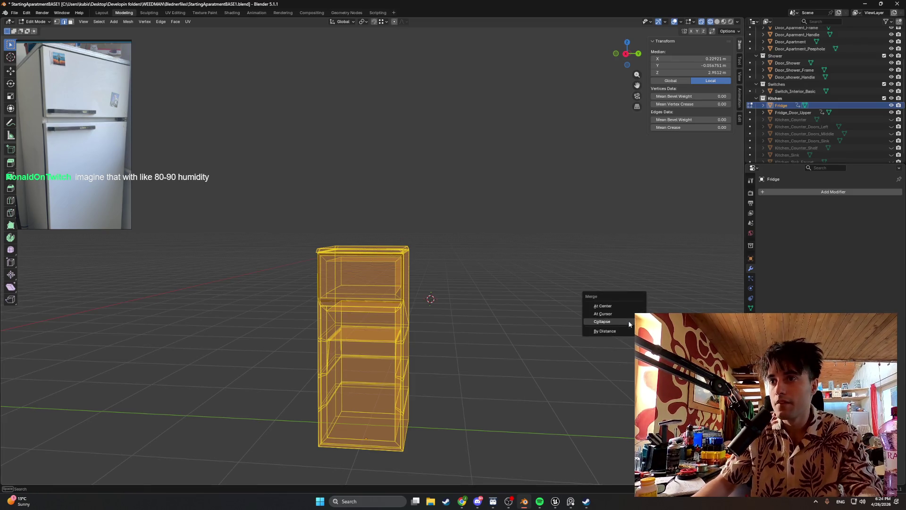
pyautogui.click(605, 330)
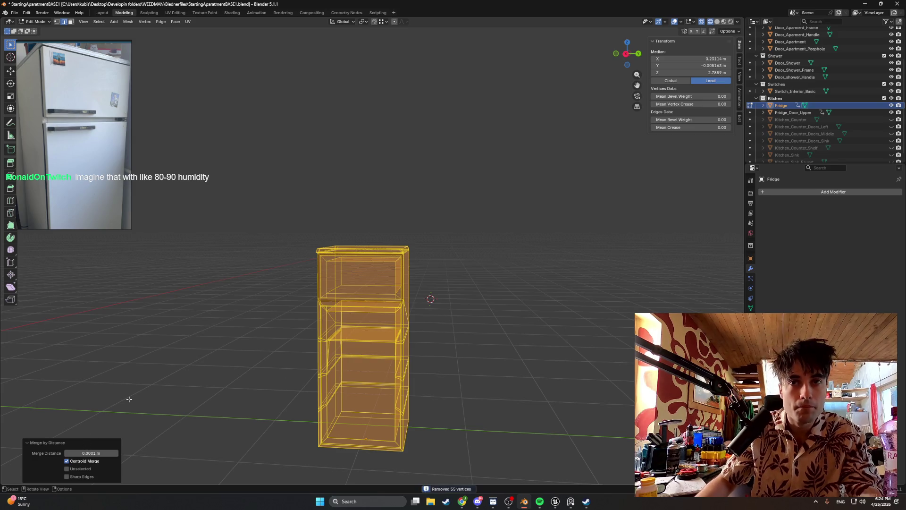
pyautogui.click(167, 381)
pyautogui.scroll(4, 225, 376)
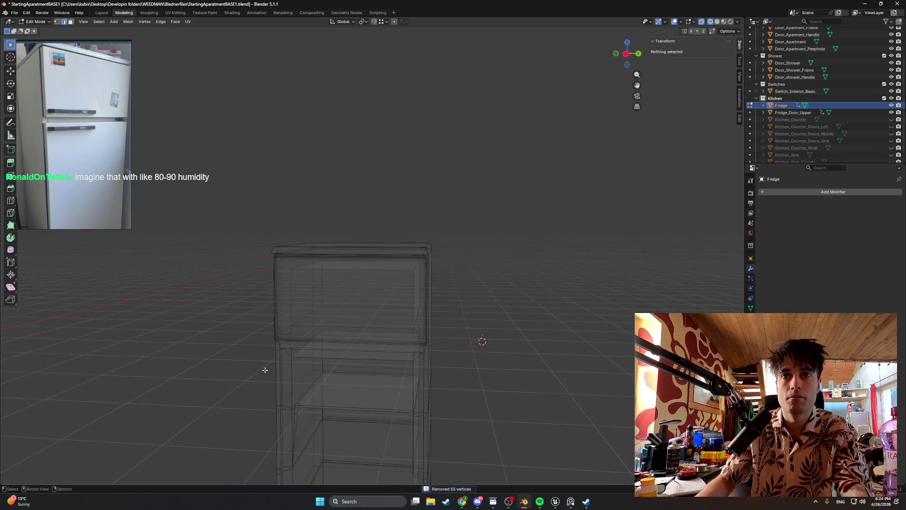
pyautogui.press('z')
pyautogui.click(312, 369)
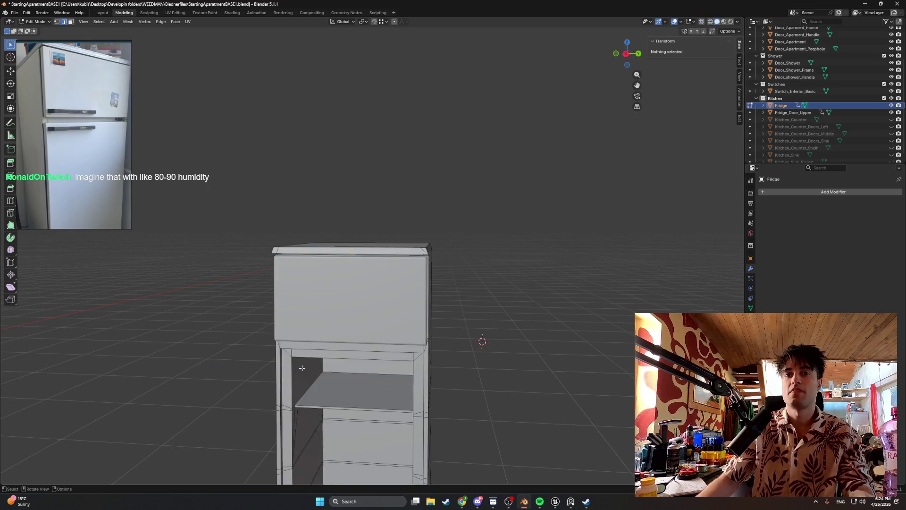
pyautogui.moveTo(312, 370); pyautogui.dragTo(339, 358, button='middle')
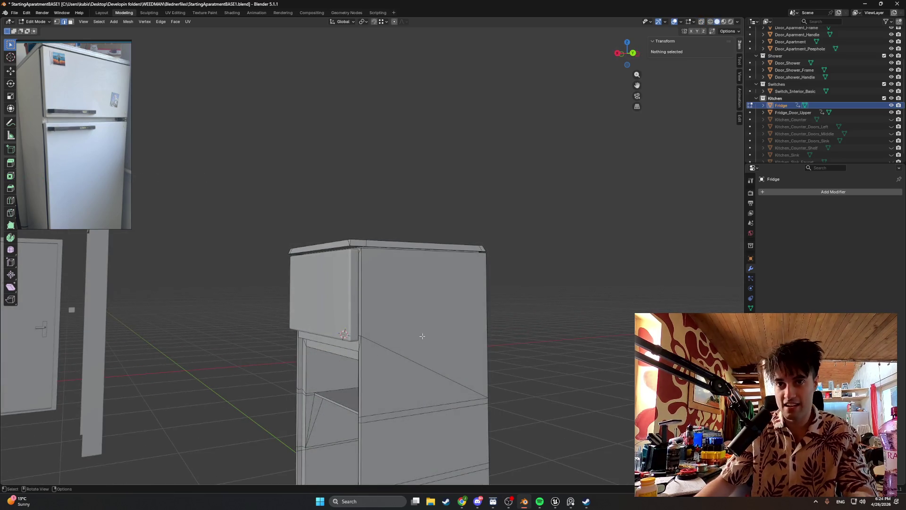
pyautogui.moveTo(422, 336)
pyautogui.mouseDown(button='middle')
pyautogui.moveTo(419, 372)
pyautogui.moveTo(465, 384)
pyautogui.moveTo(348, 383)
pyautogui.moveTo(367, 384)
pyautogui.mouseUp(button='middle')
pyautogui.scroll(-4, 461, 379)
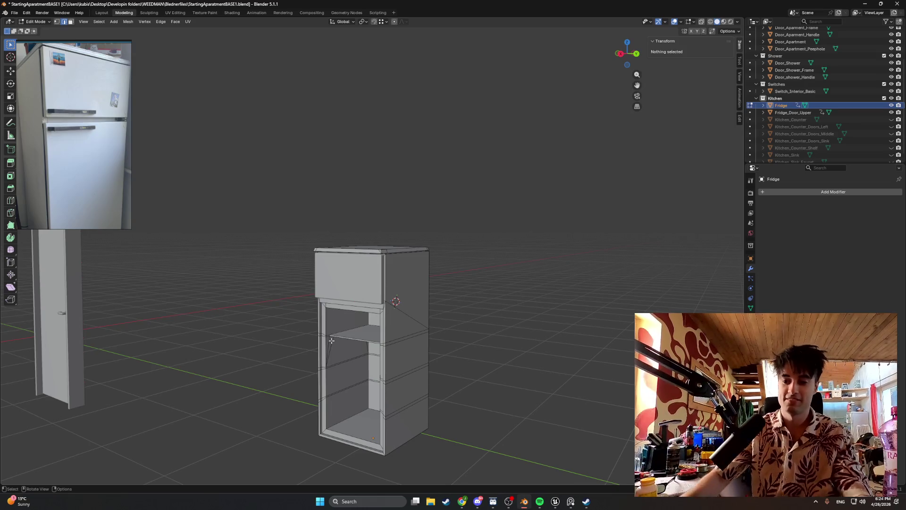
pyautogui.moveTo(331, 341); pyautogui.dragTo(424, 382, button='middle')
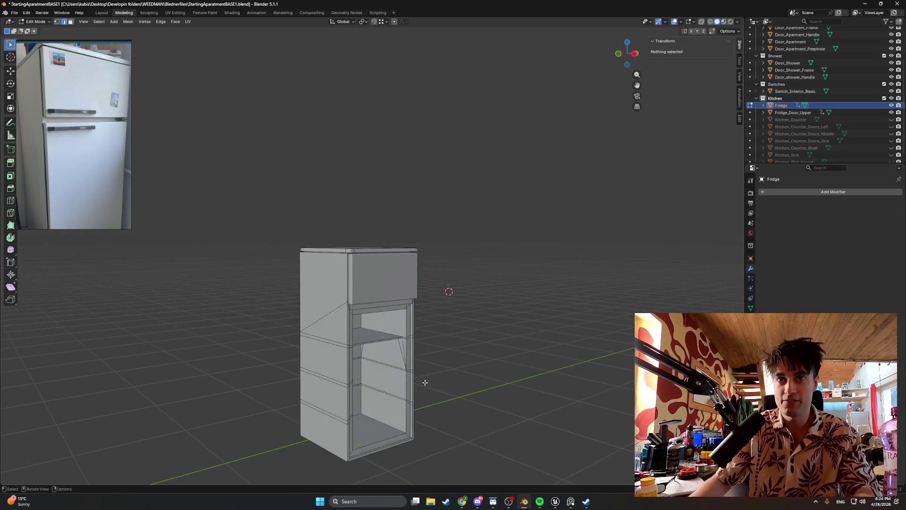
pyautogui.moveTo(425, 383)
pyautogui.mouseDown(button='middle')
pyautogui.moveTo(381, 293)
pyautogui.moveTo(363, 295)
pyautogui.moveTo(385, 299)
pyautogui.mouseUp(button='middle')
pyautogui.moveTo(311, 273)
pyautogui.mouseDown(button='middle')
pyautogui.moveTo(370, 247)
pyautogui.moveTo(321, 259)
pyautogui.mouseUp(button='middle')
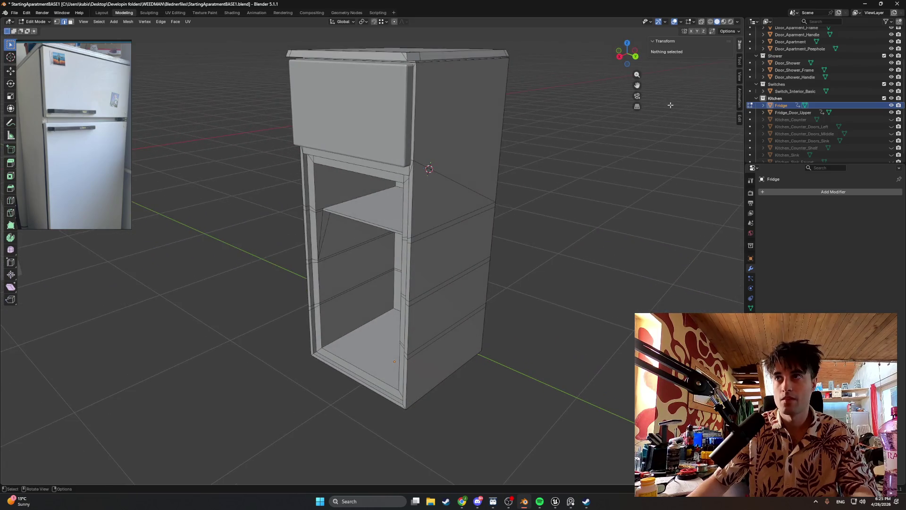
# - Copy-paste Fridge_Door_Upper and rename the pasted copy Fridge_Door_Lower
pyautogui.click(789, 114)
pyautogui.moveTo(424, 186); pyautogui.dragTo(436, 185, button='middle')
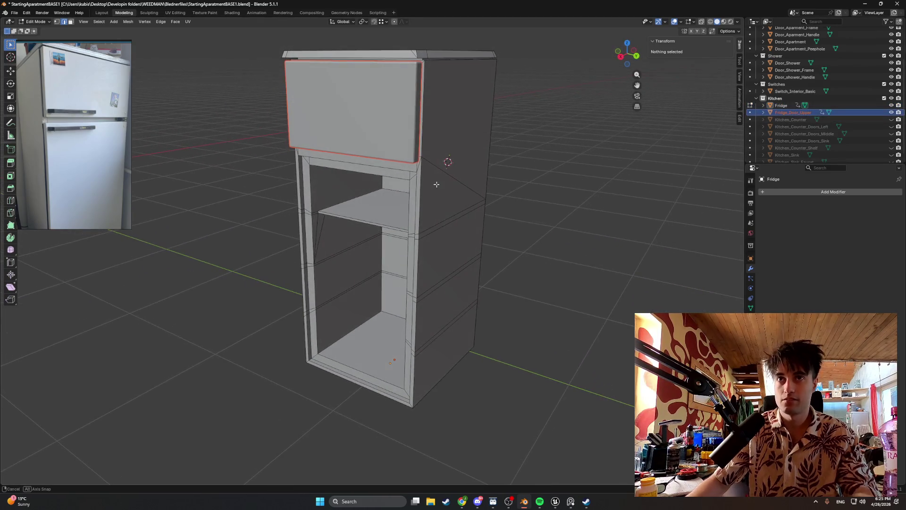
pyautogui.hotkey('ctrl', 'c')
pyautogui.hotkey('ctrl', 'v')
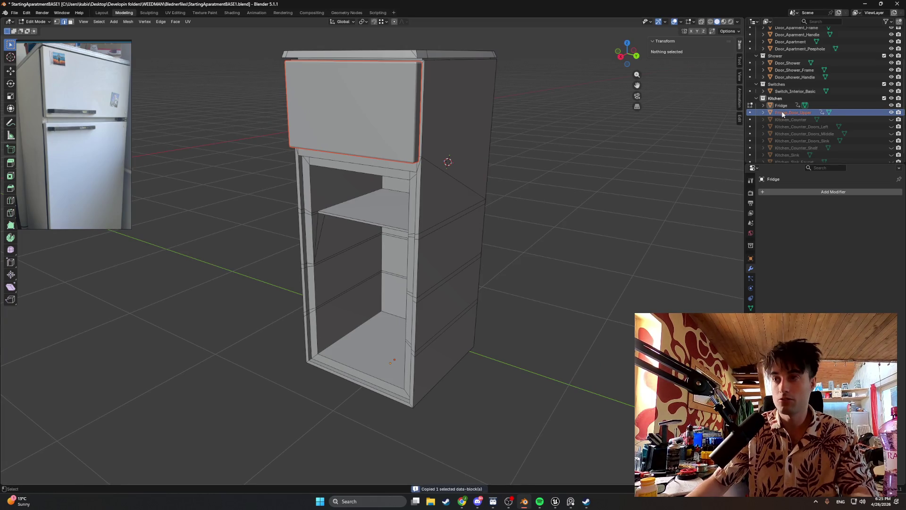
pyautogui.hotkey('ctrl', 'v')
pyautogui.doubleClick(793, 119)
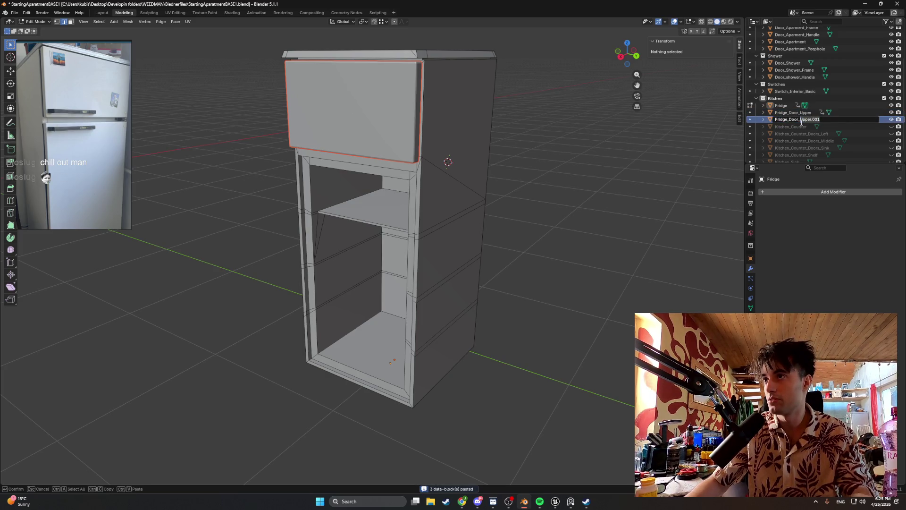
pyautogui.write('Fridge_Door_Lower')
pyautogui.press('Return')
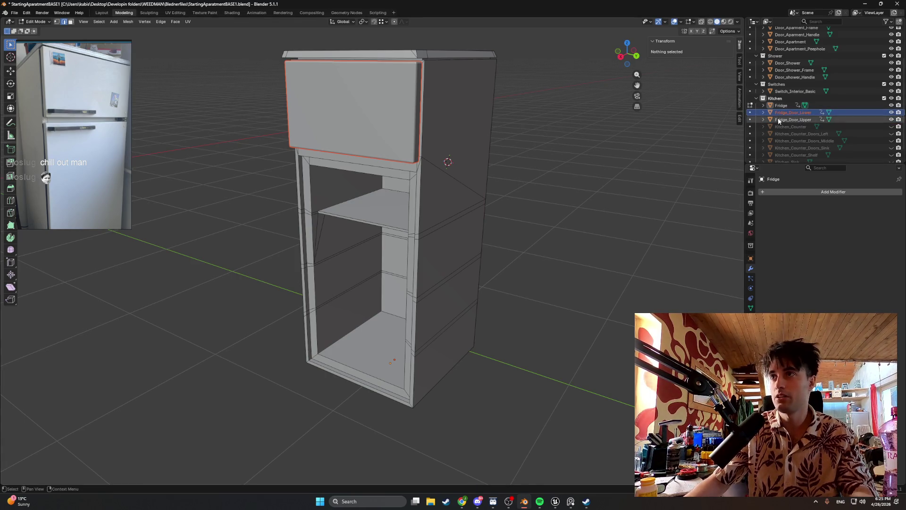
# - Move Fridge_Door_Lower straight down along Z to cover the fridge's lower opening
pyautogui.press('Tab')
pyautogui.press('g')
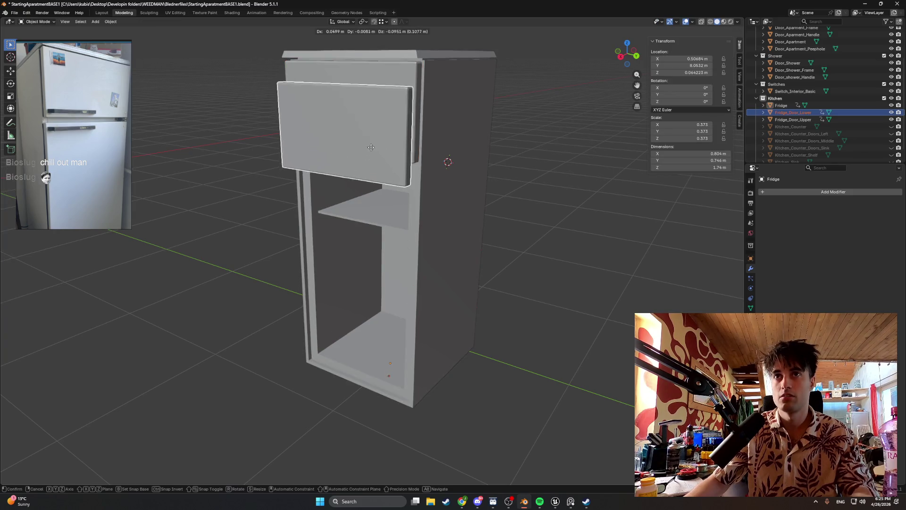
pyautogui.press('z')
pyautogui.click(364, 258)
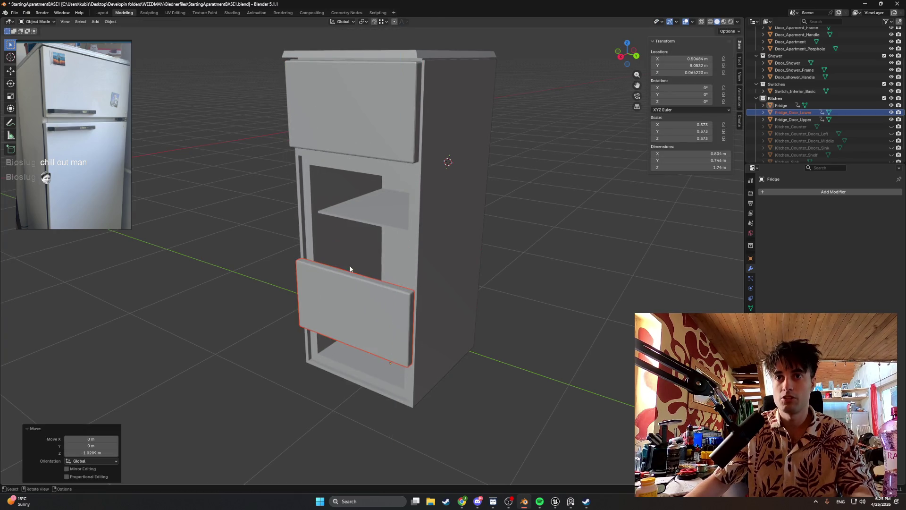
pyautogui.moveTo(352, 267)
pyautogui.mouseDown(button='middle')
pyautogui.moveTo(361, 280)
pyautogui.moveTo(347, 288)
pyautogui.mouseUp(button='middle')
pyautogui.press('Tab')
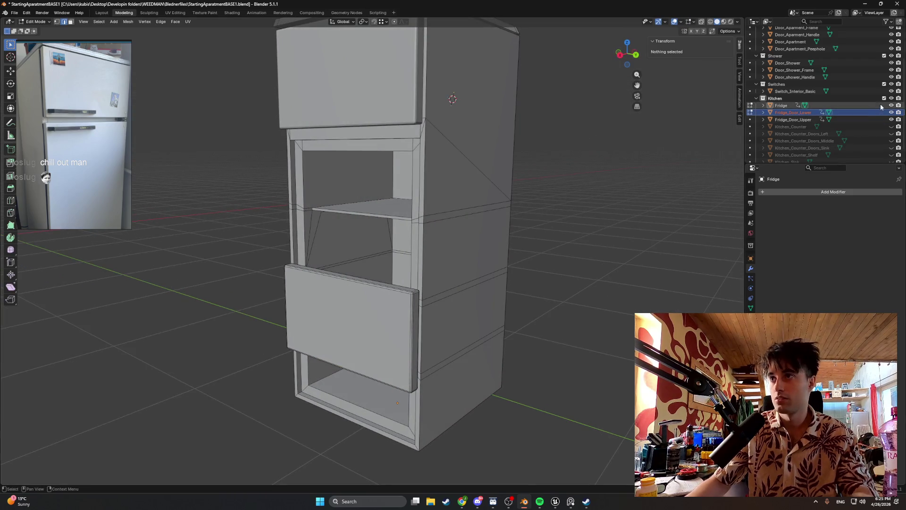
pyautogui.click(891, 105)
# - In X-ray side view, raise the lower door's top edge along Z toward the upper door
pyautogui.press('ctrl+KP_1')
pyautogui.keyDown('shift'); pyautogui.moveTo(447, 239); pyautogui.dragTo(352, 259, button='middle'); pyautogui.keyUp('shift')
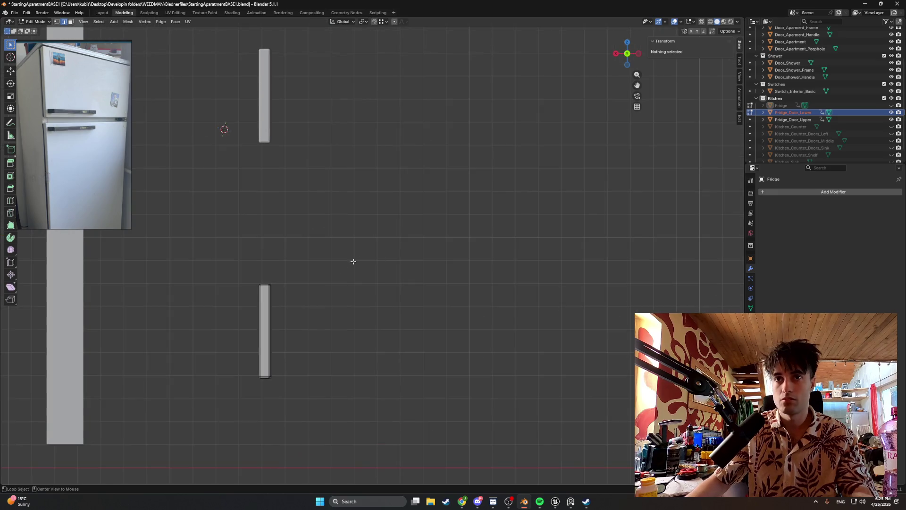
pyautogui.hotkey('alt', 'z')
pyautogui.moveTo(278, 298); pyautogui.dragTo(236, 265)
pyautogui.press('g')
pyautogui.press('z')
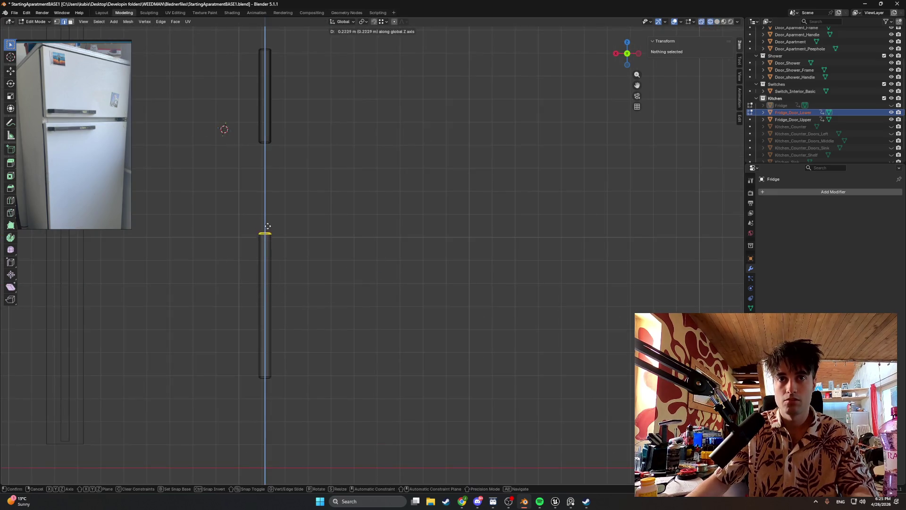
pyautogui.click(276, 150)
pyautogui.moveTo(283, 163); pyautogui.dragTo(348, 169, button='middle')
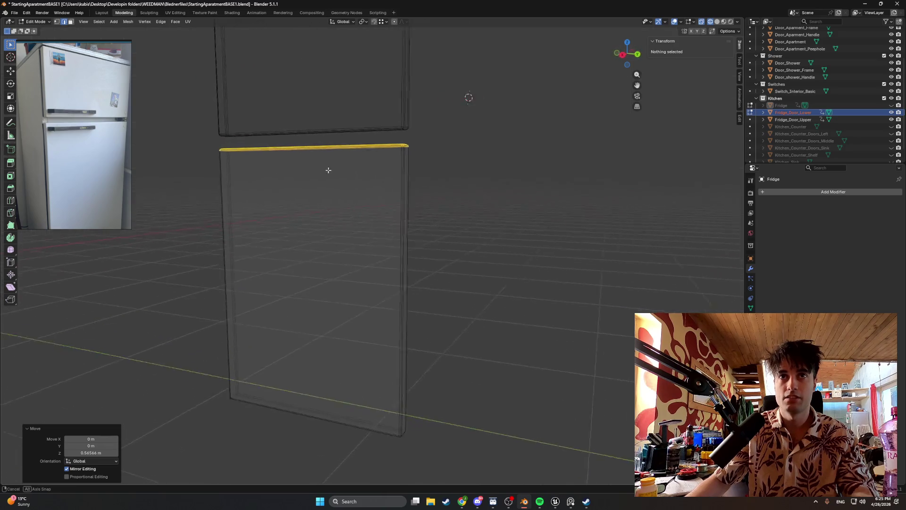
pyautogui.click(890, 107)
# - Lower the door's bottom edge along Z down to the fridge's base
pyautogui.moveTo(558, 98)
pyautogui.mouseDown(button='middle')
pyautogui.moveTo(398, 191)
pyautogui.moveTo(385, 230)
pyautogui.mouseUp(button='middle')
pyautogui.click(358, 305)
pyautogui.moveTo(333, 295); pyautogui.dragTo(347, 295, button='middle')
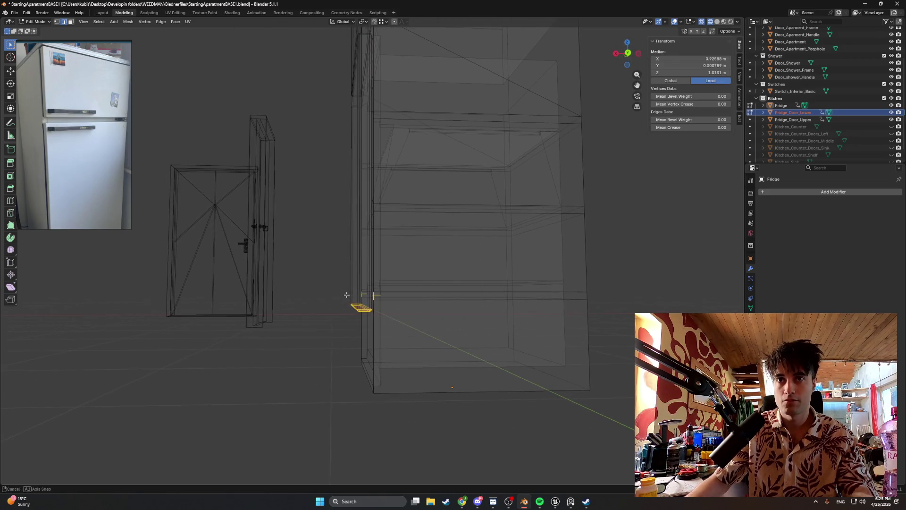
pyautogui.moveTo(344, 285); pyautogui.dragTo(346, 286)
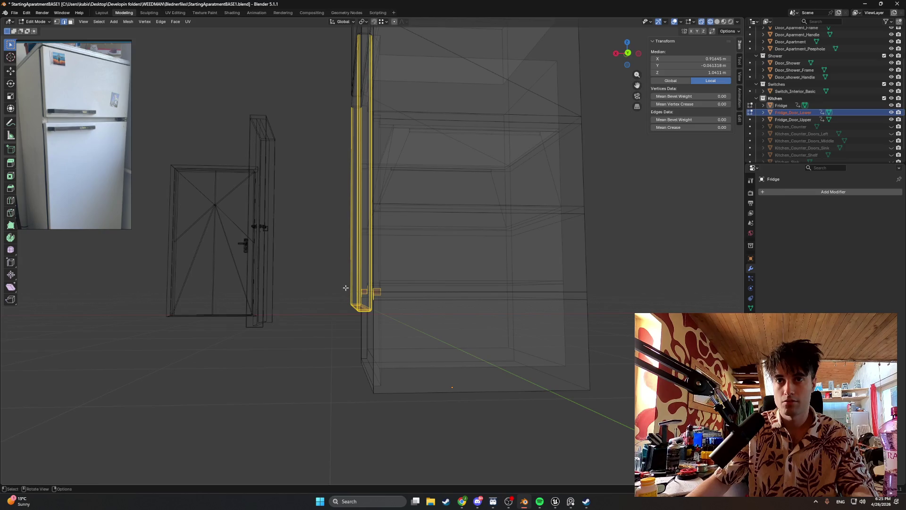
pyautogui.hotkey('ctrl', 'z')
pyautogui.click(379, 298)
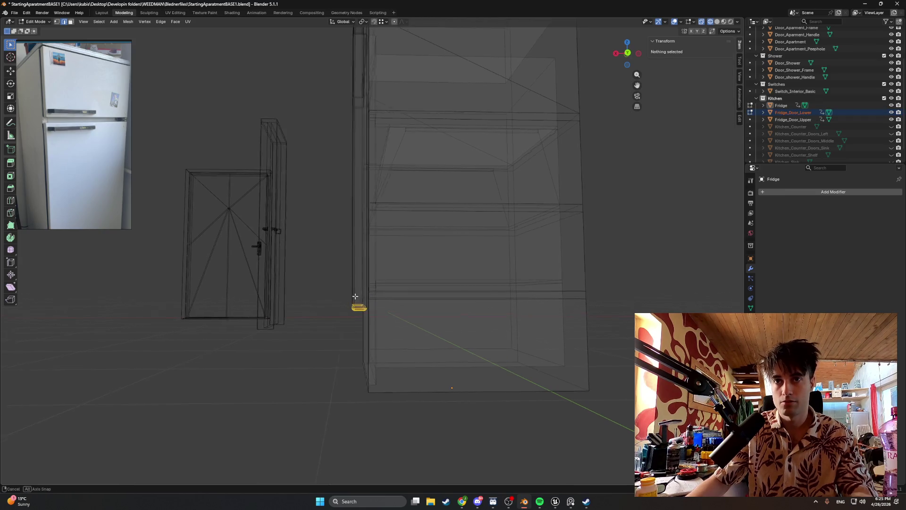
pyautogui.moveTo(379, 299)
pyautogui.mouseDown(button='middle')
pyautogui.moveTo(367, 278)
pyautogui.moveTo(364, 287)
pyautogui.mouseUp(button='middle')
pyautogui.press('g')
pyautogui.press('z')
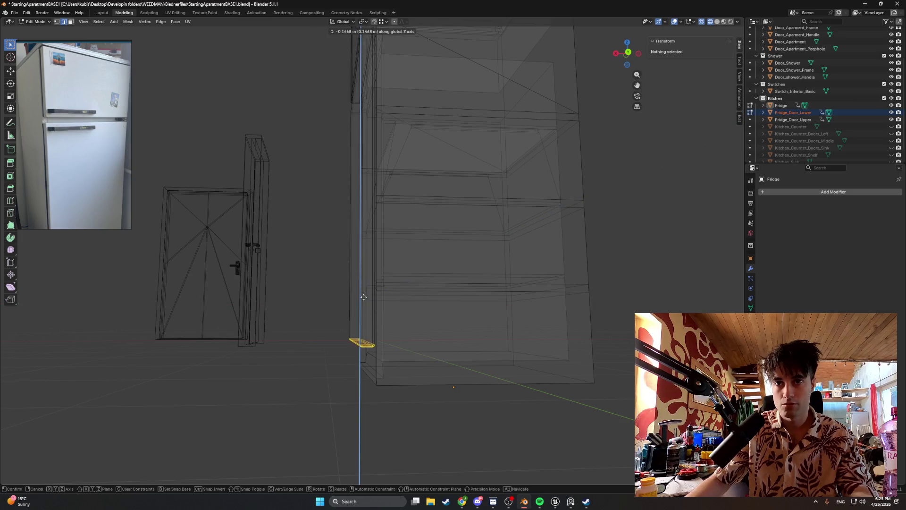
pyautogui.click(362, 324)
# - Orbit around the fridge to inspect the lowered bottom edge from below
pyautogui.moveTo(361, 323)
pyautogui.mouseDown(button='middle')
pyautogui.moveTo(370, 309)
pyautogui.moveTo(365, 326)
pyautogui.moveTo(397, 358)
pyautogui.moveTo(422, 344)
pyautogui.mouseUp(button='middle')
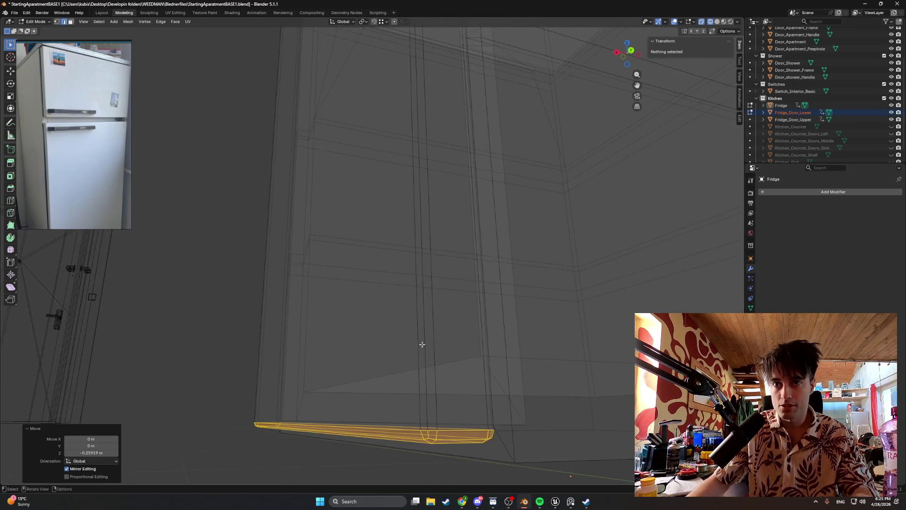
pyautogui.scroll(-3, 422, 344)
pyautogui.scroll(-2, 414, 346)
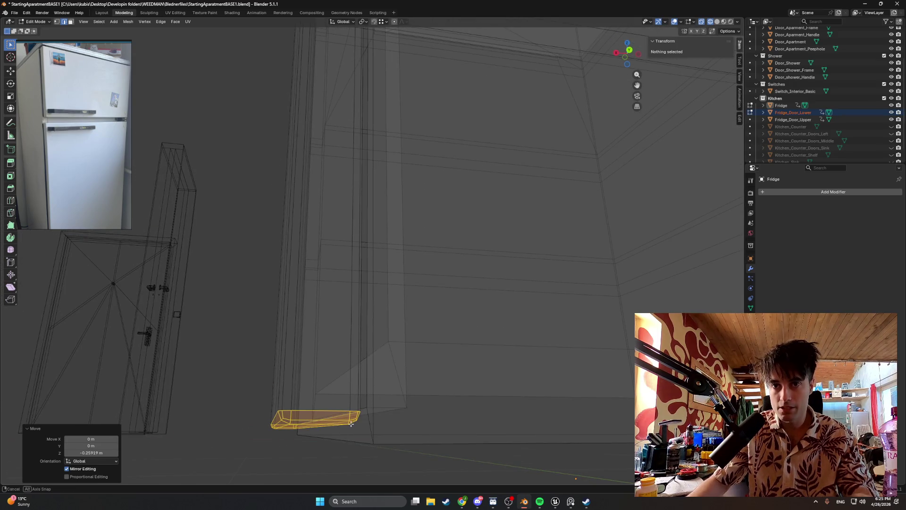
pyautogui.moveTo(351, 424); pyautogui.dragTo(462, 424, button='middle')
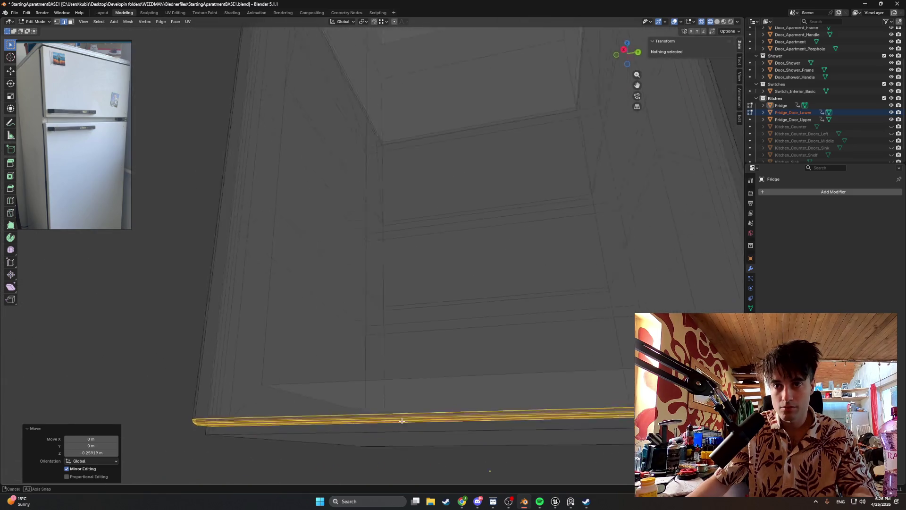
pyautogui.moveTo(462, 424); pyautogui.dragTo(411, 423, button='middle')
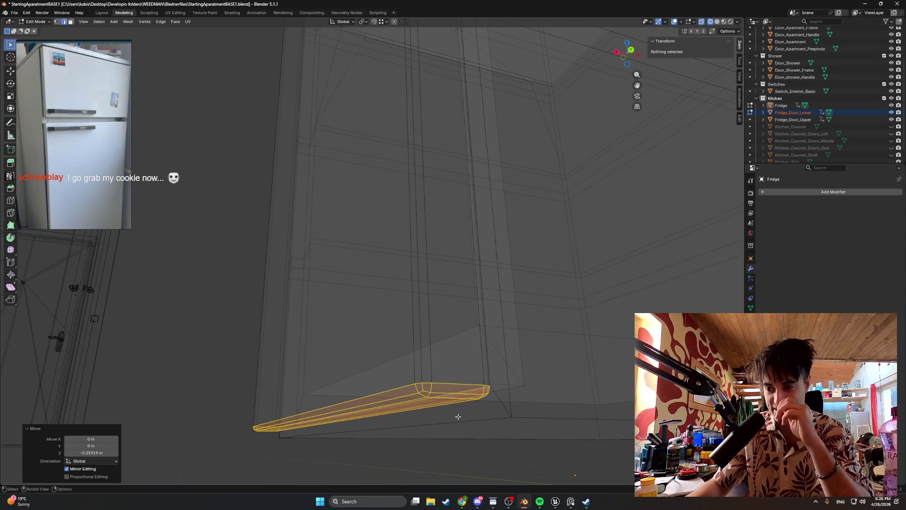
pyautogui.moveTo(458, 416); pyautogui.dragTo(468, 411, button='middle')
pyautogui.scroll(-8, 468, 390)
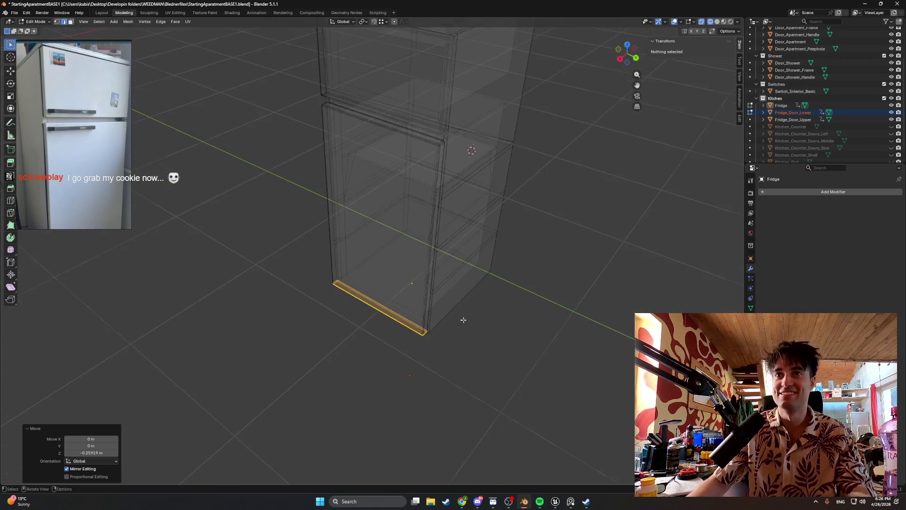
# - Nudge the lower door's top edge up along Z toward the upper door
pyautogui.moveTo(419, 178); pyautogui.dragTo(334, 143, button='middle')
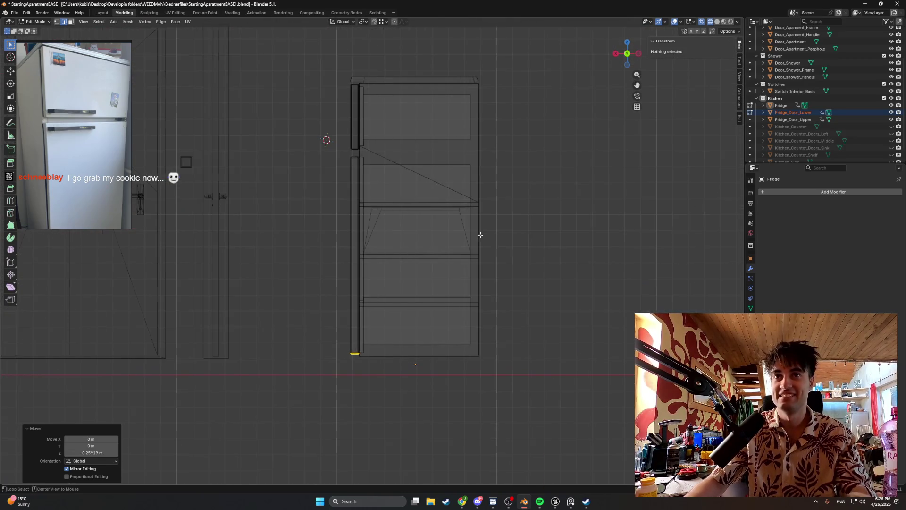
pyautogui.scroll(3, 335, 143)
pyautogui.scroll(2, 335, 139)
pyautogui.scroll(2, 342, 182)
pyautogui.scroll(2, 425, 196)
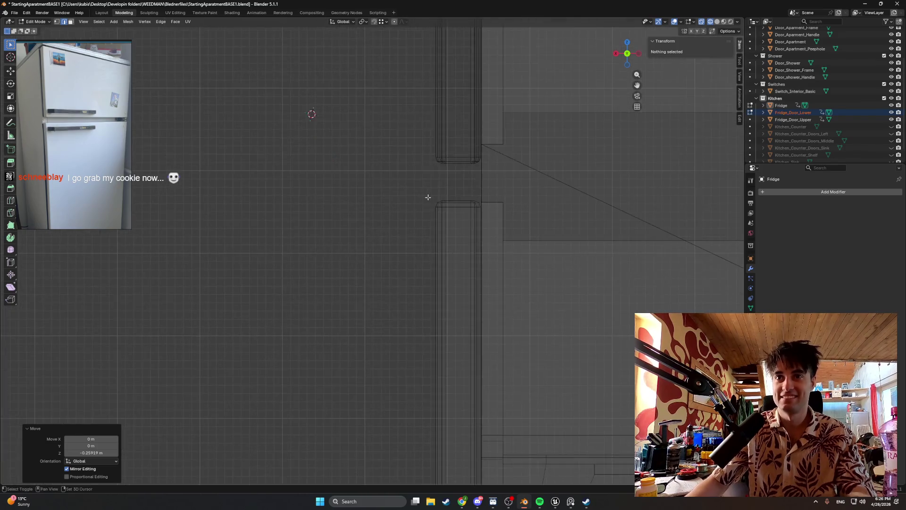
pyautogui.scroll(2, 460, 294)
pyautogui.moveTo(473, 292); pyautogui.dragTo(419, 258)
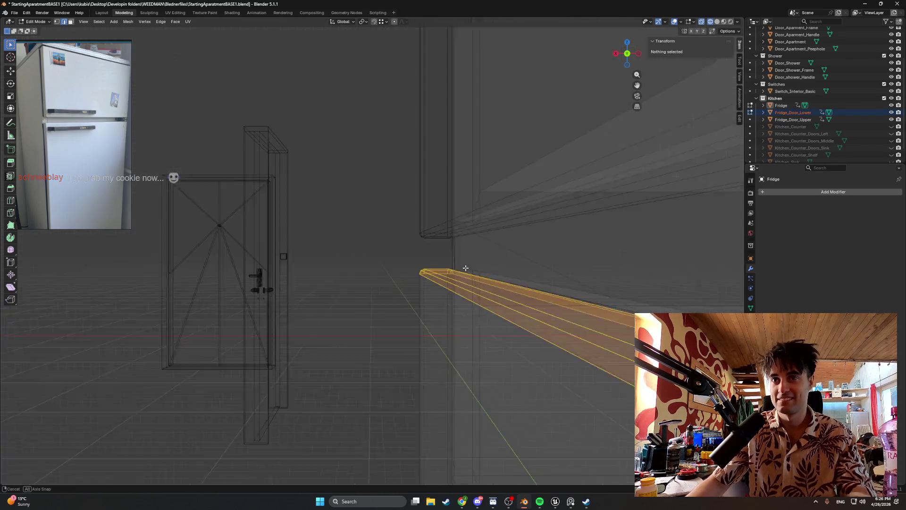
pyautogui.moveTo(413, 260)
pyautogui.mouseDown(button='middle')
pyautogui.moveTo(465, 269)
pyautogui.moveTo(419, 263)
pyautogui.mouseUp(button='middle')
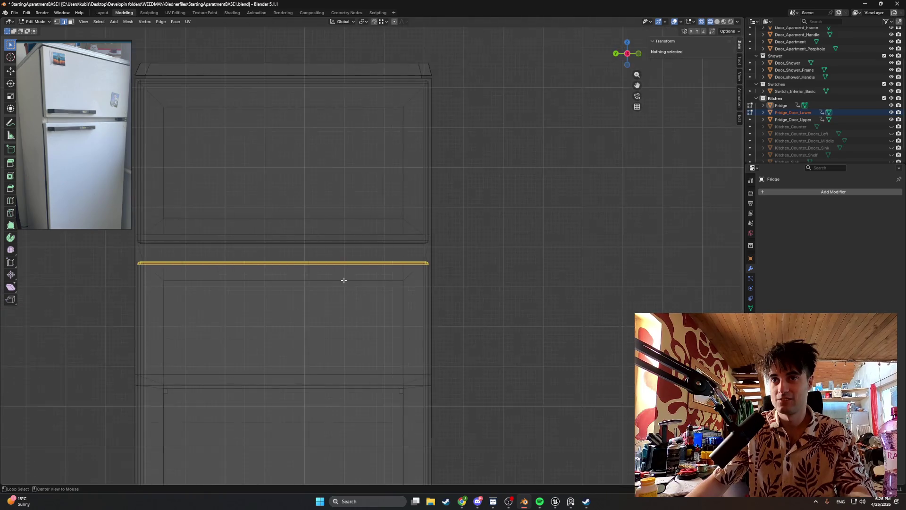
pyautogui.scroll(3, 419, 263)
pyautogui.scroll(2, 408, 243)
pyautogui.press('g')
pyautogui.press('z')
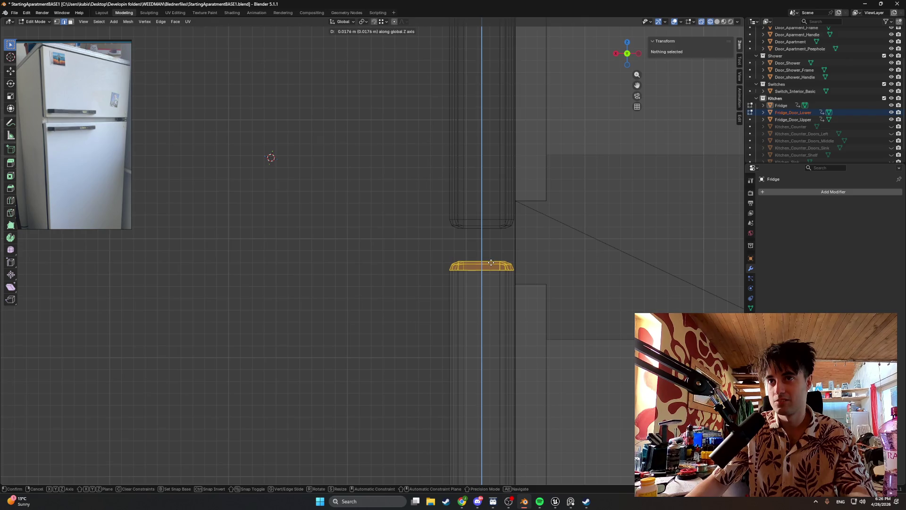
pyautogui.click(492, 262)
# - Nudge the top edge once more to leave a thin gap, and switch to Solid shading
pyautogui.moveTo(492, 261)
pyautogui.mouseDown(button='middle')
pyautogui.moveTo(539, 269)
pyautogui.moveTo(463, 257)
pyautogui.mouseUp(button='middle')
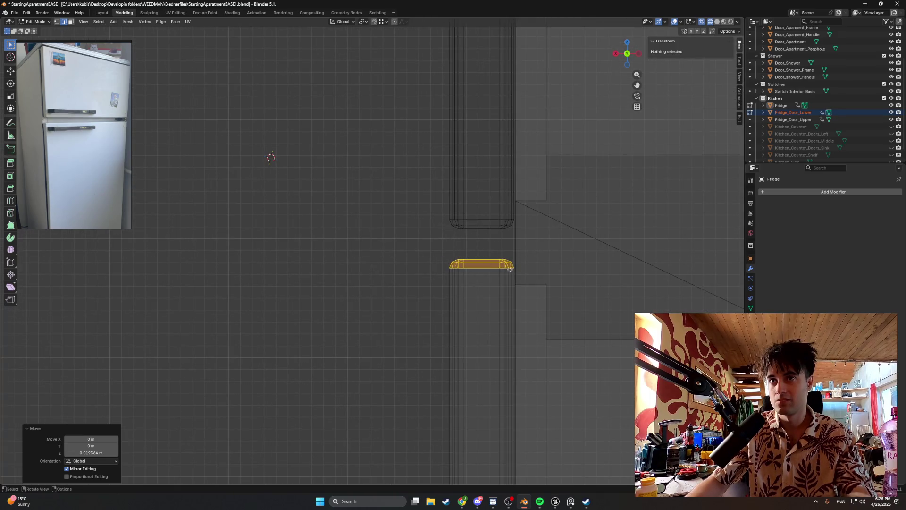
pyautogui.press('g')
pyautogui.press('z')
pyautogui.click(489, 262)
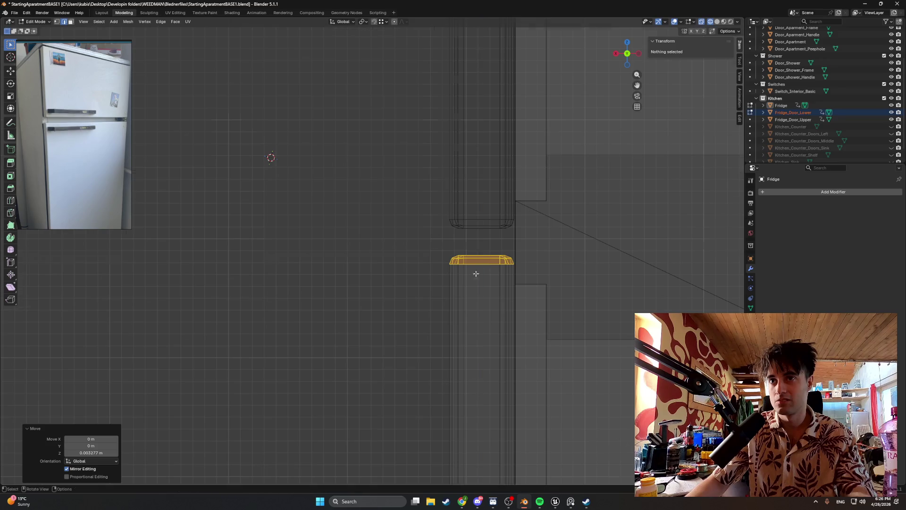
pyautogui.moveTo(475, 273)
pyautogui.mouseDown(button='middle')
pyautogui.moveTo(545, 289)
pyautogui.moveTo(569, 284)
pyautogui.mouseUp(button='middle')
pyautogui.press('z')
pyautogui.click(591, 283)
pyautogui.scroll(-5, 515, 302)
pyautogui.moveTo(514, 302)
pyautogui.mouseDown(button='middle')
pyautogui.moveTo(497, 313)
pyautogui.moveTo(479, 304)
pyautogui.mouseUp(button='middle')
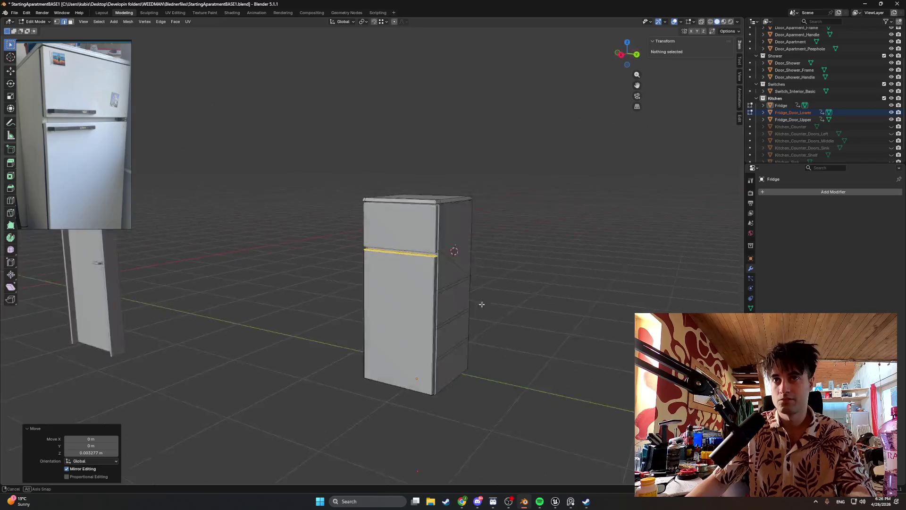
pyautogui.scroll(3, 540, 239)
pyautogui.scroll(2, 576, 236)
pyautogui.scroll(2, 449, 254)
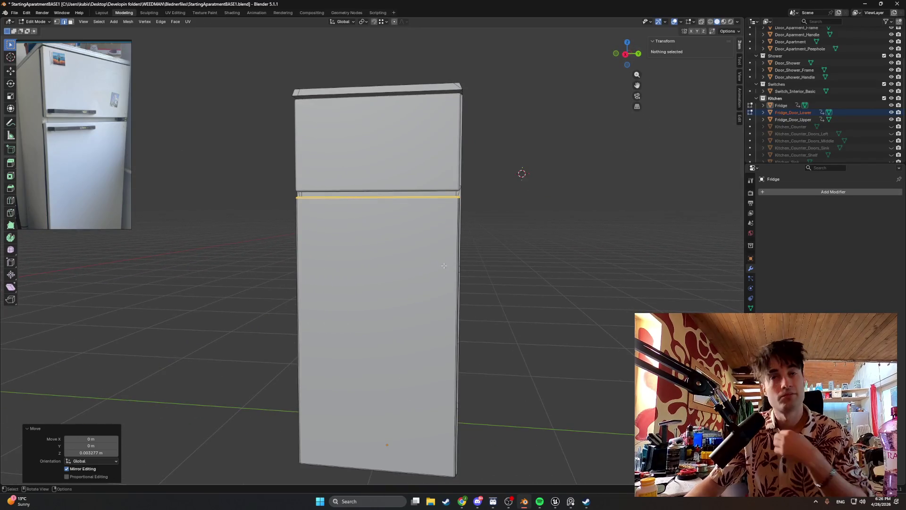
# - Inset the gap strip face between the doors to outline a thinner inner strip
pyautogui.moveTo(449, 255)
pyautogui.mouseDown(button='middle')
pyautogui.moveTo(483, 206)
pyautogui.moveTo(470, 192)
pyautogui.mouseUp(button='middle')
pyautogui.scroll(3, 483, 206)
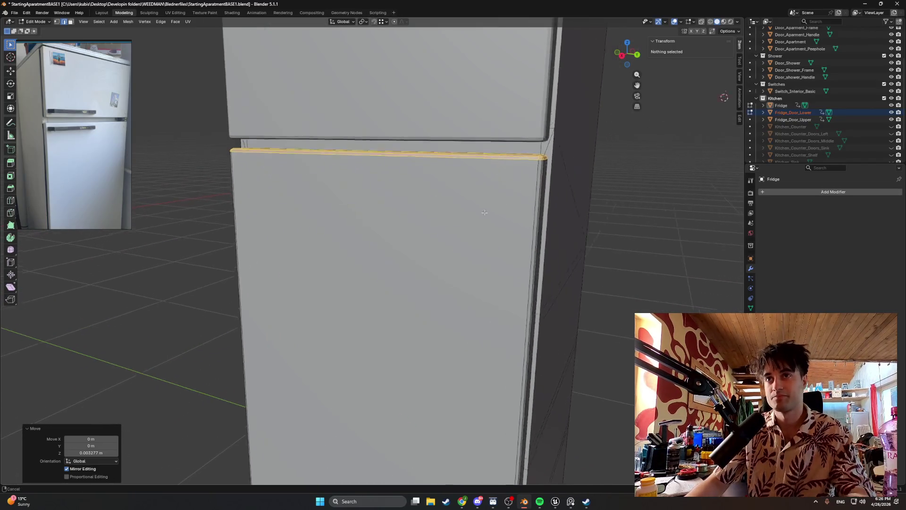
pyautogui.click(470, 192)
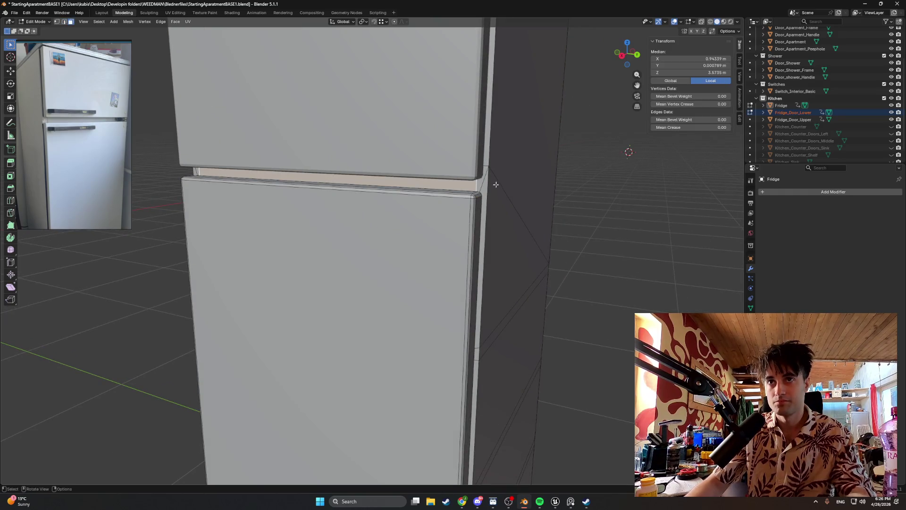
pyautogui.keyDown('shift'); pyautogui.moveTo(741, 187); pyautogui.dragTo(487, 205, button='middle'); pyautogui.keyUp('shift')
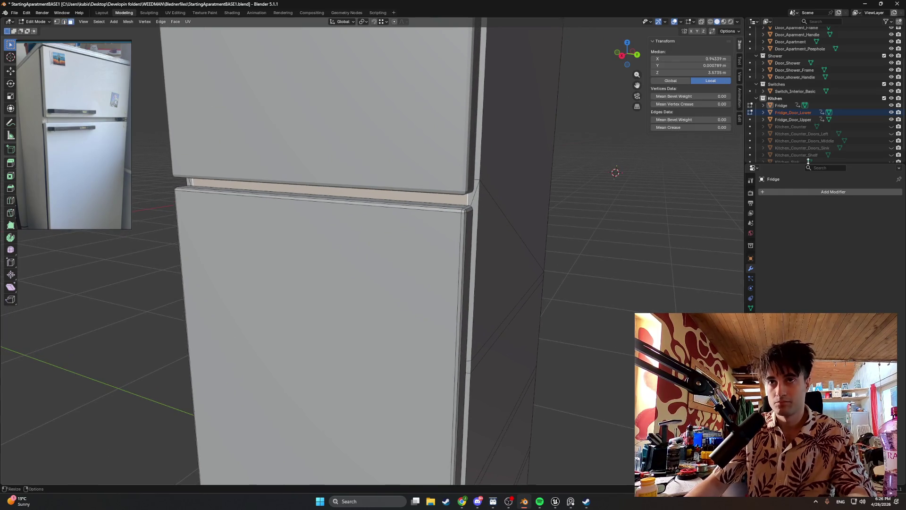
pyautogui.moveTo(471, 213)
pyautogui.mouseDown(button='middle')
pyautogui.moveTo(494, 200)
pyautogui.moveTo(496, 170)
pyautogui.mouseUp(button='middle')
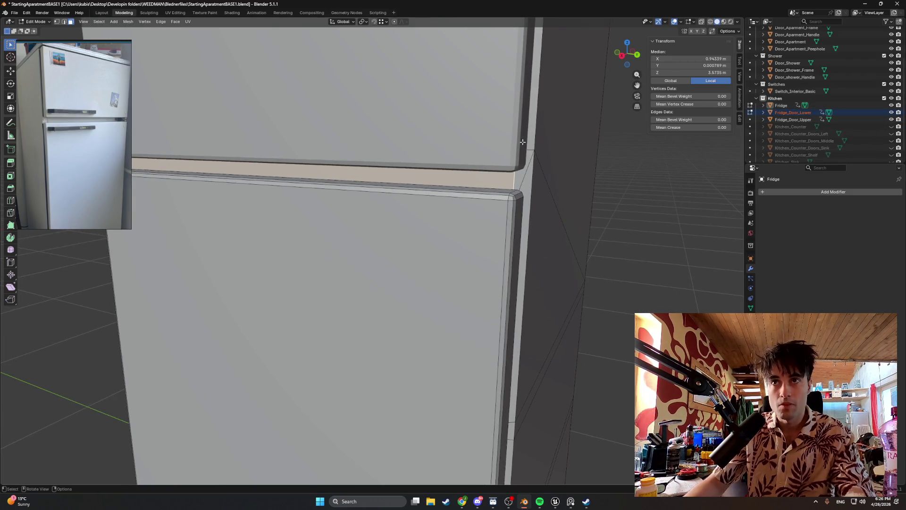
pyautogui.press('i')
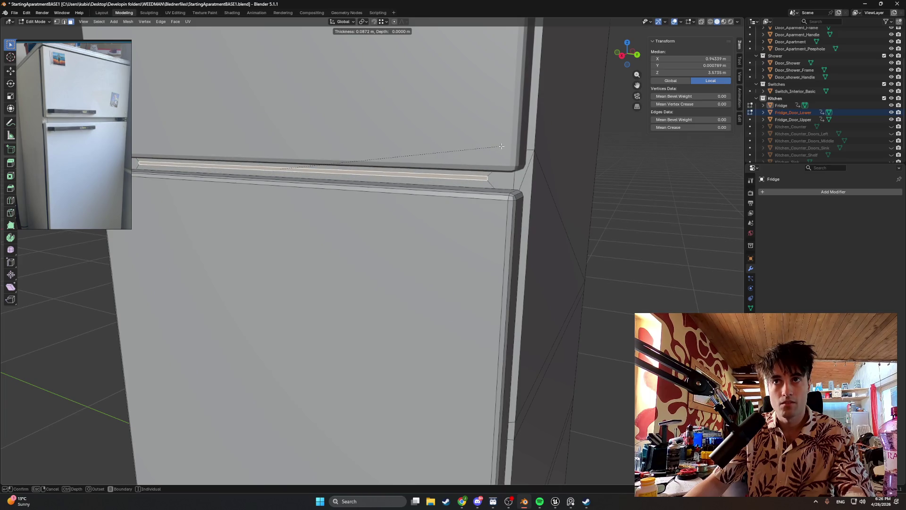
pyautogui.click(503, 146)
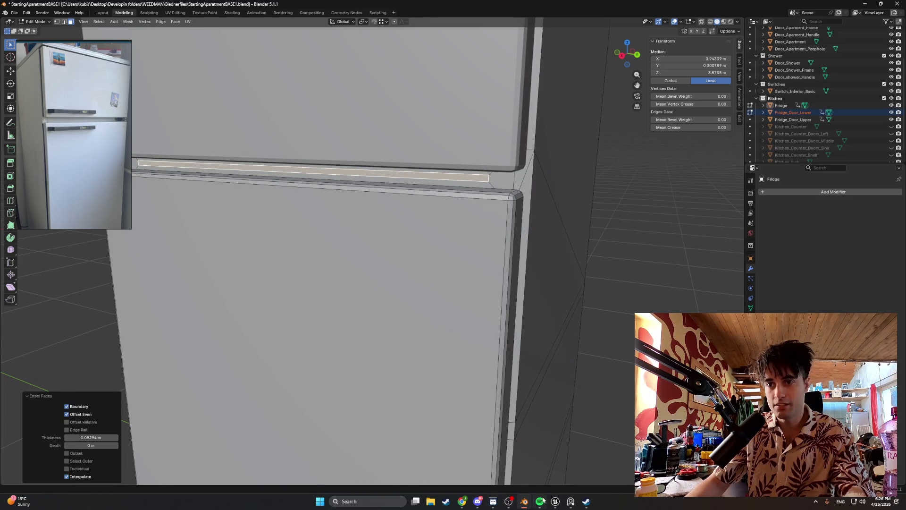
pyautogui.click(539, 501)
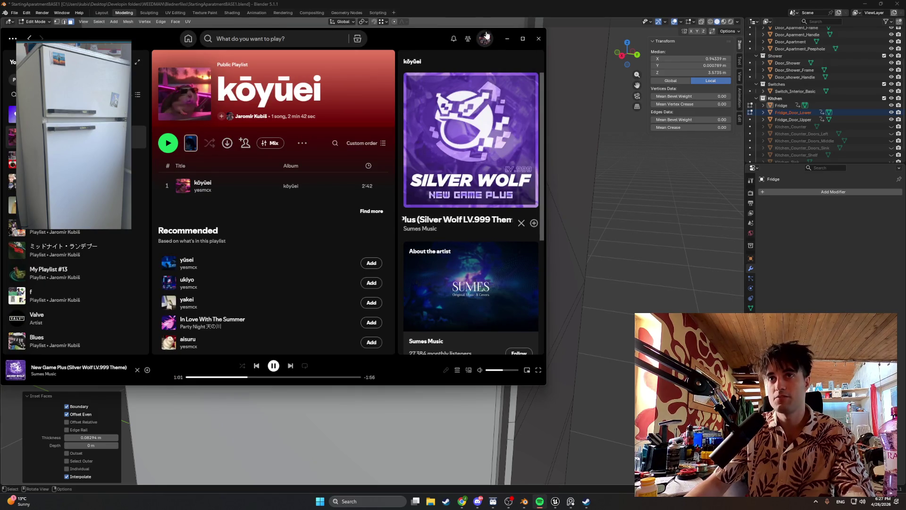
pyautogui.click(505, 39)
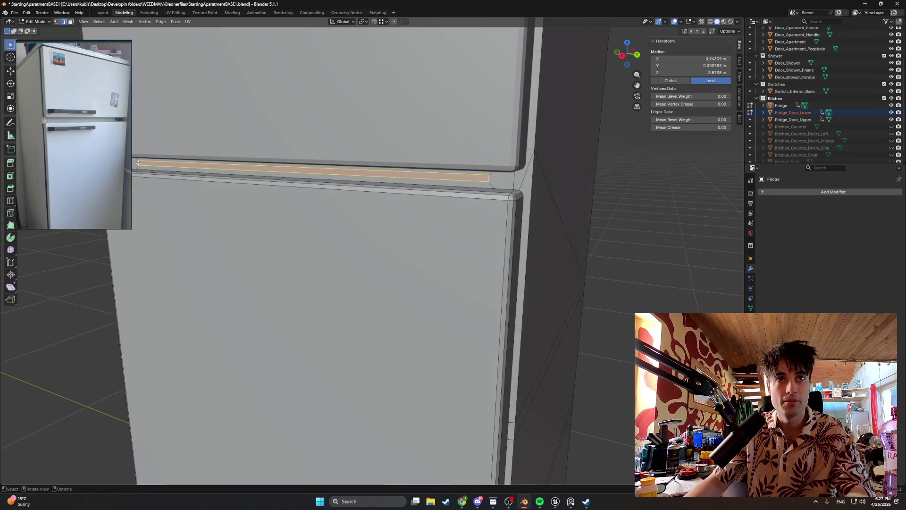
# - Slide the inner strip's end edges along Y to shrink it into a small face near the door edge
pyautogui.click(219, 169)
pyautogui.press('g')
pyautogui.press('y')
pyautogui.click(211, 176)
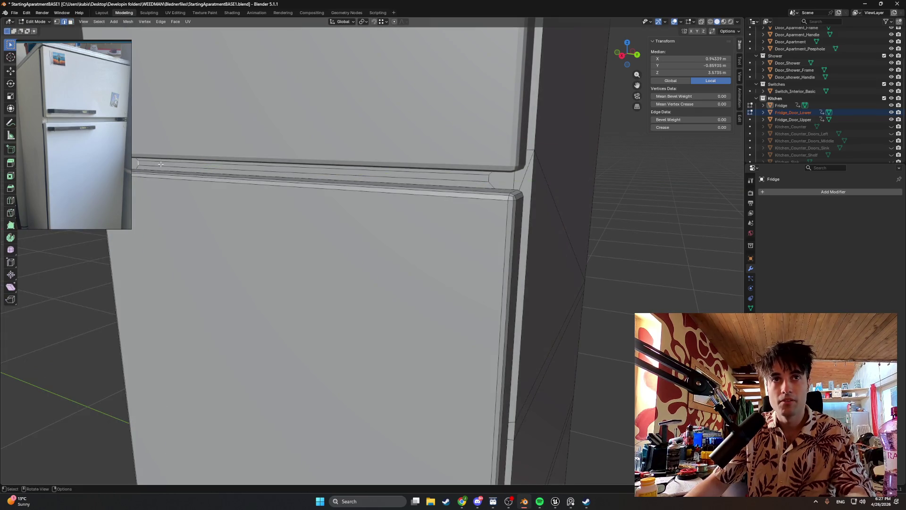
pyautogui.press('g')
pyautogui.press('y')
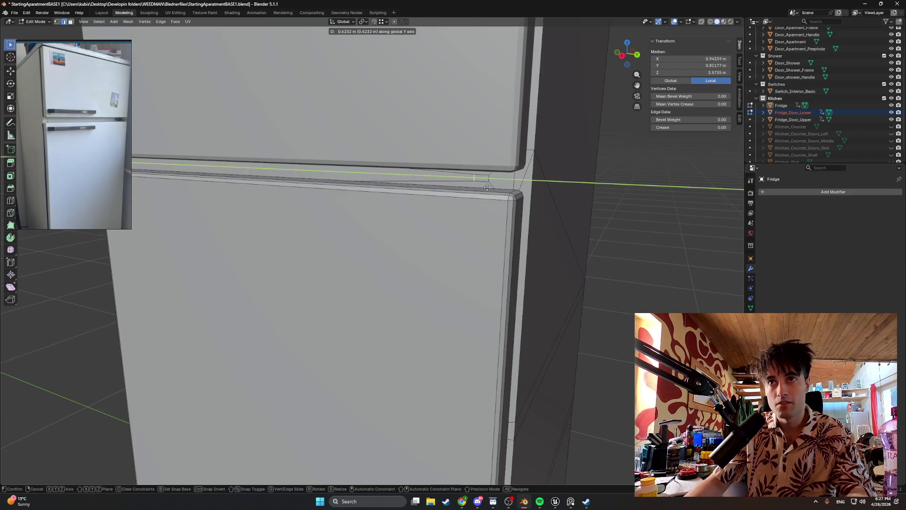
pyautogui.click(487, 186)
pyautogui.moveTo(487, 186); pyautogui.dragTo(536, 157, button='middle')
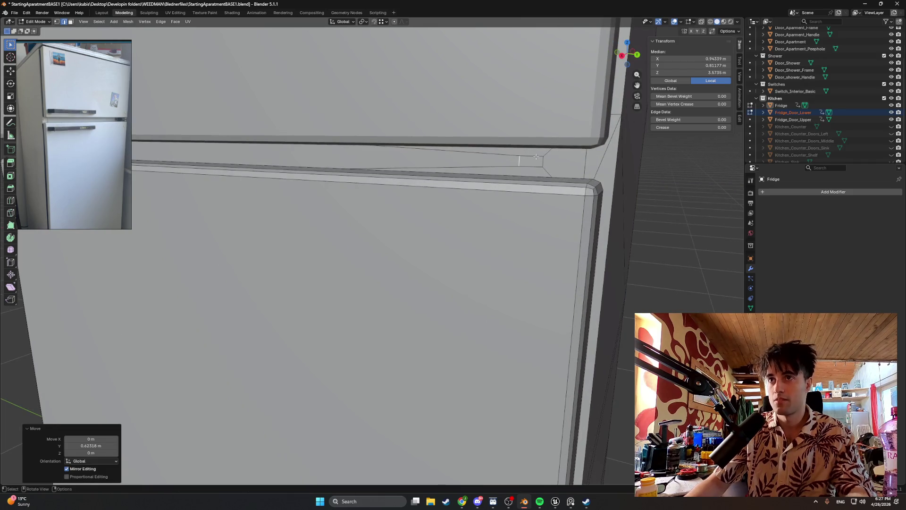
pyautogui.click(536, 157)
pyautogui.press('g')
pyautogui.press('y')
pyautogui.click(556, 164)
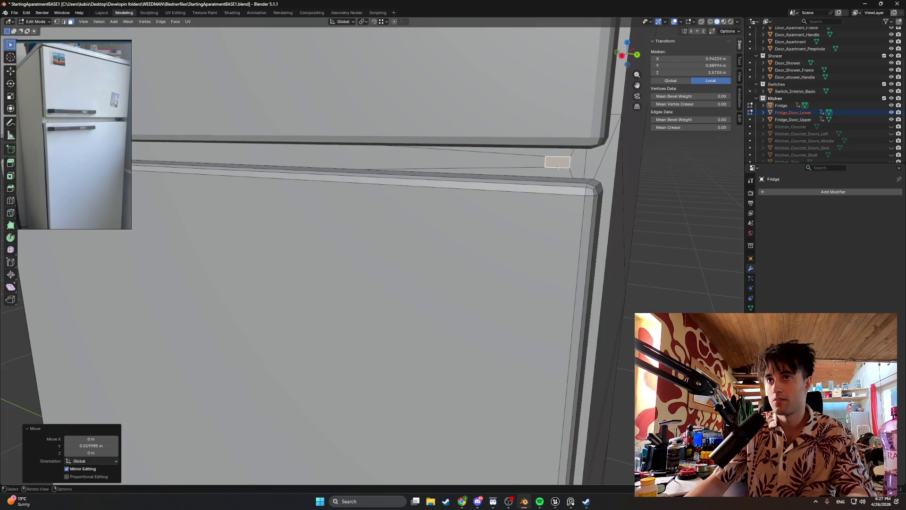
# - Extrude the small face into a hinge block and shift it along X
pyautogui.moveTo(557, 164); pyautogui.dragTo(509, 157, button='middle')
pyautogui.click(548, 165)
pyautogui.press('g')
pyautogui.press('z')
pyautogui.press('z')
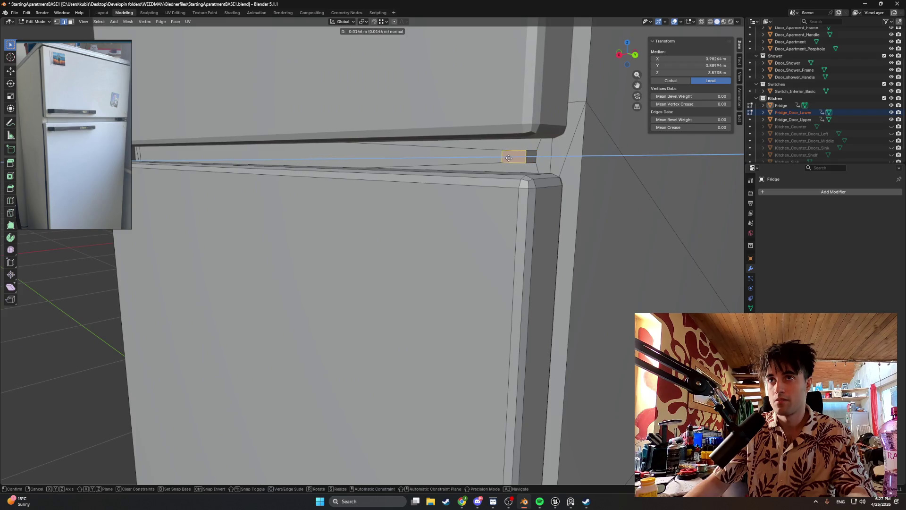
pyautogui.click(496, 158)
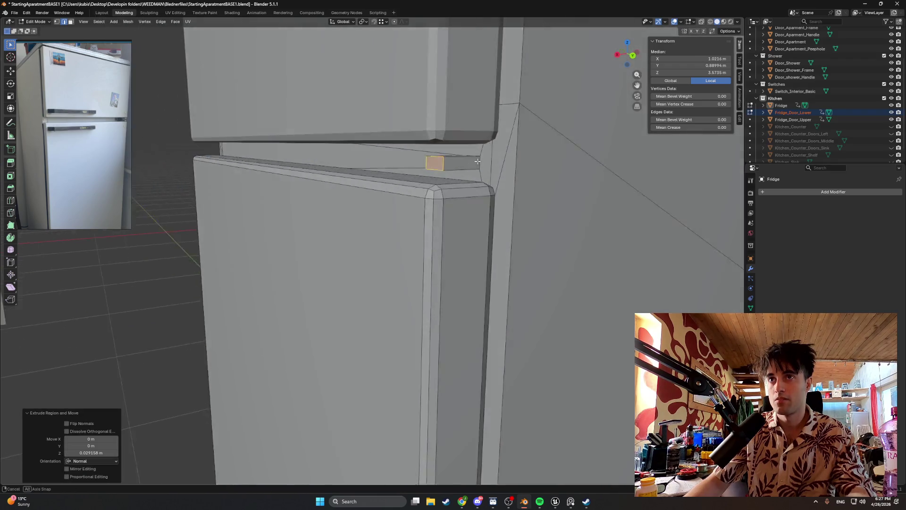
pyautogui.moveTo(496, 159); pyautogui.dragTo(448, 166, button='middle')
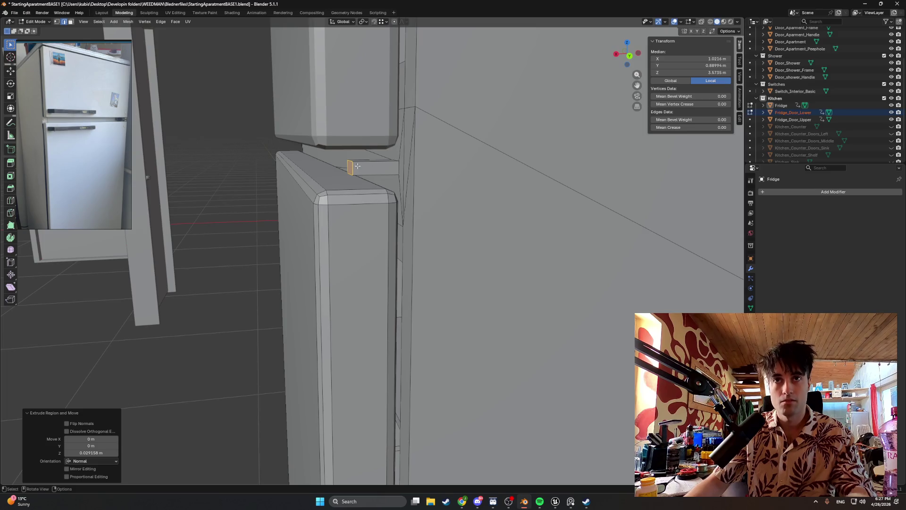
pyautogui.press('g')
pyautogui.press('x')
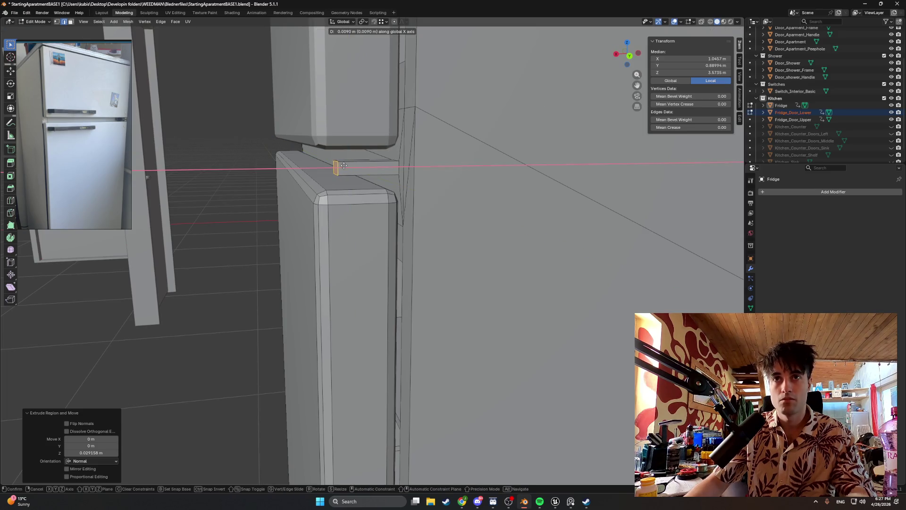
pyautogui.click(343, 166)
# - Inset the hinge block's top face and turn on X-ray display
pyautogui.moveTo(344, 166); pyautogui.dragTo(383, 168, button='middle')
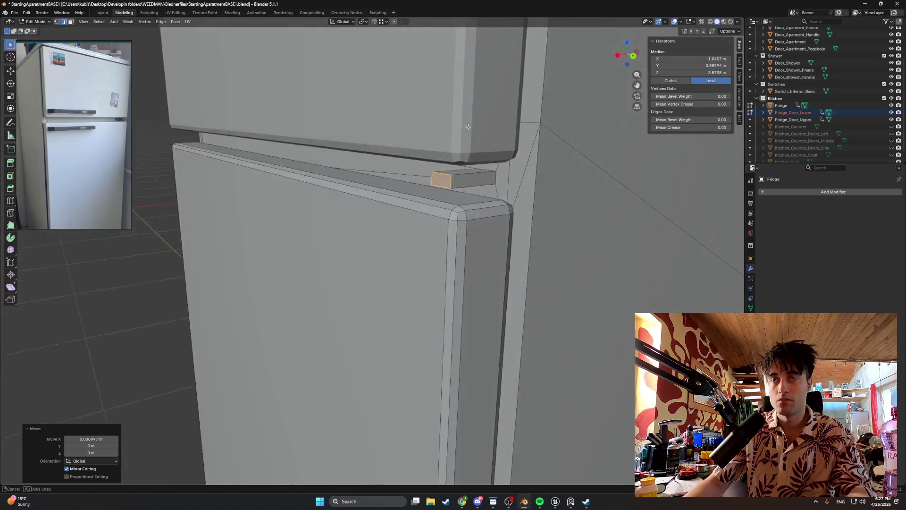
pyautogui.moveTo(383, 167); pyautogui.dragTo(461, 127, button='middle')
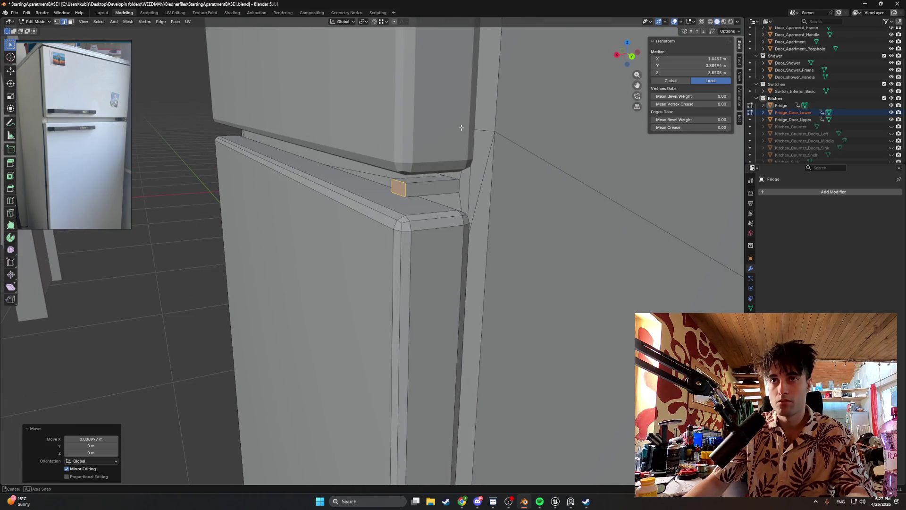
pyautogui.click(420, 178)
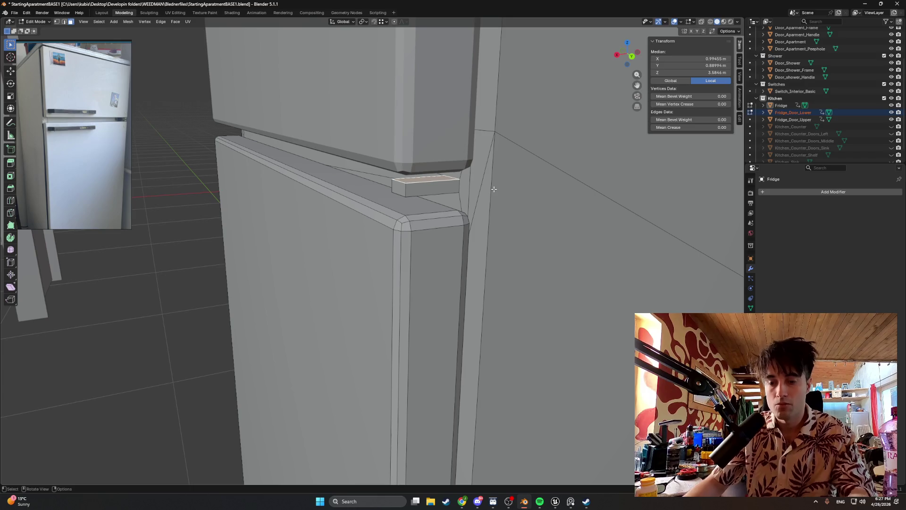
pyautogui.press('i')
pyautogui.click(466, 177)
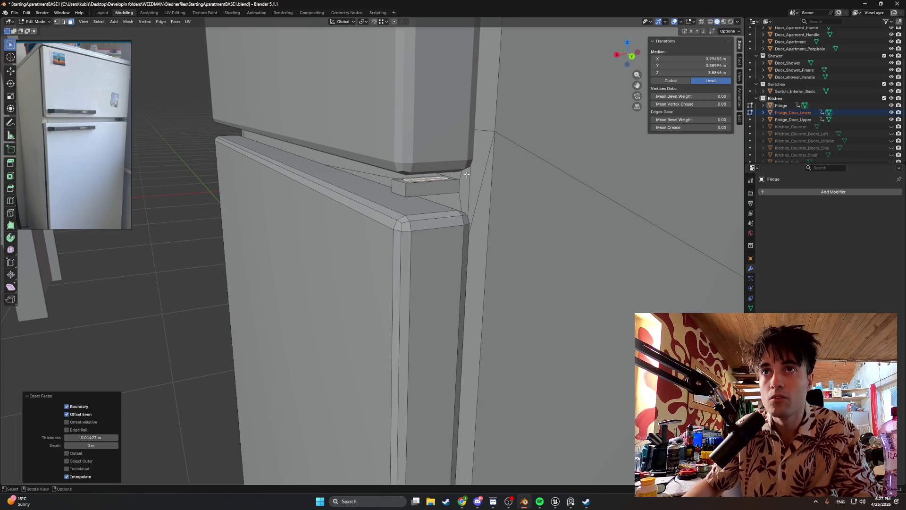
pyautogui.moveTo(465, 177); pyautogui.dragTo(504, 158, button='middle')
pyautogui.hotkey('alt', 'z')
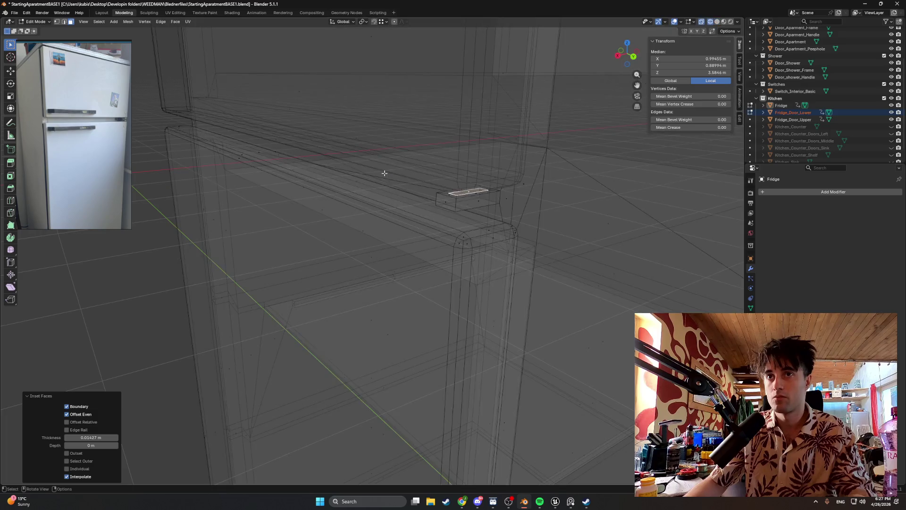
pyautogui.moveTo(385, 172)
pyautogui.mouseDown(button='middle')
pyautogui.moveTo(491, 172)
pyautogui.moveTo(469, 242)
pyautogui.moveTo(416, 300)
pyautogui.mouseUp(button='middle')
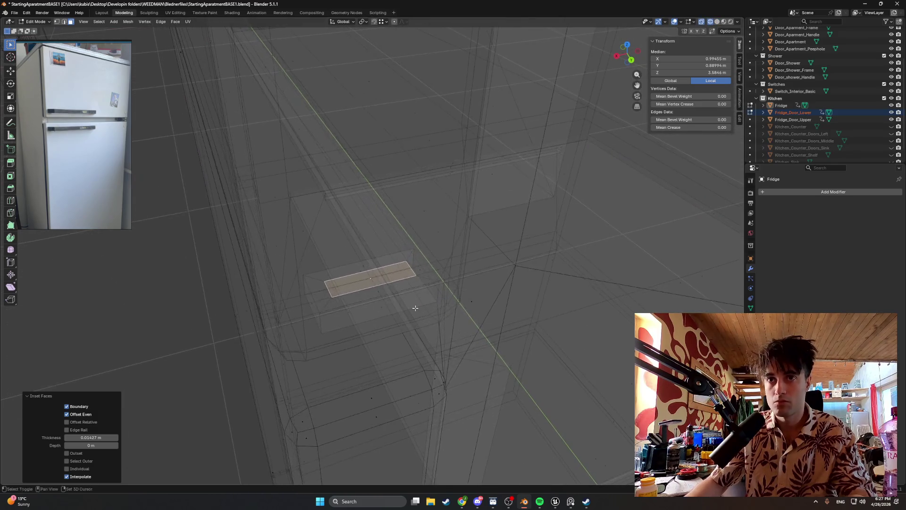
pyautogui.scroll(3, 411, 303)
pyautogui.keyDown('ctrl'); pyautogui.scroll(-2, 414, 315); pyautogui.keyUp('ctrl')
pyautogui.scroll(-2, 411, 317)
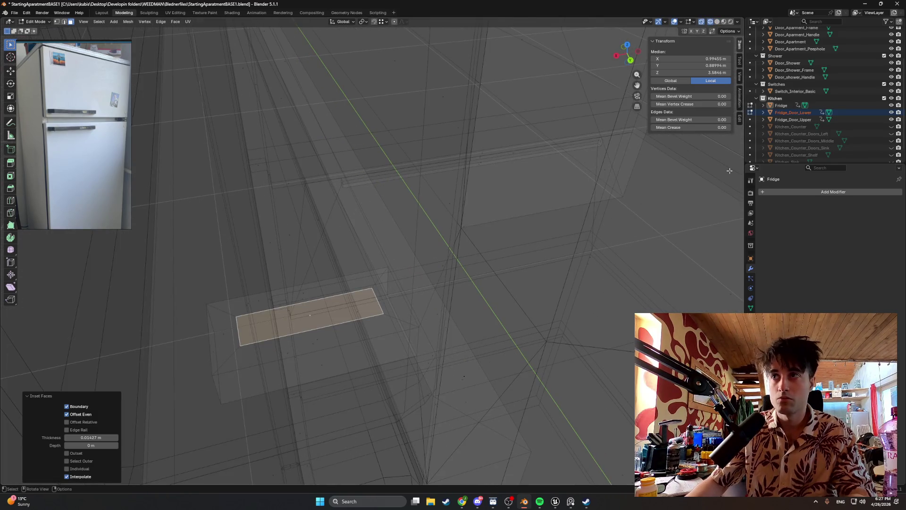
# - Save the blend file, hide both fridge doors, and select the block's inset top face
pyautogui.click(891, 106)
pyautogui.hotkey('ctrl', 's')
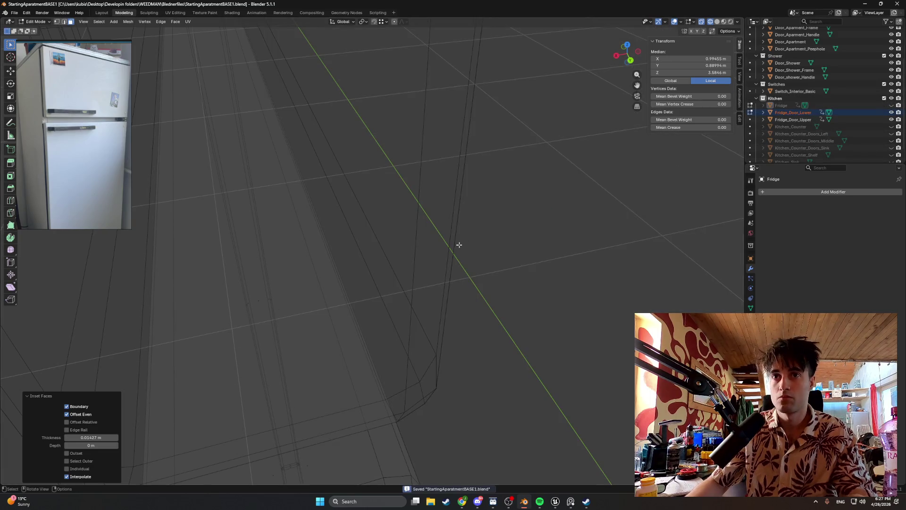
pyautogui.scroll(-2, 458, 246)
pyautogui.scroll(-2, 461, 241)
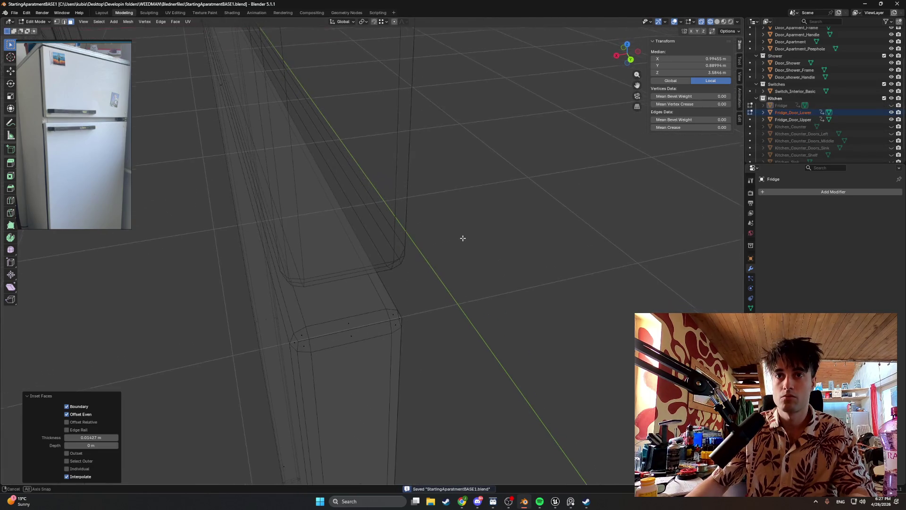
pyautogui.click(891, 105)
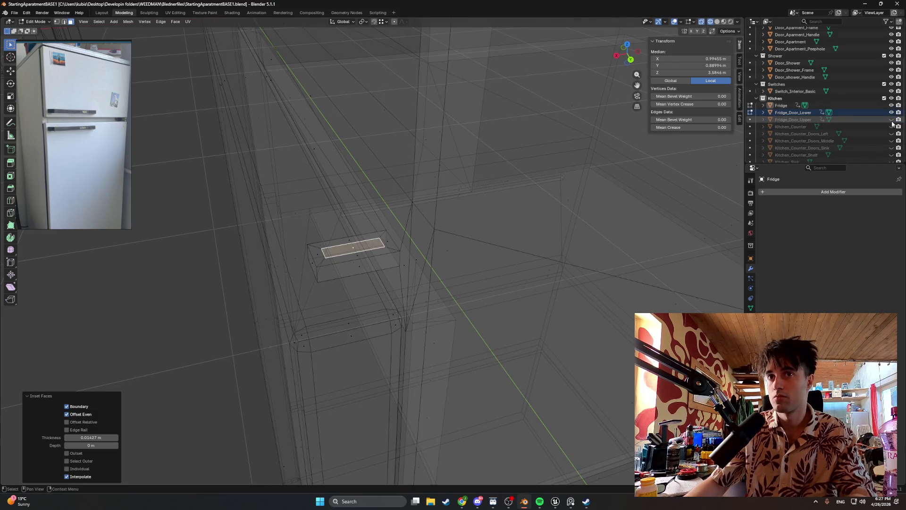
pyautogui.moveTo(891, 120); pyautogui.dragTo(892, 112)
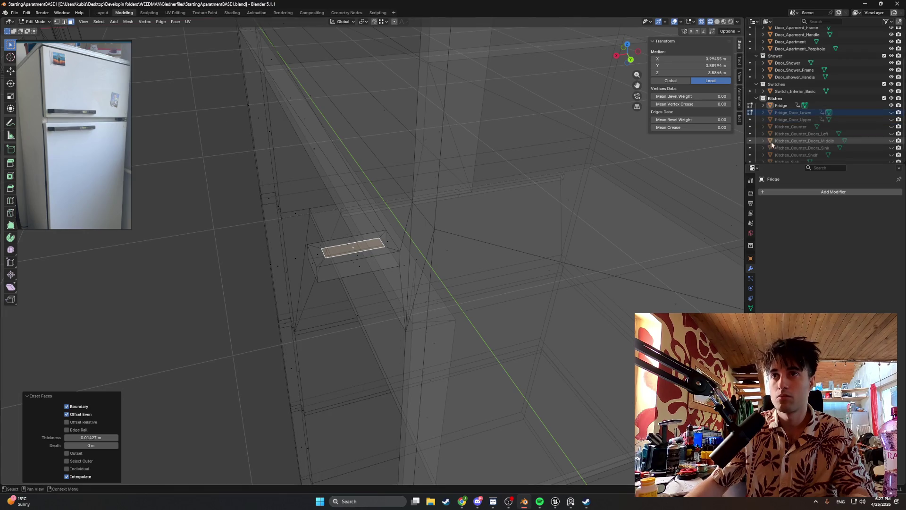
pyautogui.moveTo(374, 188)
pyautogui.mouseDown(button='middle')
pyautogui.moveTo(364, 192)
pyautogui.moveTo(418, 196)
pyautogui.mouseUp(button='middle')
pyautogui.scroll(3, 376, 234)
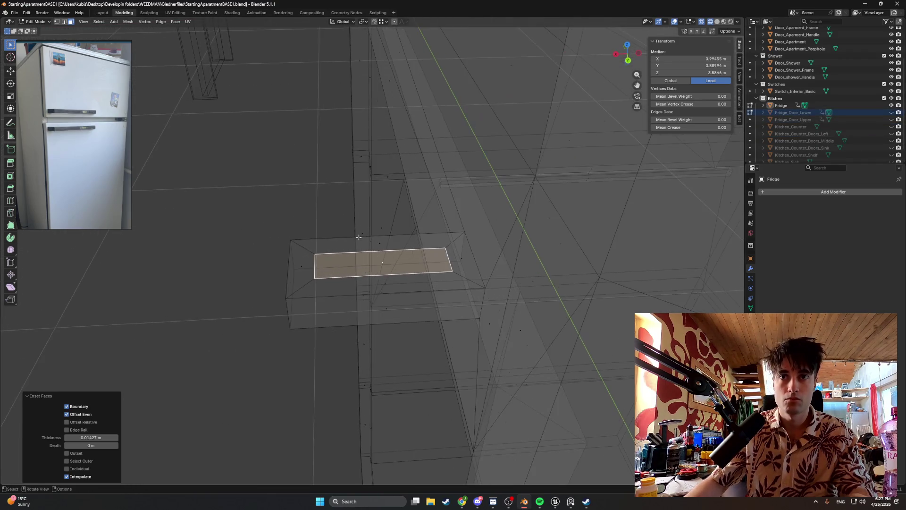
pyautogui.press('2')
pyautogui.click(435, 261)
pyautogui.press('3')
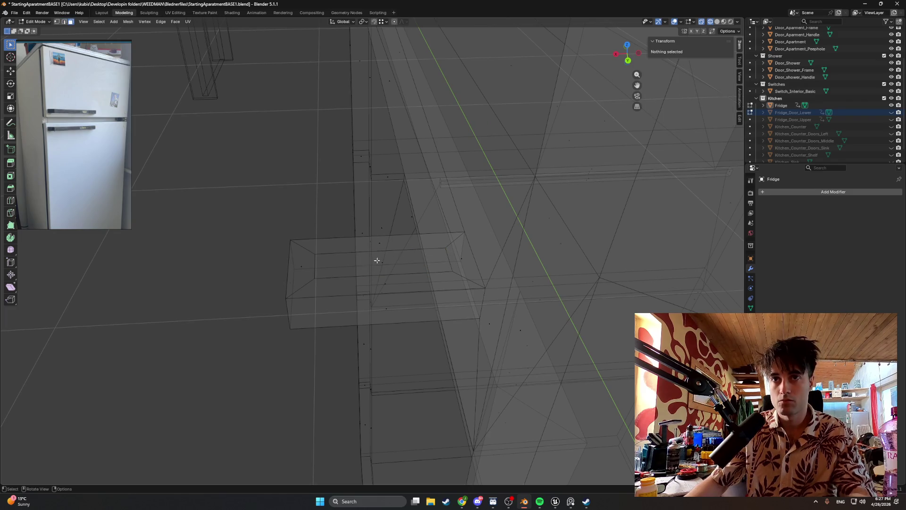
# - Nudge a horizontal edge of the hinge block's top slightly along X
pyautogui.click(396, 261)
pyautogui.press('2')
pyautogui.click(451, 260)
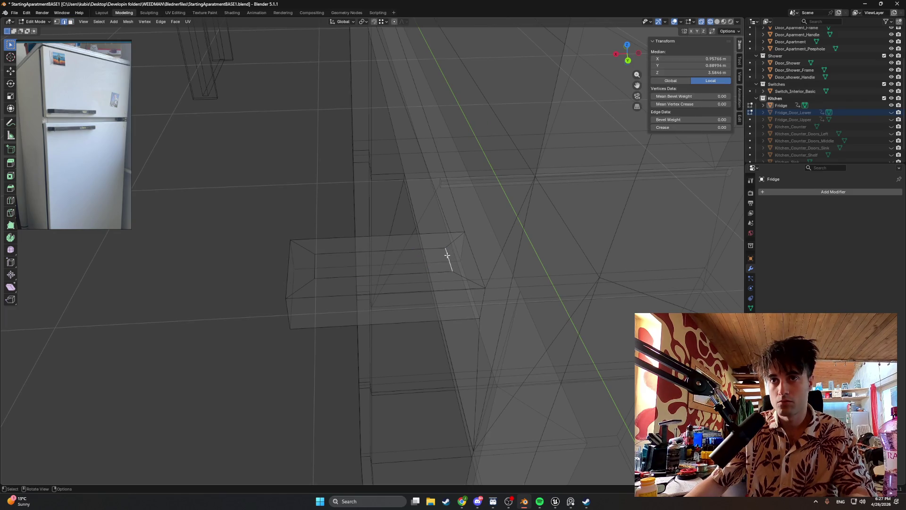
pyautogui.press('g')
pyautogui.press('x')
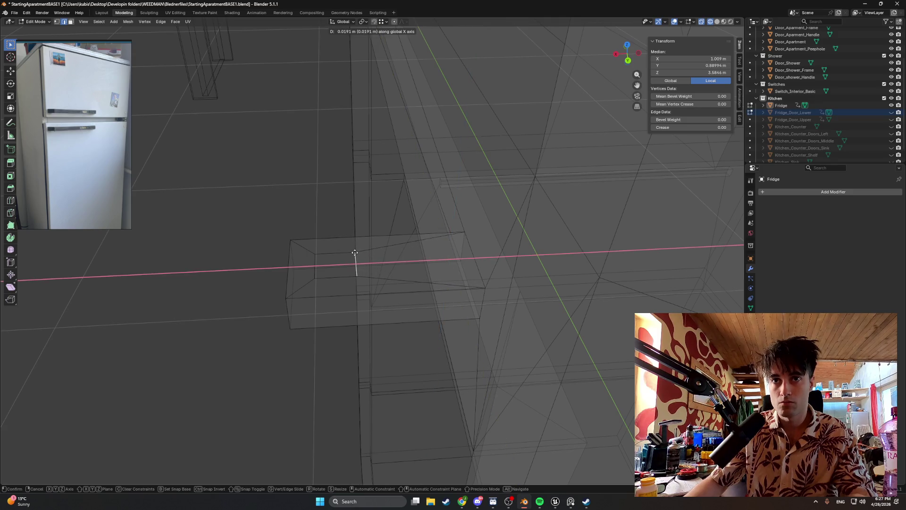
pyautogui.click(355, 253)
pyautogui.moveTo(346, 257); pyautogui.dragTo(346, 261, button='middle')
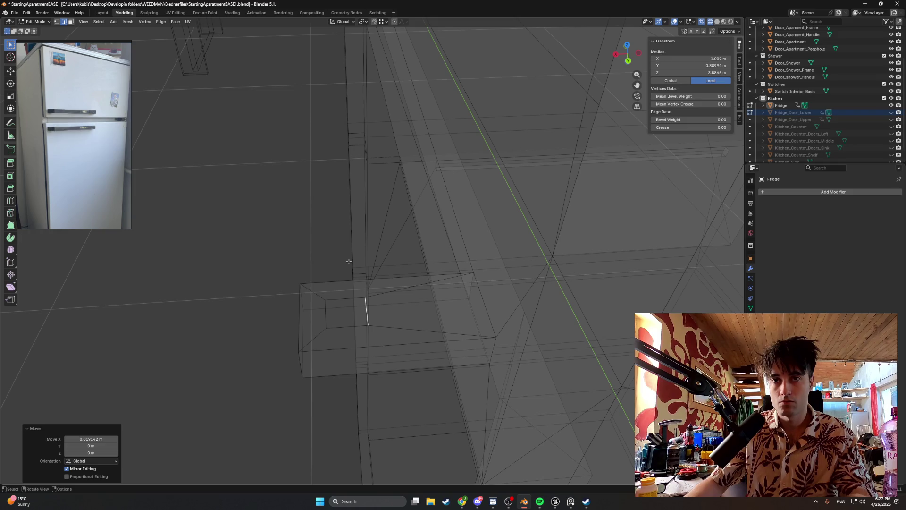
pyautogui.moveTo(350, 262)
pyautogui.mouseDown(button='middle')
pyautogui.moveTo(407, 301)
pyautogui.moveTo(404, 265)
pyautogui.mouseUp(button='middle')
# - Inset the hinge block's top face to create a smaller inner face
pyautogui.click(365, 152)
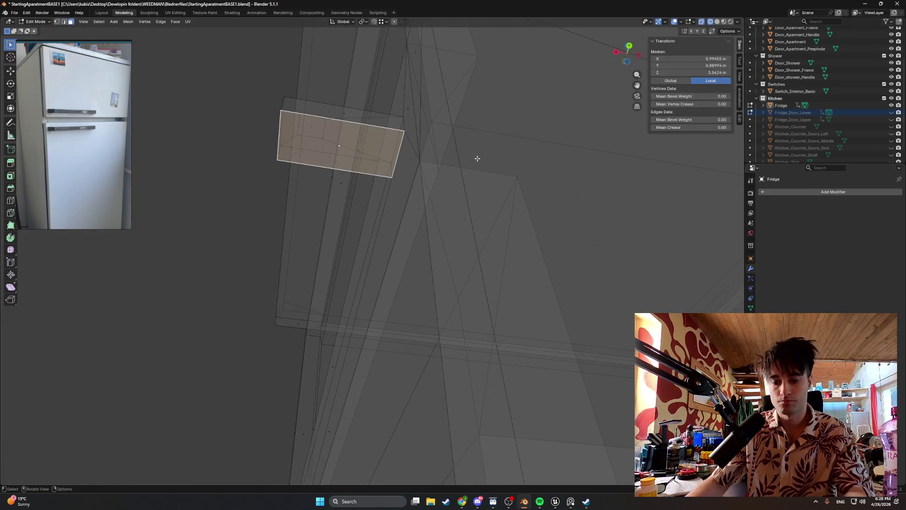
pyautogui.press('i')
pyautogui.click(375, 139)
pyautogui.moveTo(329, 146); pyautogui.dragTo(373, 36, button='middle')
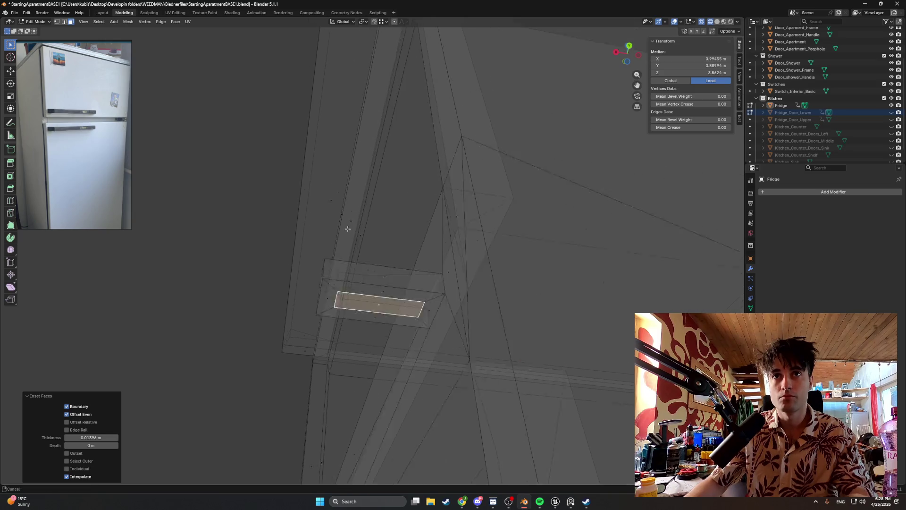
pyautogui.click(381, 21)
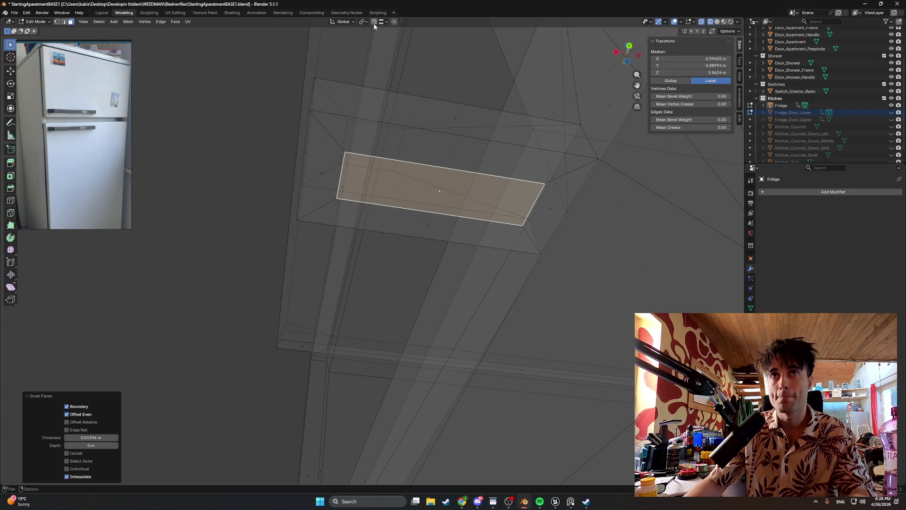
# - Shift the inset face's left edge along X and slightly along Y
pyautogui.press('2')
pyautogui.click(343, 170)
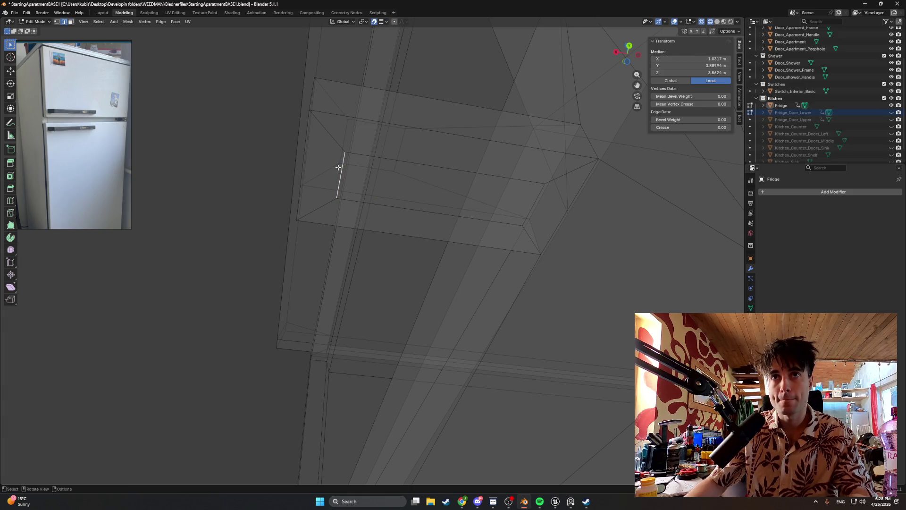
pyautogui.press('g')
pyautogui.press('x')
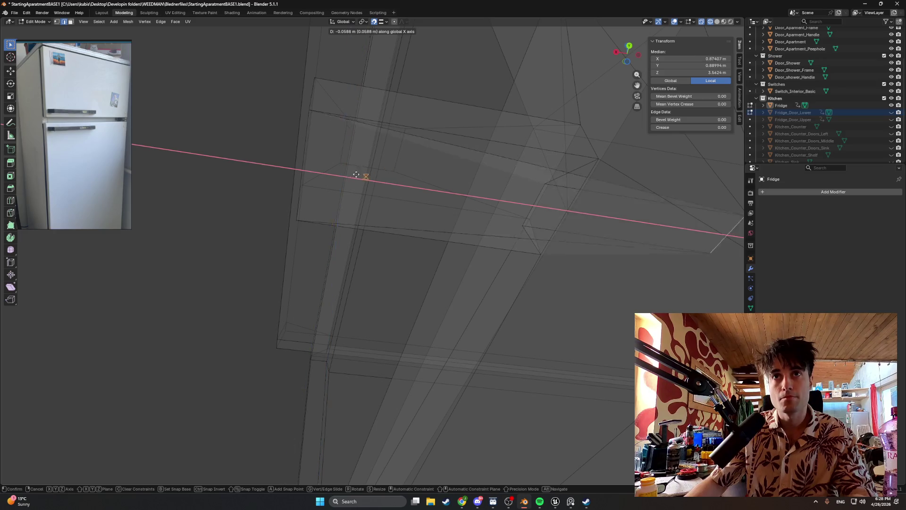
pyautogui.click(344, 139)
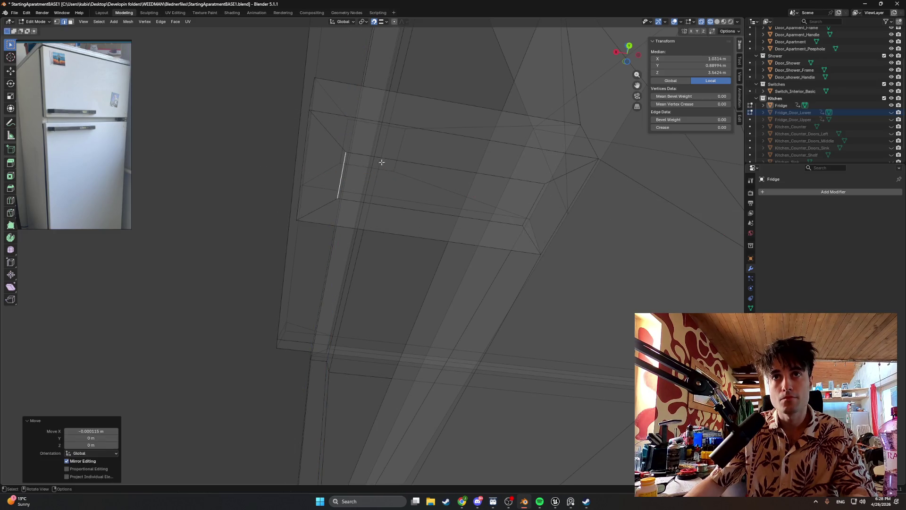
pyautogui.press('g')
pyautogui.press('x')
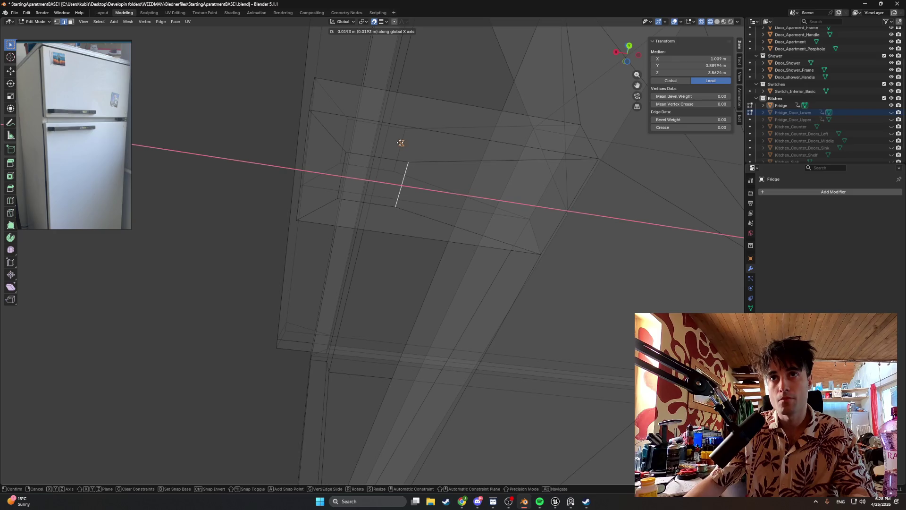
pyautogui.click(391, 163)
pyautogui.moveTo(385, 158); pyautogui.dragTo(465, 141, button='middle')
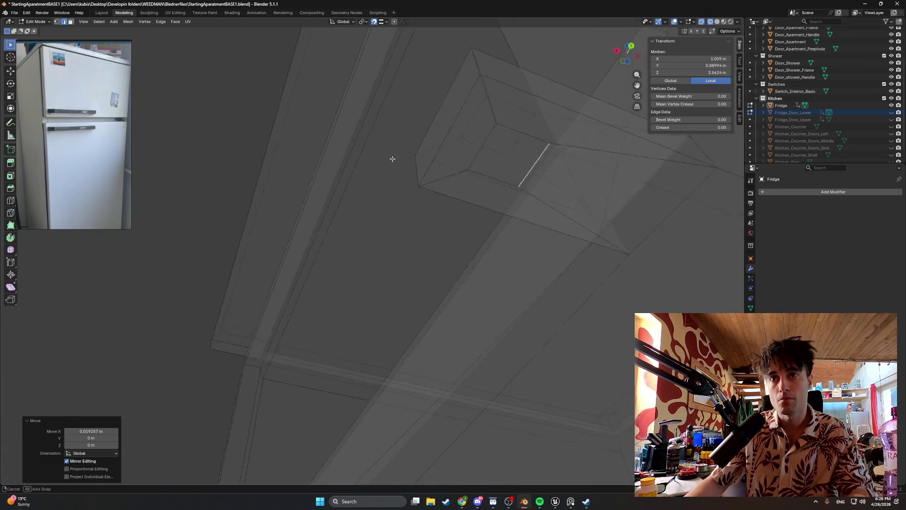
pyautogui.press('g')
pyautogui.press('y')
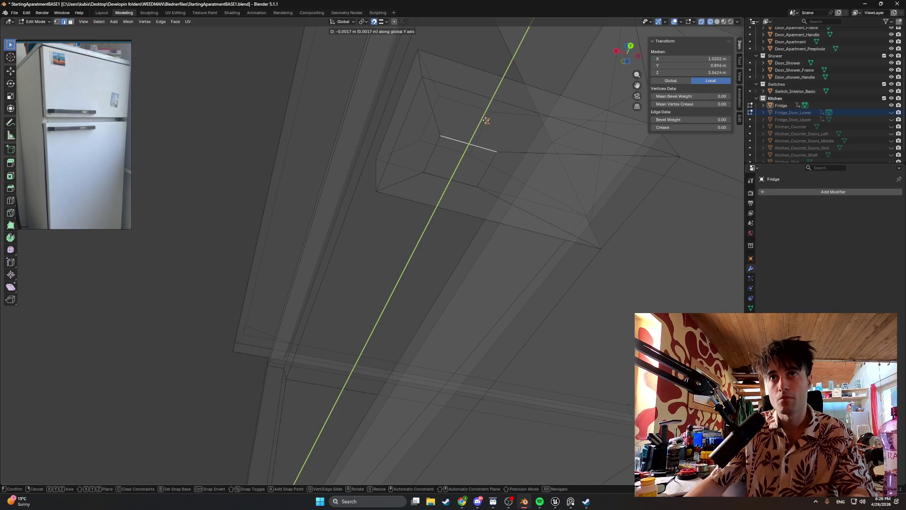
pyautogui.click(469, 111)
# - Shift the inset face's short edge along Y, shrinking it to a compact square
pyautogui.click(457, 171)
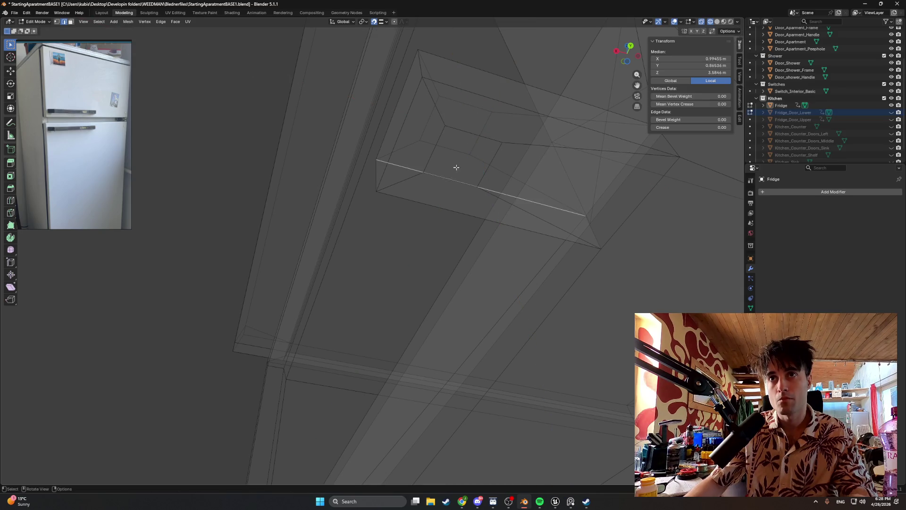
pyautogui.press('g')
pyautogui.press('y')
pyautogui.press('Escape')
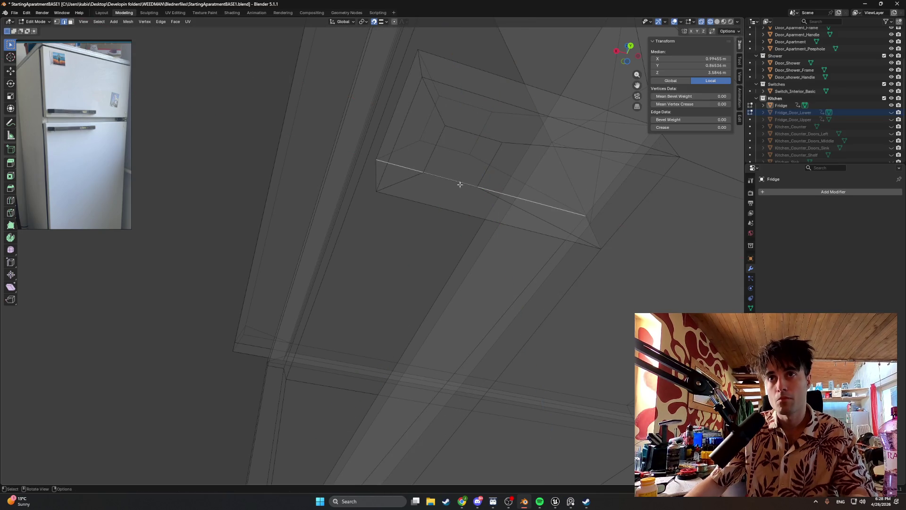
pyautogui.moveTo(452, 179); pyautogui.dragTo(489, 181, button='middle')
pyautogui.click(486, 178)
pyautogui.press('g')
pyautogui.press('y')
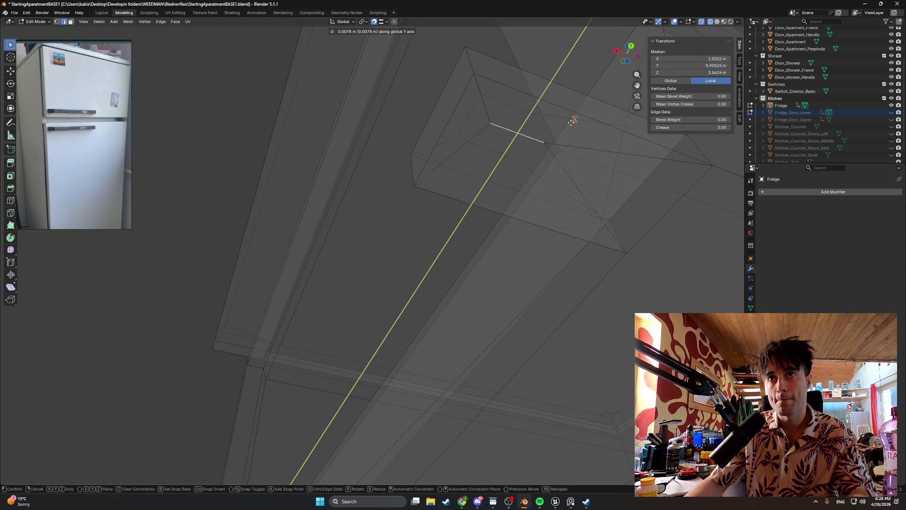
pyautogui.click(476, 142)
pyautogui.moveTo(491, 153)
pyautogui.mouseDown(button='middle')
pyautogui.moveTo(491, 206)
pyautogui.moveTo(468, 265)
pyautogui.moveTo(409, 351)
pyautogui.moveTo(321, 390)
pyautogui.moveTo(382, 184)
pyautogui.mouseUp(button='middle')
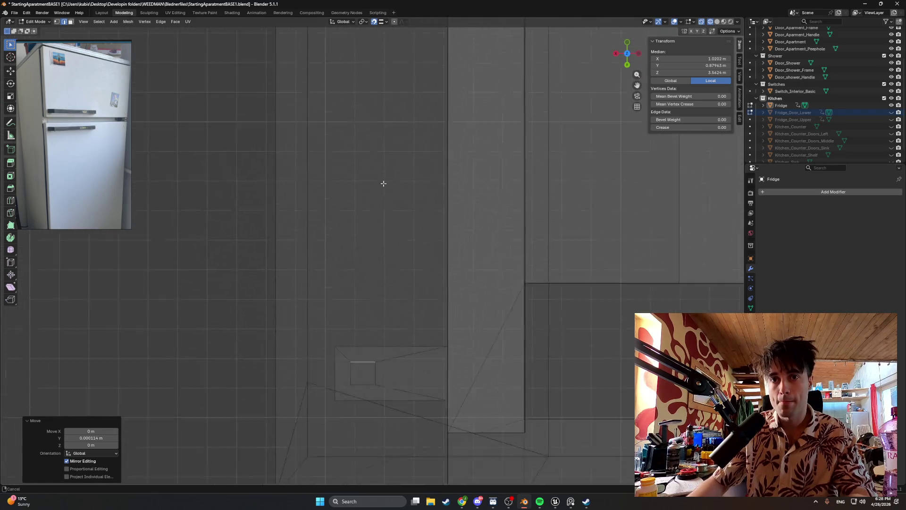
pyautogui.scroll(3, 383, 184)
pyautogui.scroll(3, 399, 279)
# - Switch to solid shading and add a centred loop cut across the hinge block
pyautogui.moveTo(394, 253)
pyautogui.mouseDown(button='middle')
pyautogui.moveTo(398, 143)
pyautogui.moveTo(391, 153)
pyautogui.moveTo(396, 222)
pyautogui.moveTo(425, 252)
pyautogui.moveTo(435, 106)
pyautogui.moveTo(439, 162)
pyautogui.moveTo(425, 170)
pyautogui.moveTo(437, 267)
pyautogui.mouseUp(button='middle')
pyautogui.scroll(3, 427, 314)
pyautogui.hotkey('alt', 'z')
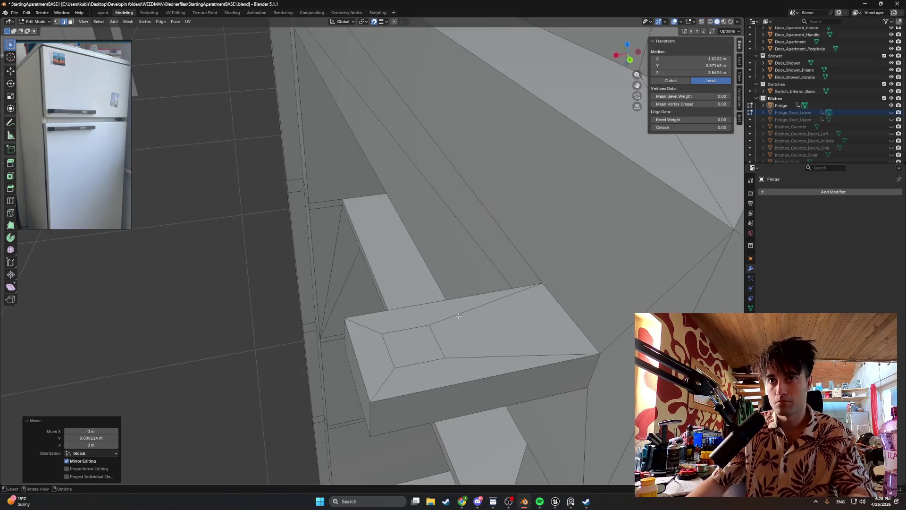
pyautogui.moveTo(426, 313)
pyautogui.mouseDown(button='middle')
pyautogui.moveTo(446, 340)
pyautogui.moveTo(399, 347)
pyautogui.mouseUp(button='middle')
pyautogui.hotkey('ctrl', 'r')
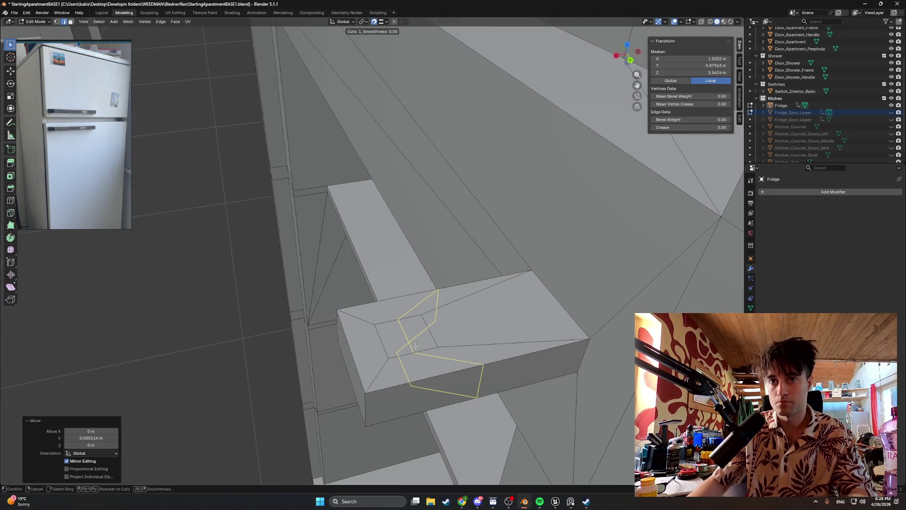
pyautogui.click(398, 346)
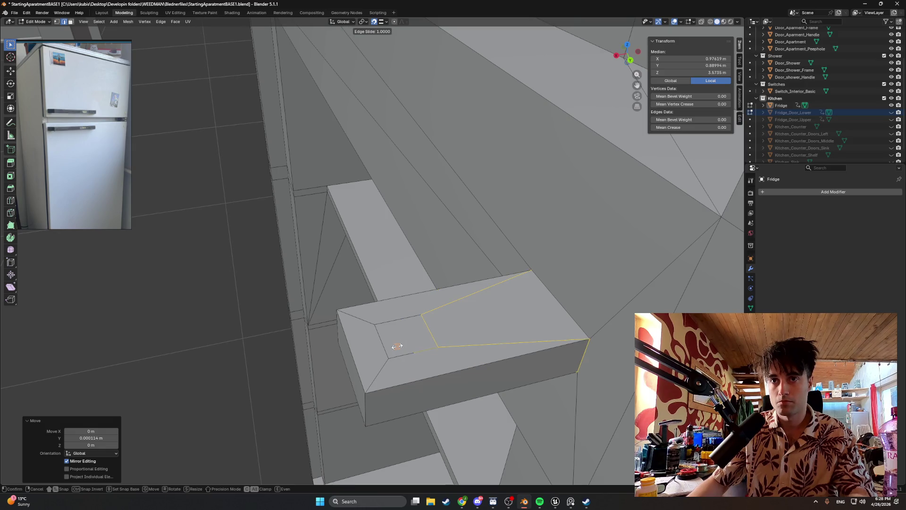
pyautogui.rightClick(411, 345)
# - Preview and cancel a second loop cut, then select the small square on the block
pyautogui.moveTo(410, 345)
pyautogui.mouseDown(button='middle')
pyautogui.moveTo(377, 342)
pyautogui.moveTo(397, 375)
pyautogui.moveTo(393, 391)
pyautogui.mouseUp(button='middle')
pyautogui.hotkey('ctrl', 'r')
pyautogui.rightClick(387, 343)
pyautogui.click(383, 398)
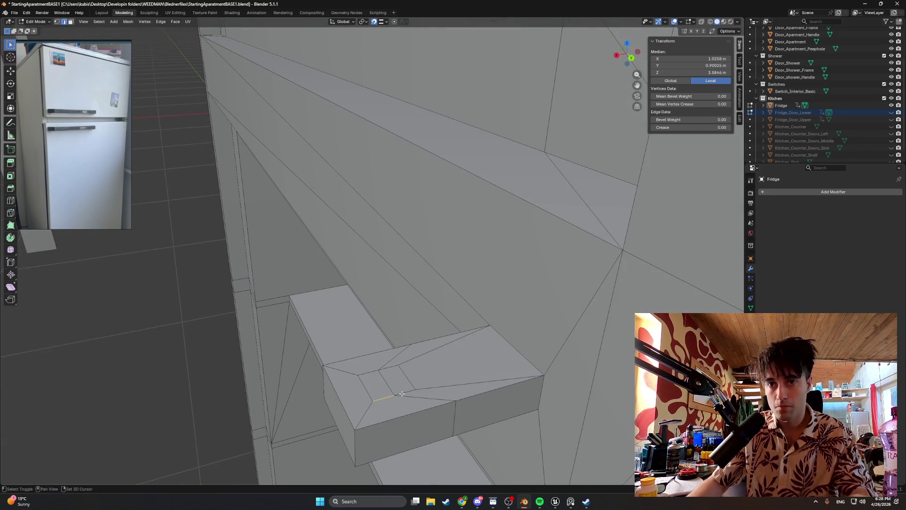
# - Turn the first small square loop into a circle with LoopTools, cancelling the stray extrude move
pyautogui.rightClick(375, 385)
pyautogui.moveTo(352, 259)
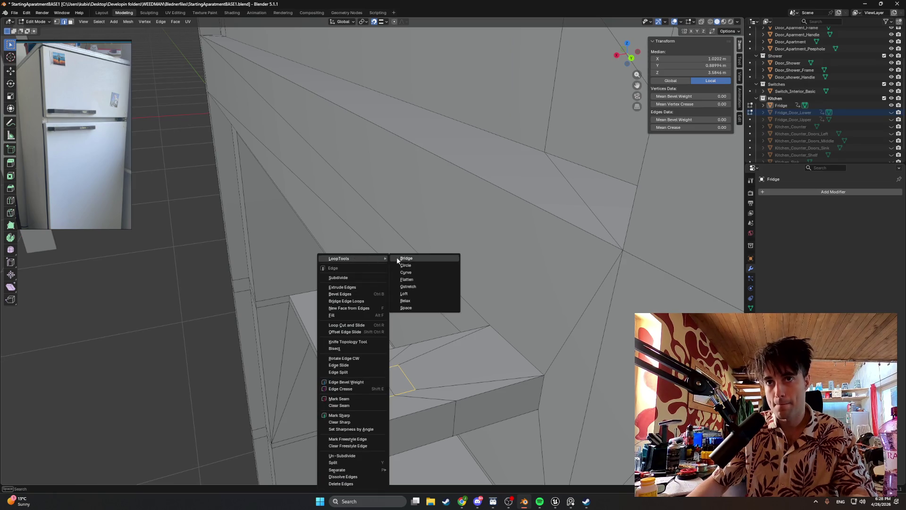
pyautogui.click(402, 266)
pyautogui.write('g')
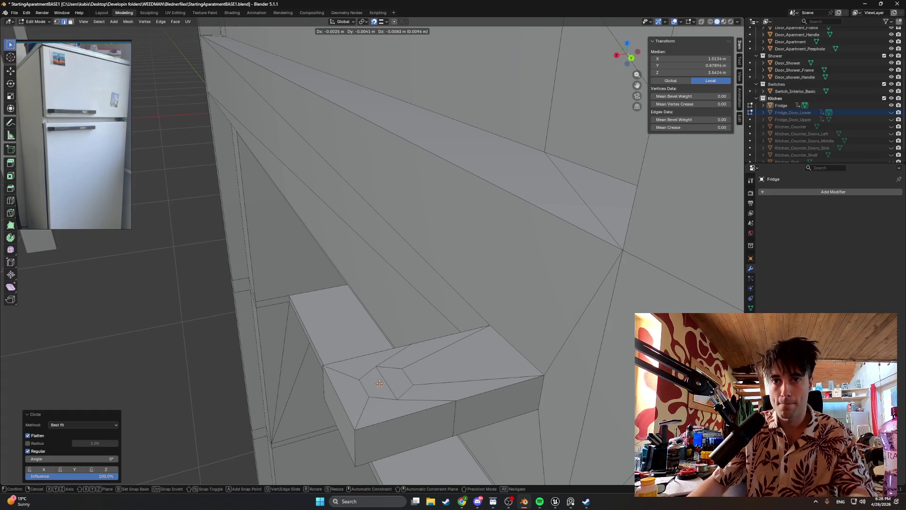
pyautogui.write('x3')
pyautogui.press('Escape')
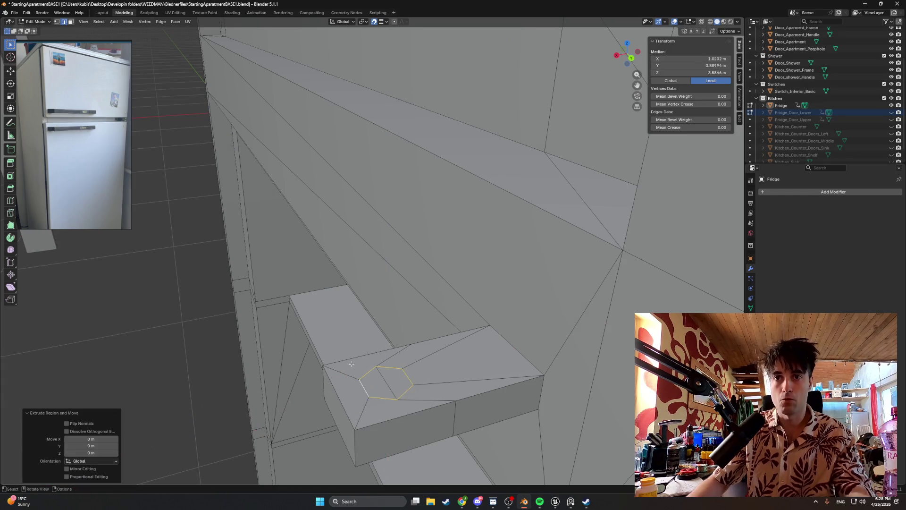
pyautogui.moveTo(364, 361)
pyautogui.mouseDown(button='middle')
pyautogui.moveTo(402, 397)
pyautogui.moveTo(379, 348)
pyautogui.mouseUp(button='middle')
pyautogui.scroll(3, 383, 379)
# - Select the second small square's edges and make that loop circular too
pyautogui.hotkey('alt', 'a')
pyautogui.click(379, 349)
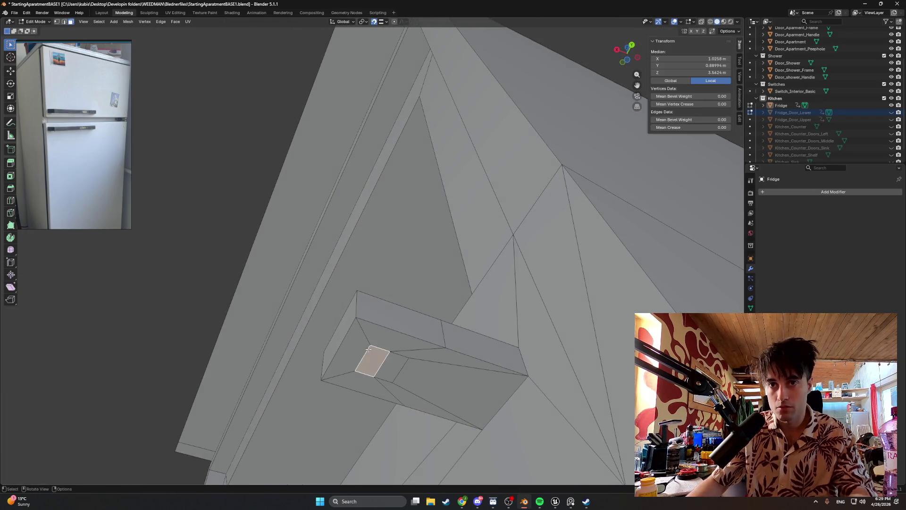
pyautogui.press('2')
pyautogui.click(380, 349)
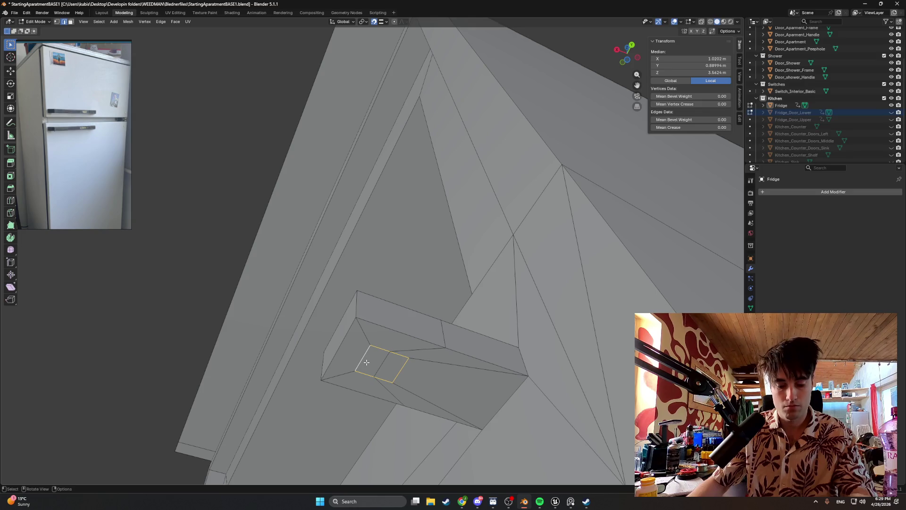
pyautogui.rightClick(366, 362)
pyautogui.moveTo(347, 258)
pyautogui.click(404, 265)
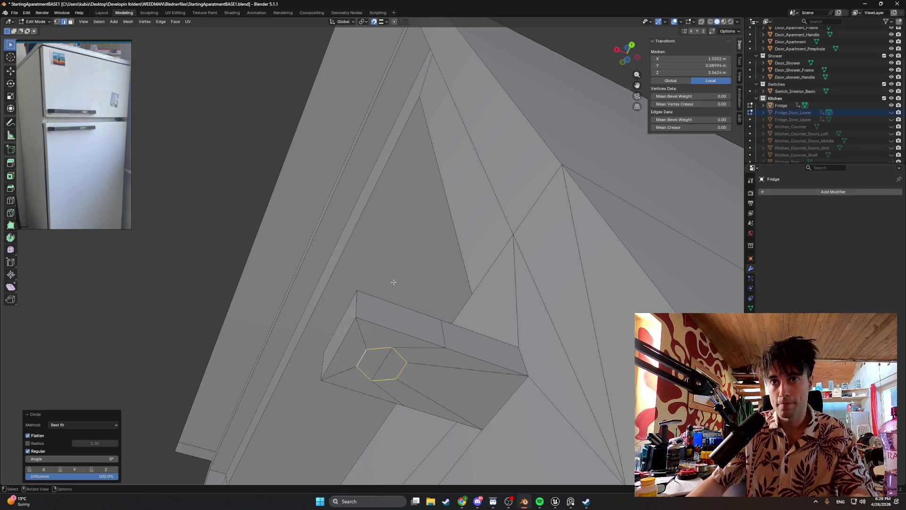
pyautogui.scroll(-2, 397, 333)
pyautogui.scroll(-2, 397, 334)
pyautogui.moveTo(397, 333); pyautogui.dragTo(362, 252, button='middle')
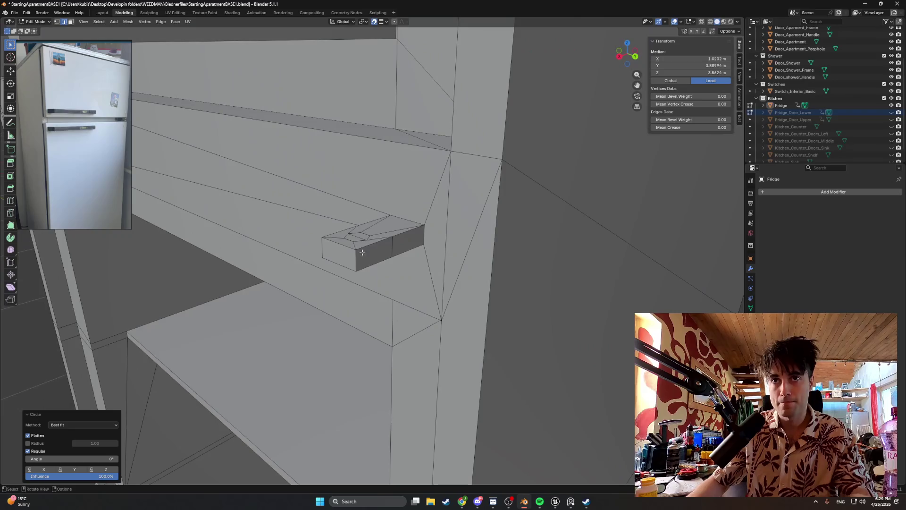
pyautogui.scroll(1, 363, 227)
pyautogui.scroll(1, 358, 283)
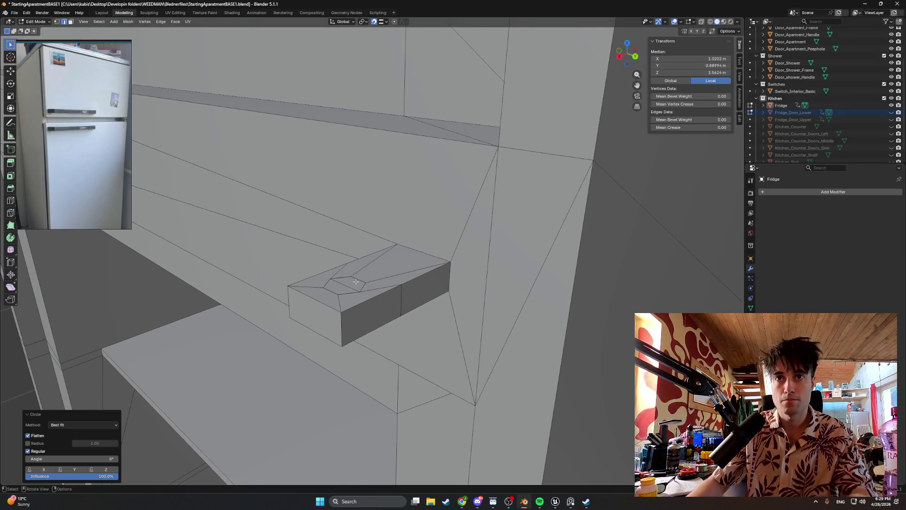
# - Extrude the small round top face upward into a pin with Z 0.01 m
pyautogui.click(352, 281)
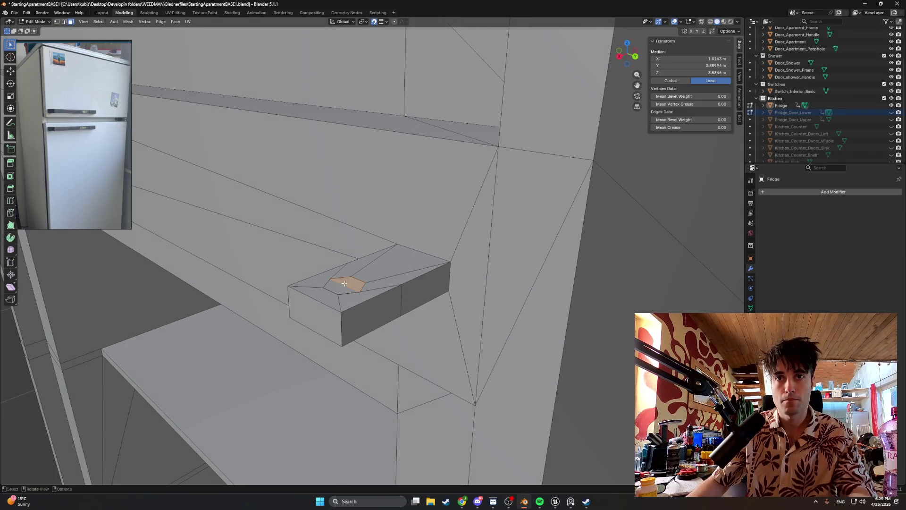
pyautogui.press('e')
pyautogui.press('Escape')
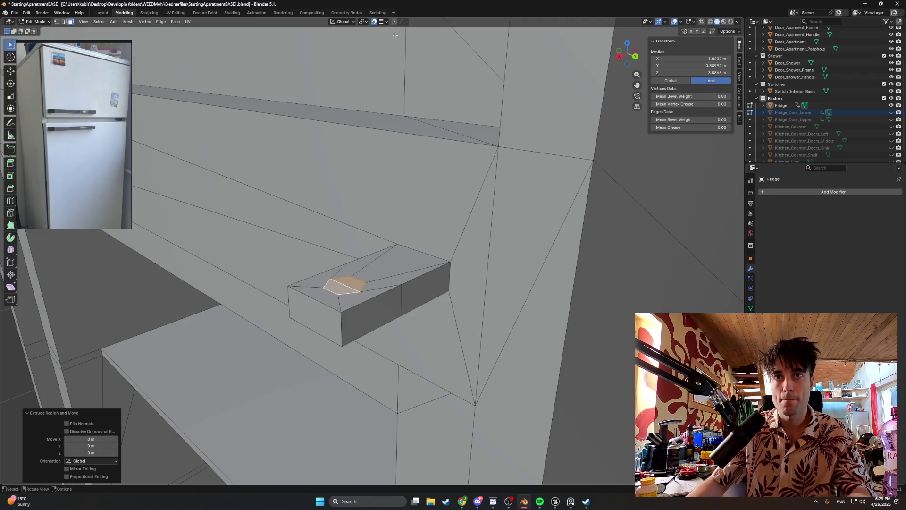
pyautogui.press('e')
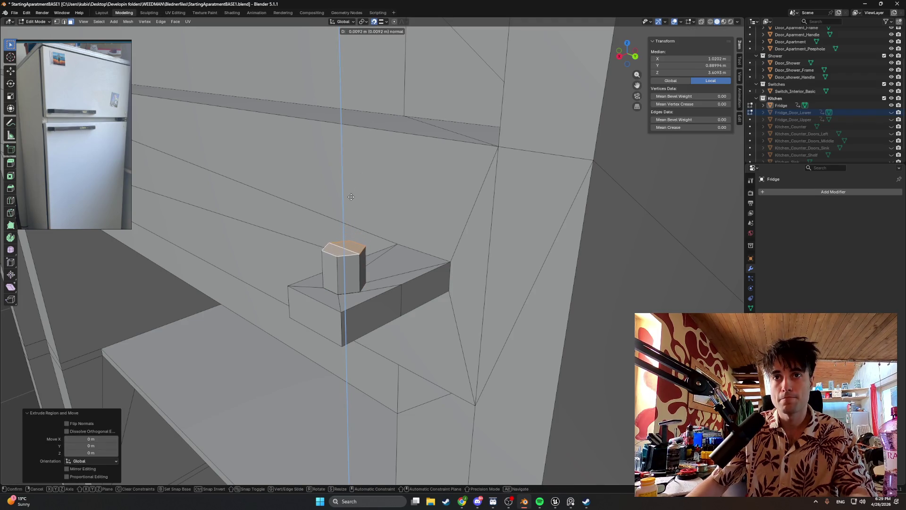
pyautogui.click(354, 186)
pyautogui.moveTo(353, 186); pyautogui.dragTo(155, 441, button='middle')
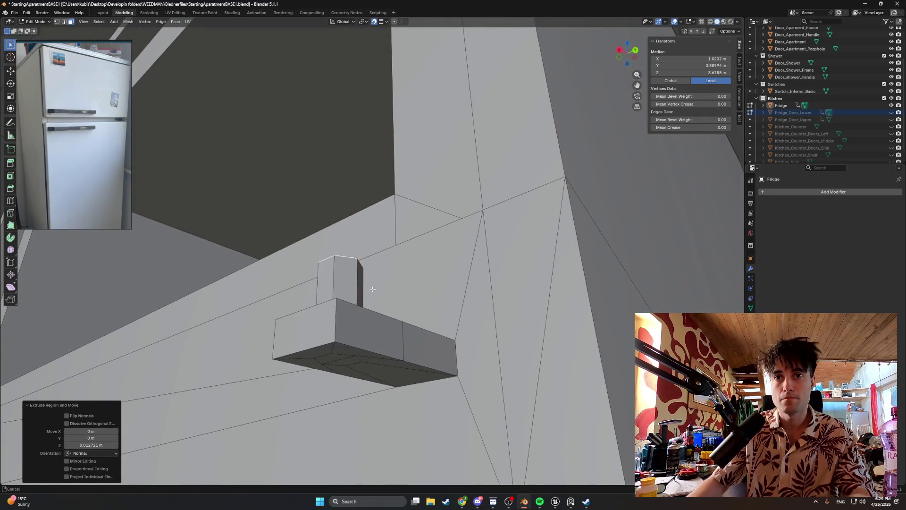
pyautogui.moveTo(90, 444); pyautogui.dragTo(108, 445)
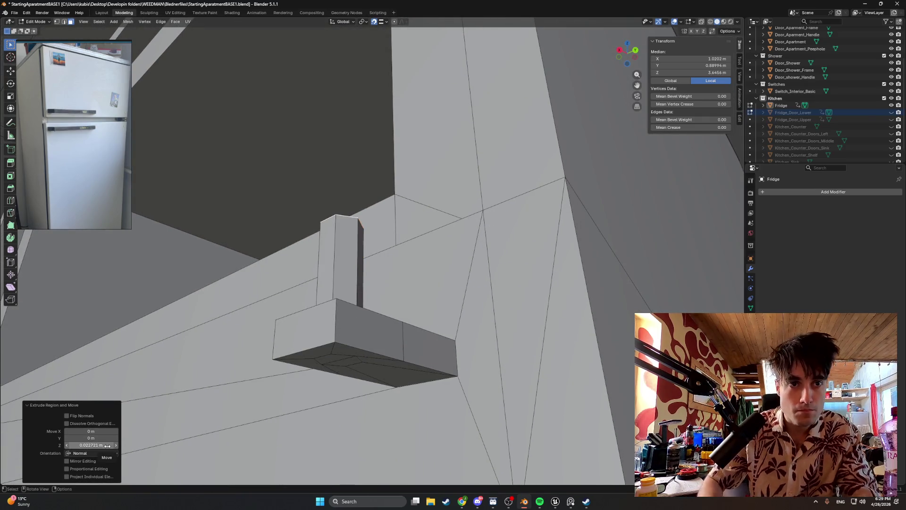
pyautogui.click(95, 445)
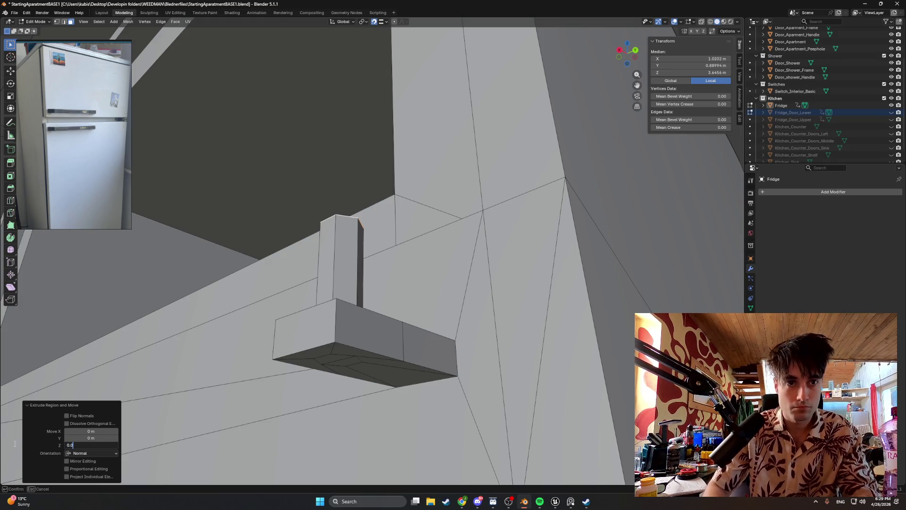
pyautogui.write('5')
pyautogui.write('1 m')
pyautogui.press('Return')
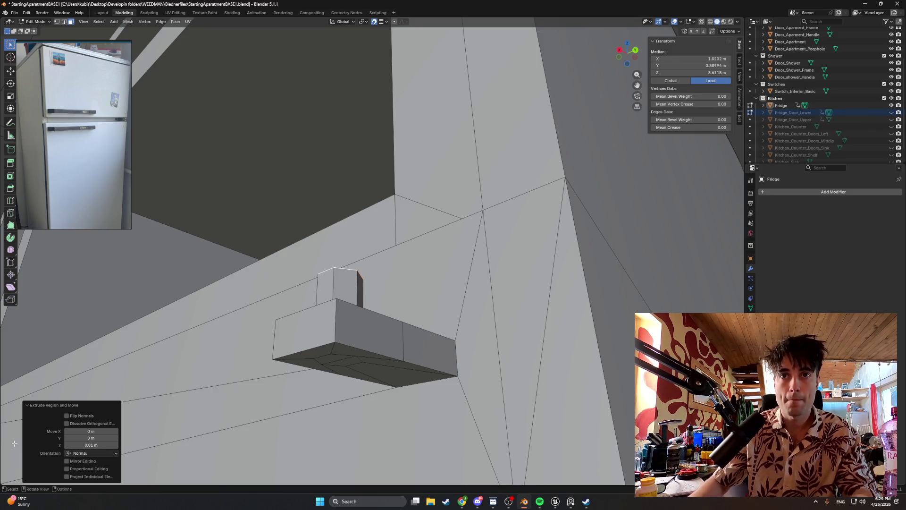
# - Extrude the hinge block's bottom face downward into a matching pin at Z -0.01 m
pyautogui.click(338, 362)
pyautogui.press('e')
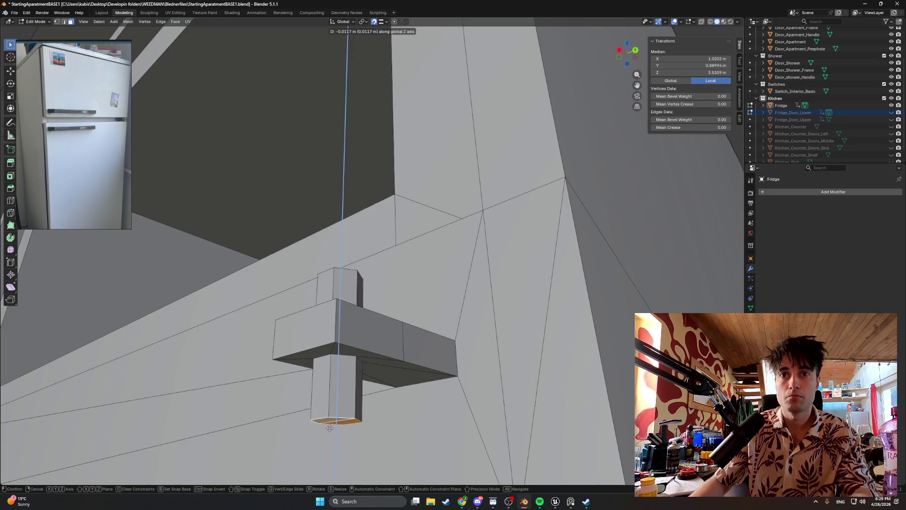
pyautogui.click(337, 434)
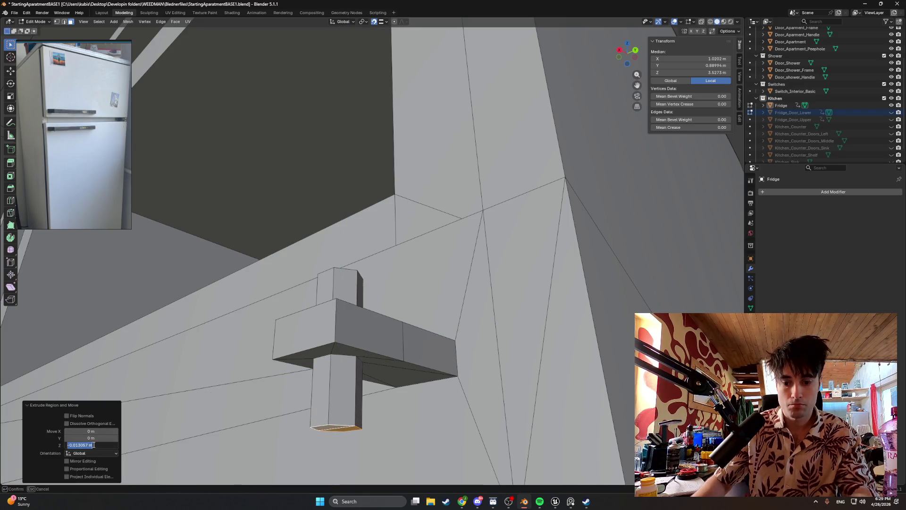
pyautogui.write('0')
pyautogui.press('Return')
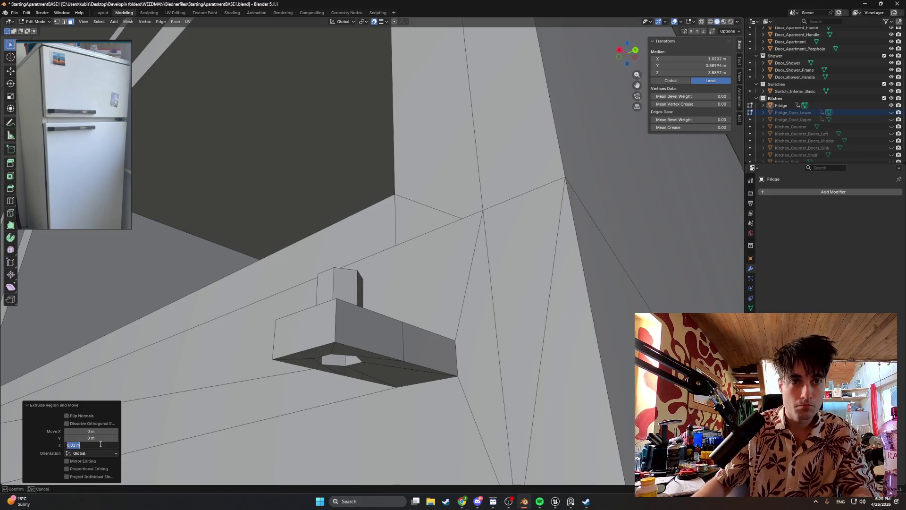
pyautogui.press('Return')
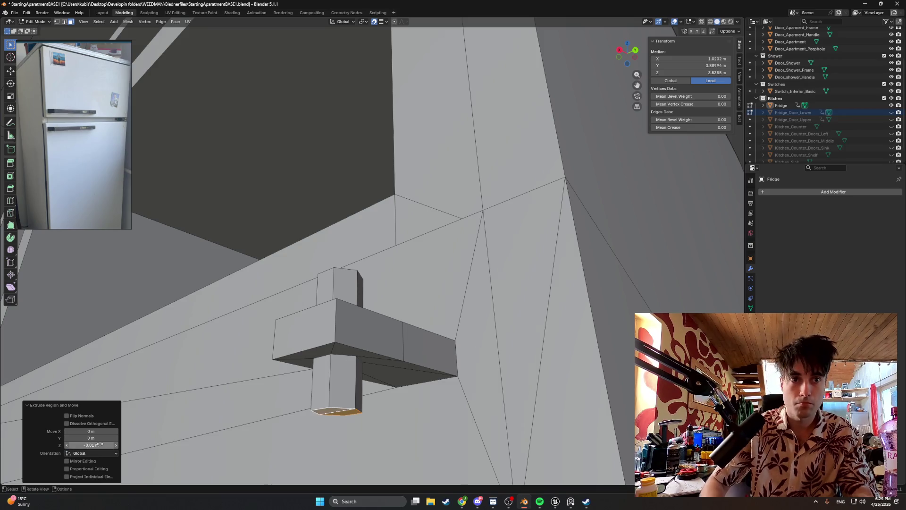
pyautogui.click(248, 304)
pyautogui.moveTo(248, 305)
pyautogui.mouseDown(button='middle')
pyautogui.moveTo(445, 319)
pyautogui.moveTo(370, 326)
pyautogui.moveTo(425, 318)
pyautogui.mouseUp(button='middle')
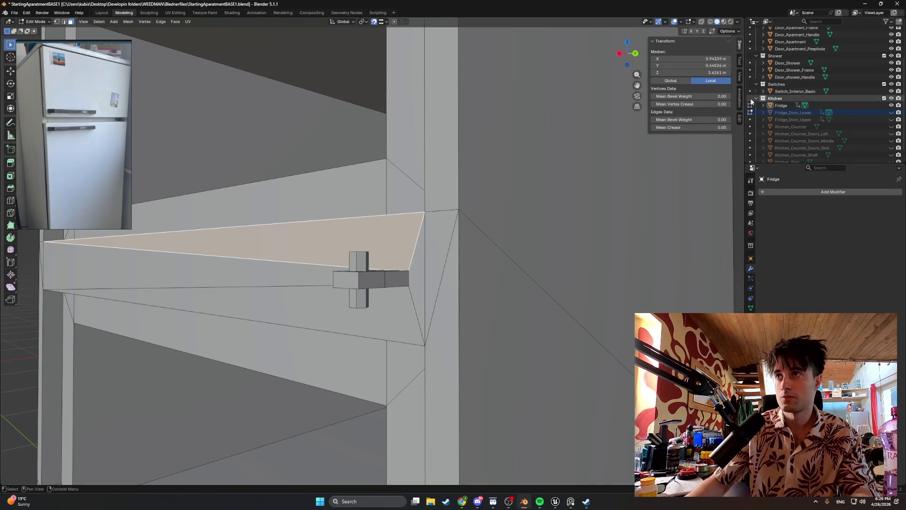
# - Show both fridge doors and inspect the hinge through them in wireframe
pyautogui.click(891, 111)
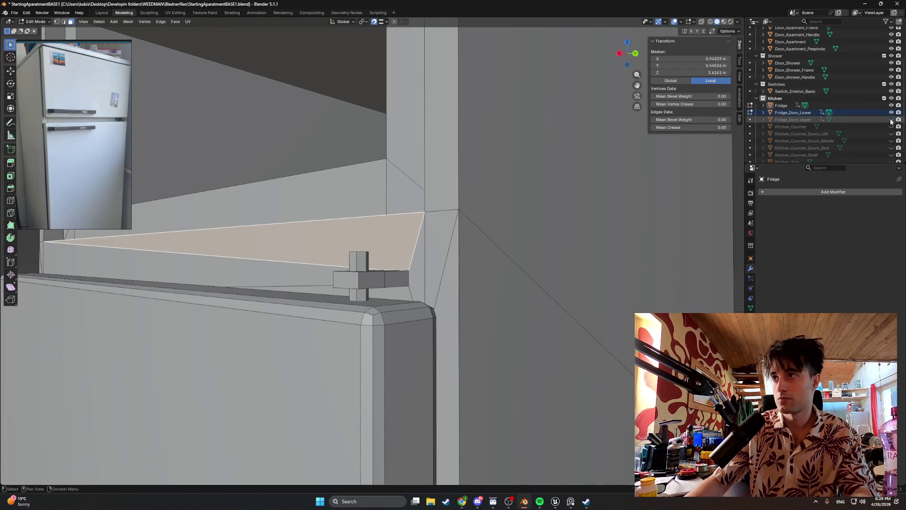
pyautogui.click(891, 119)
pyautogui.moveTo(583, 186); pyautogui.dragTo(412, 206, button='middle')
pyautogui.press('z')
pyautogui.click(307, 216)
pyautogui.press('g')
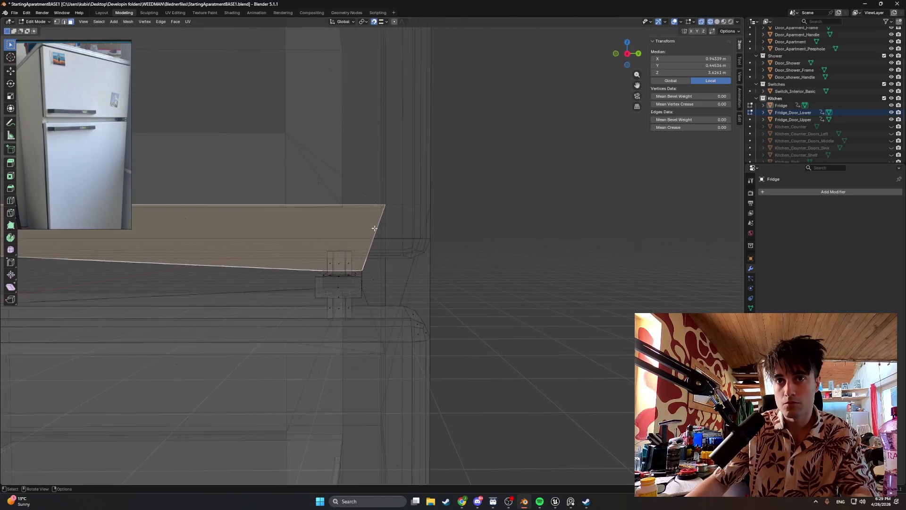
pyautogui.moveTo(324, 321); pyautogui.dragTo(496, 212, button='middle')
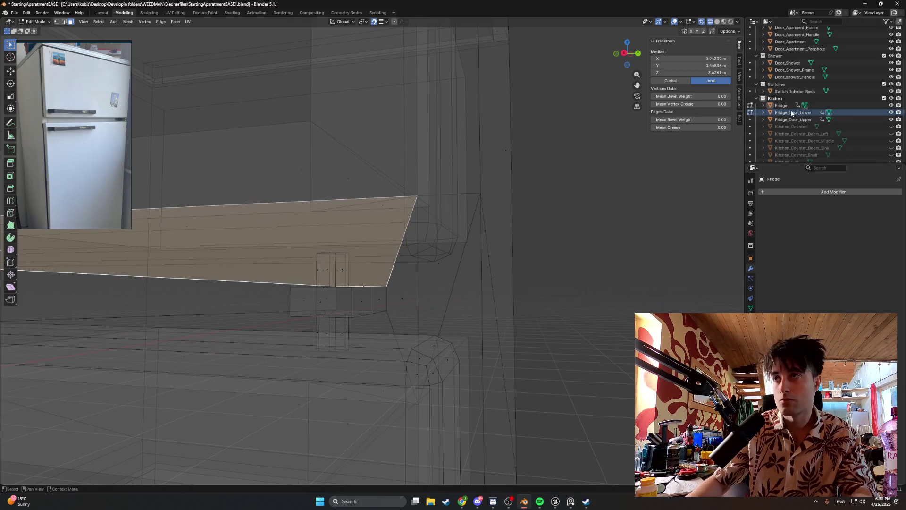
# - Toggle the doors' visibility in the outliner and return the view to solid shading
pyautogui.click(892, 112)
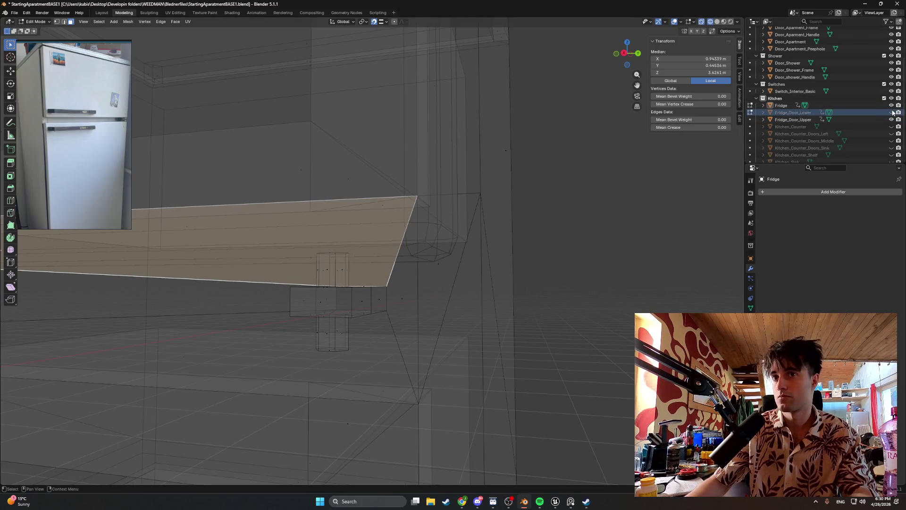
pyautogui.click(891, 119)
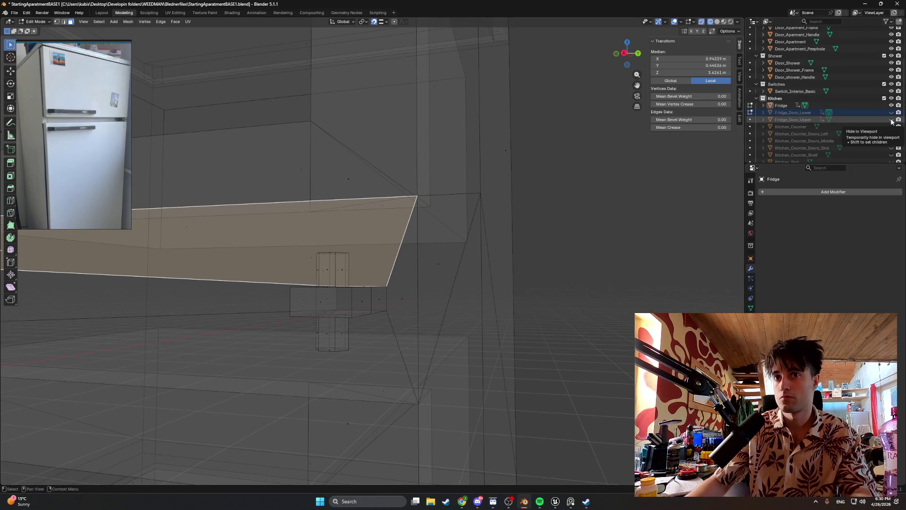
pyautogui.click(891, 119)
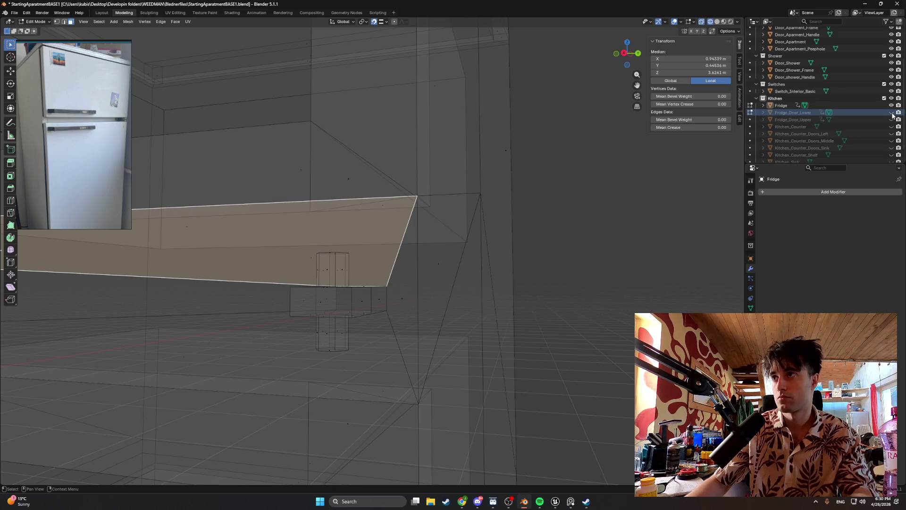
pyautogui.moveTo(538, 212)
pyautogui.mouseDown(button='middle')
pyautogui.moveTo(634, 205)
pyautogui.moveTo(500, 265)
pyautogui.moveTo(435, 274)
pyautogui.moveTo(459, 281)
pyautogui.mouseUp(button='middle')
pyautogui.press('z')
pyautogui.click(663, 215)
pyautogui.scroll(-5, 460, 282)
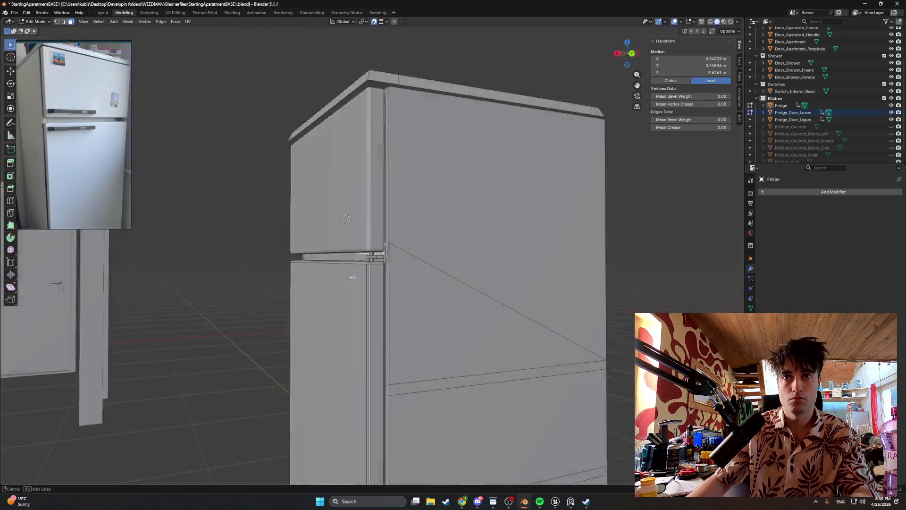
# - Box-select the hinge block and pins in wireframe and inspect them, cancelling a test move
pyautogui.moveTo(378, 277); pyautogui.dragTo(399, 281, button='middle')
pyautogui.scroll(5, 399, 281)
pyautogui.moveTo(471, 276)
pyautogui.mouseDown(button='middle')
pyautogui.moveTo(443, 282)
pyautogui.moveTo(314, 233)
pyautogui.moveTo(293, 237)
pyautogui.moveTo(392, 282)
pyautogui.mouseUp(button='middle')
pyautogui.scroll(-2, 443, 281)
pyautogui.scroll(2, 380, 270)
pyautogui.scroll(3, 375, 277)
pyautogui.scroll(1, 376, 280)
pyautogui.scroll(1, 375, 280)
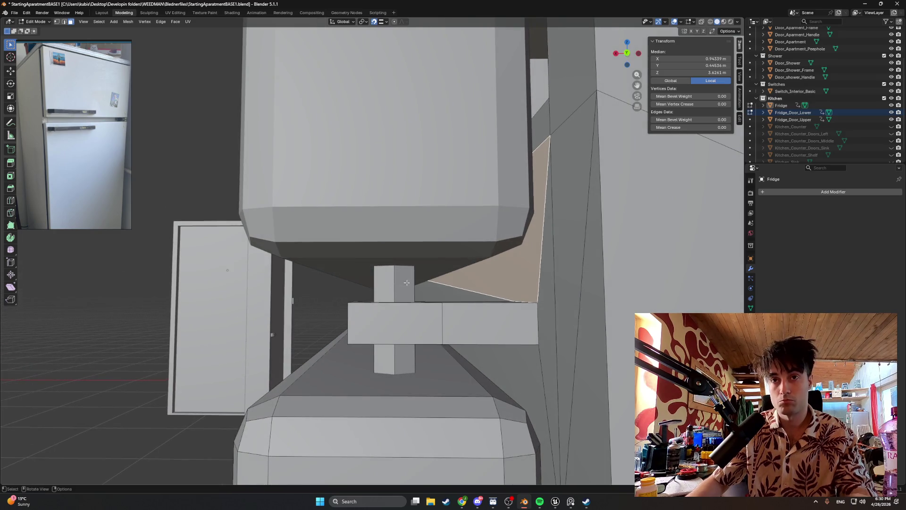
pyautogui.press('z')
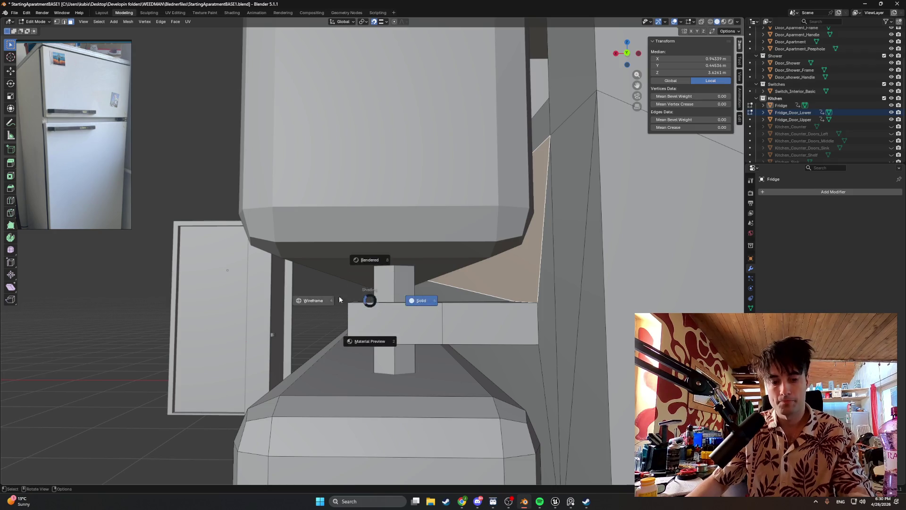
pyautogui.click(339, 295)
pyautogui.moveTo(423, 348); pyautogui.dragTo(340, 268)
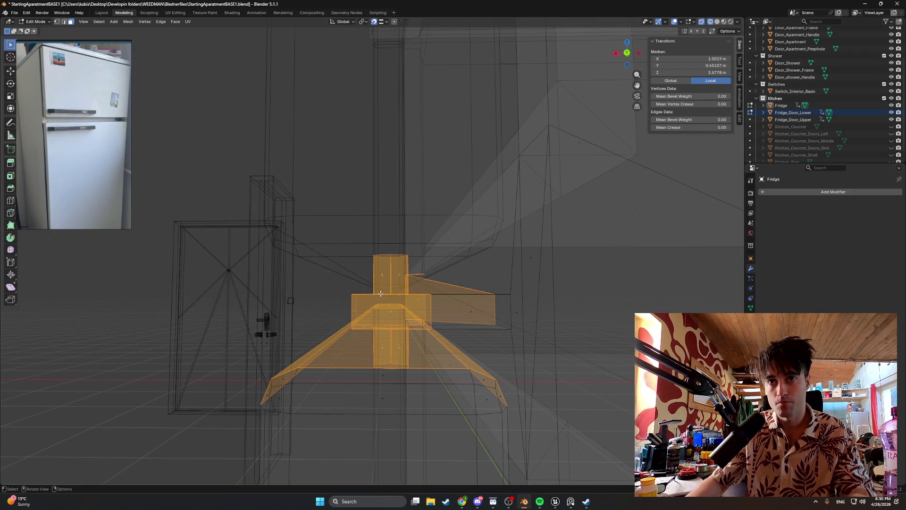
pyautogui.moveTo(341, 267); pyautogui.dragTo(357, 320, button='middle')
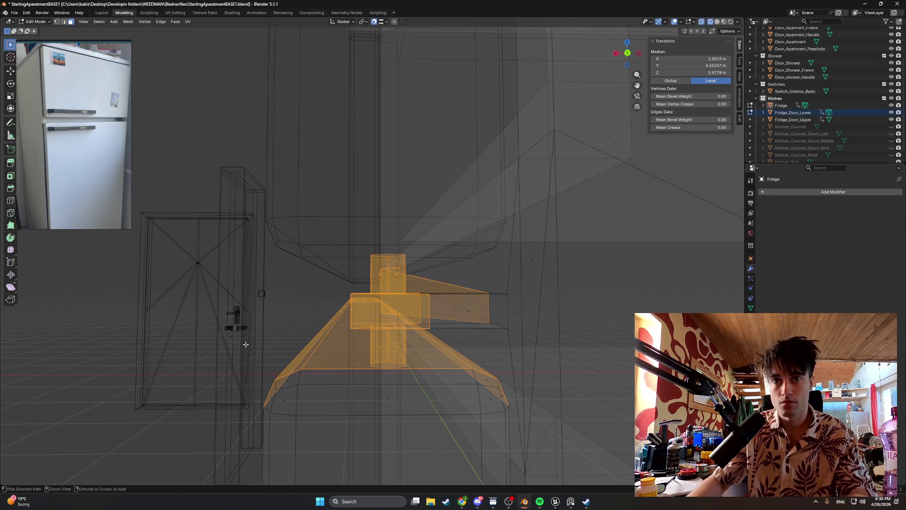
pyautogui.moveTo(245, 344)
pyautogui.mouseDown(button='middle')
pyautogui.moveTo(315, 343)
pyautogui.moveTo(290, 344)
pyautogui.mouseUp(button='middle')
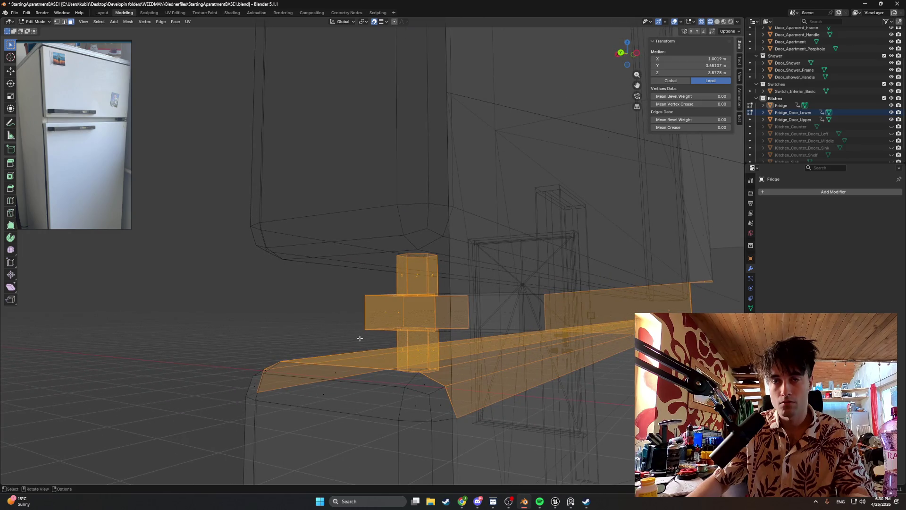
pyautogui.moveTo(454, 346)
pyautogui.mouseDown(button='middle')
pyautogui.moveTo(348, 253)
pyautogui.moveTo(368, 288)
pyautogui.moveTo(262, 269)
pyautogui.moveTo(443, 299)
pyautogui.moveTo(429, 289)
pyautogui.mouseUp(button='middle')
pyautogui.press('g')
pyautogui.rightClick(383, 289)
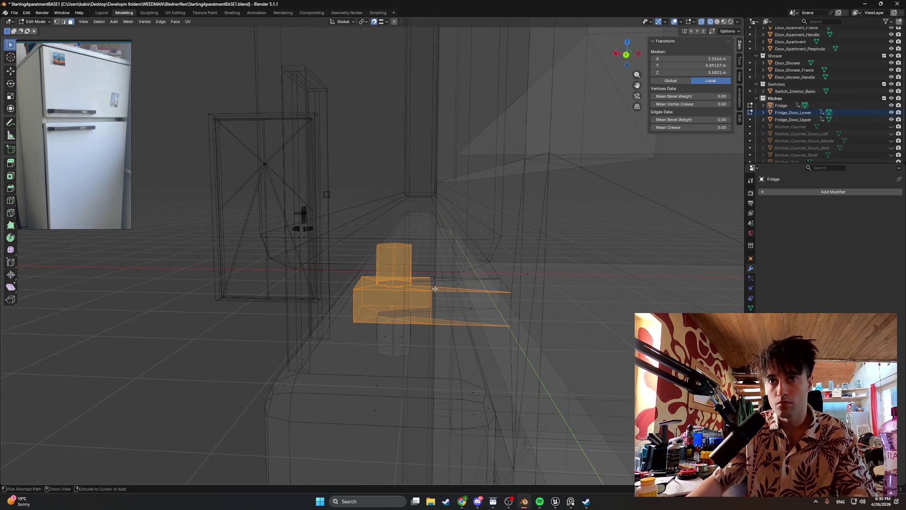
pyautogui.scroll(1, 435, 287)
pyautogui.scroll(2, 465, 304)
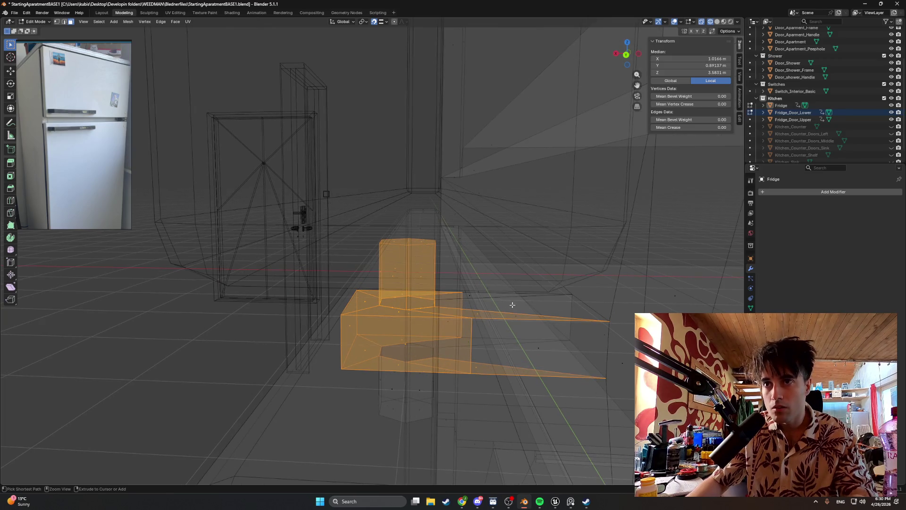
# - Undo the two stray spike pieces and add the lower pin to the selection
pyautogui.moveTo(477, 367); pyautogui.dragTo(460, 355, button='middle')
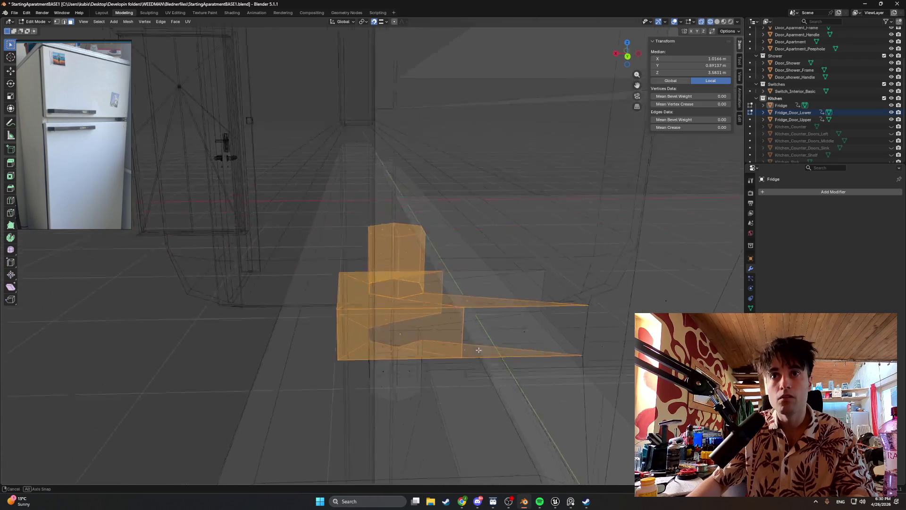
pyautogui.hotkey('ctrl', 'z')
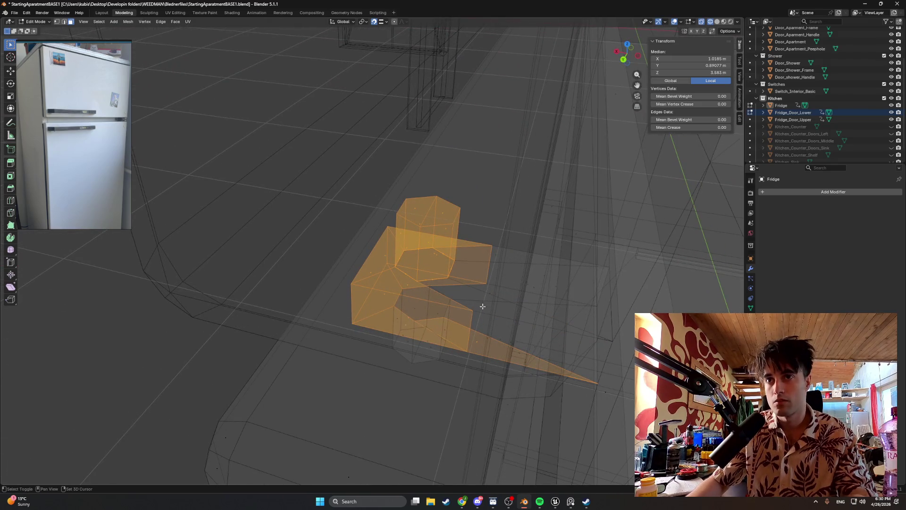
pyautogui.hotkey('ctrl', 'z')
pyautogui.moveTo(477, 337)
pyautogui.keyDown('alt'); pyautogui.mouseDown(button='middle')
pyautogui.moveTo(441, 330)
pyautogui.moveTo(415, 367)
pyautogui.moveTo(431, 348)
pyautogui.mouseUp(button='middle'); pyautogui.keyUp('alt')
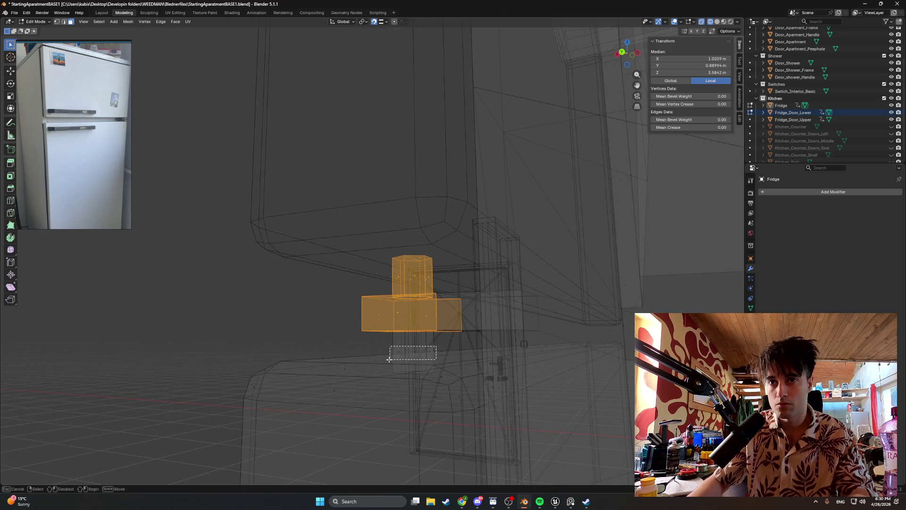
pyautogui.moveTo(389, 358); pyautogui.dragTo(388, 359)
pyautogui.moveTo(388, 359)
pyautogui.mouseDown(button='middle')
pyautogui.moveTo(408, 333)
pyautogui.moveTo(401, 382)
pyautogui.moveTo(337, 283)
pyautogui.mouseUp(button='middle')
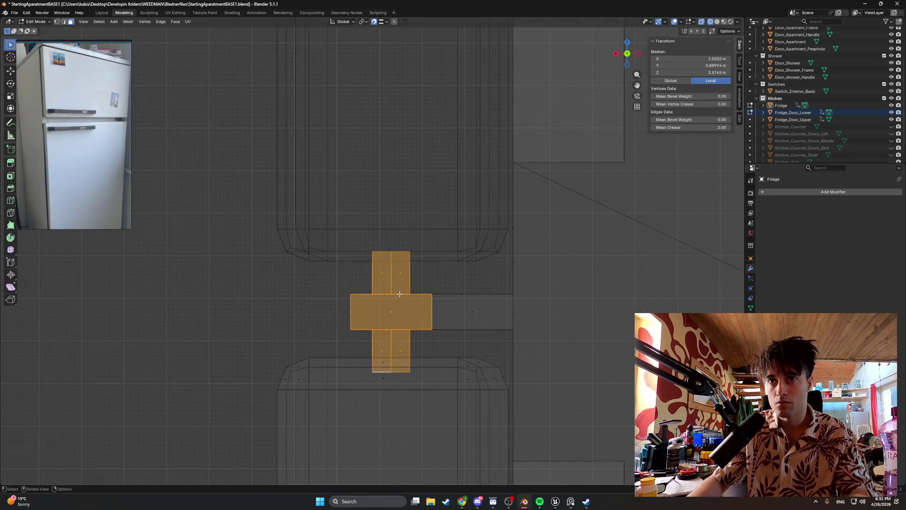
# - Nudge the hinge block twice along X toward the door seam and view it in solid shading
pyautogui.press('g')
pyautogui.press('x')
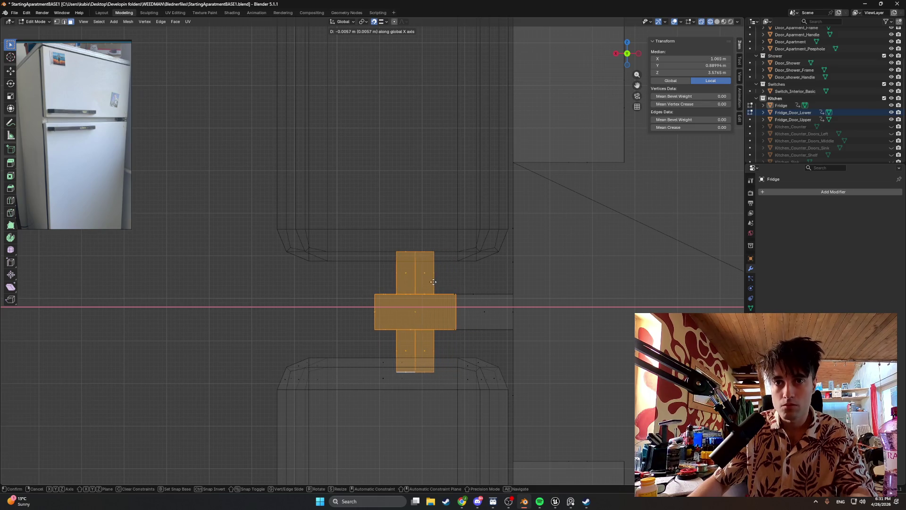
pyautogui.click(397, 60)
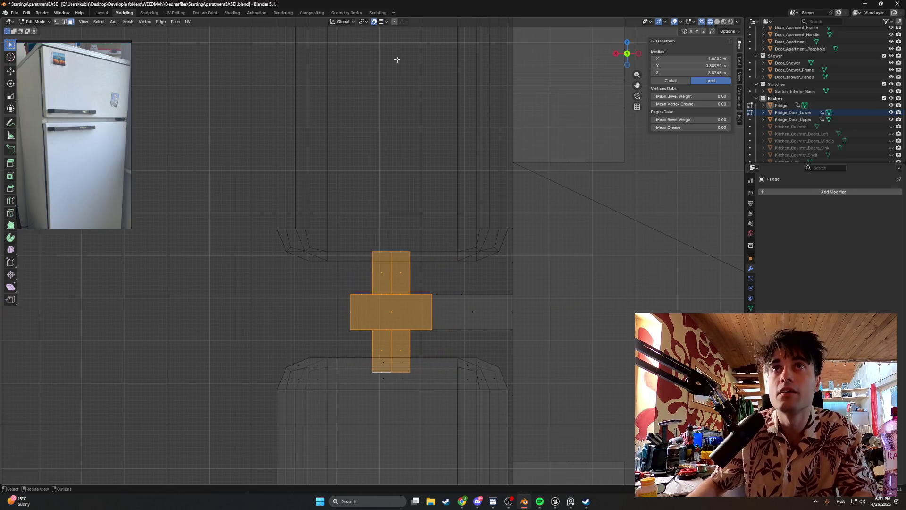
pyautogui.press('g')
pyautogui.press('x')
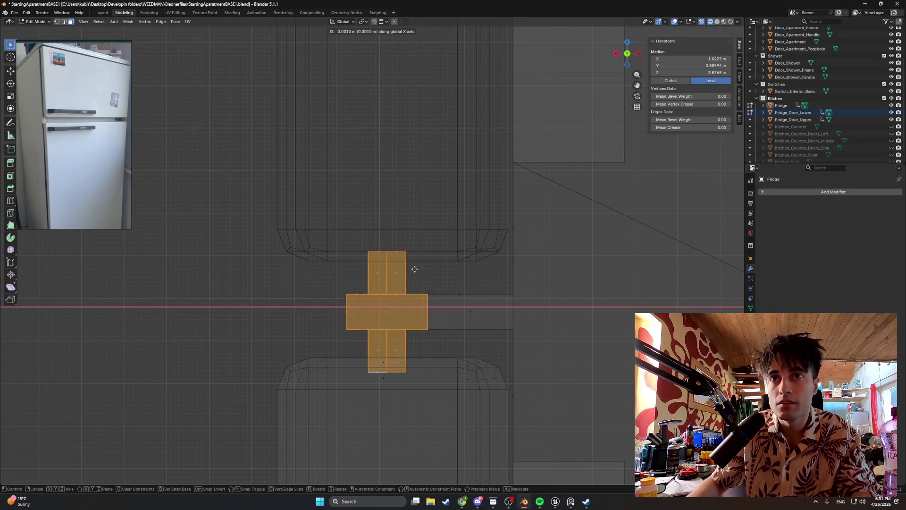
pyautogui.click(414, 268)
pyautogui.moveTo(414, 268)
pyautogui.mouseDown(button='middle')
pyautogui.moveTo(402, 286)
pyautogui.moveTo(422, 299)
pyautogui.moveTo(375, 264)
pyautogui.mouseUp(button='middle')
pyautogui.hotkey('alt', 'z')
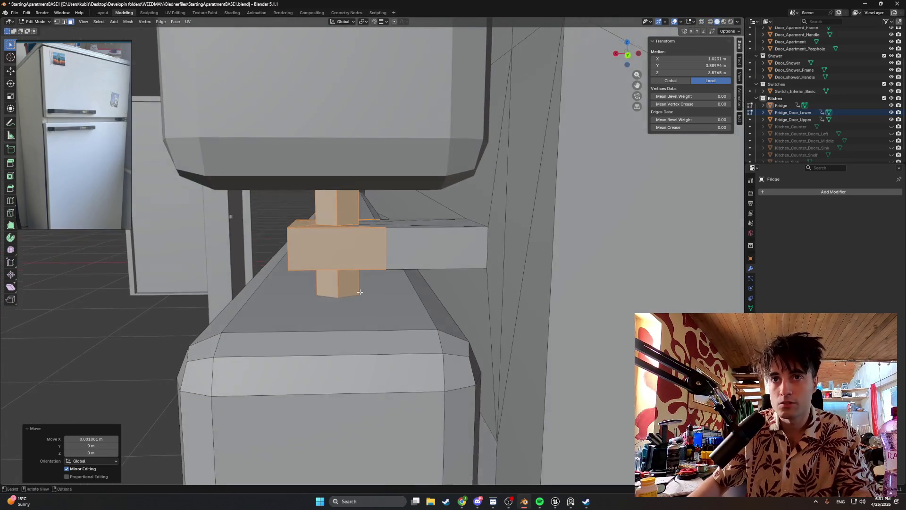
# - Make a final fine X adjustment so the hinge sits flush in the seam
pyautogui.press('g')
pyautogui.press('x')
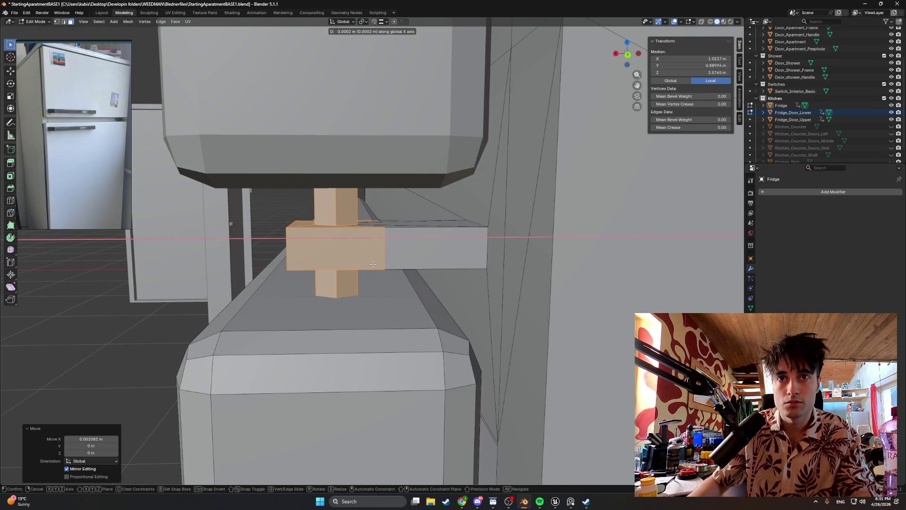
pyautogui.click(371, 264)
pyautogui.moveTo(371, 264)
pyautogui.mouseDown(button='middle')
pyautogui.moveTo(374, 273)
pyautogui.moveTo(512, 274)
pyautogui.moveTo(444, 269)
pyautogui.mouseUp(button='middle')
pyautogui.scroll(3, 374, 272)
pyautogui.scroll(-3, 512, 273)
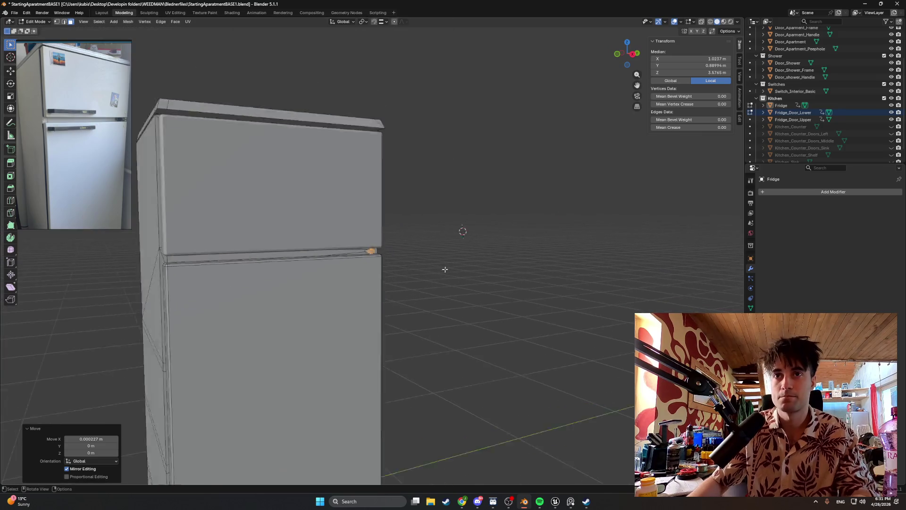
pyautogui.scroll(-3, 445, 269)
pyautogui.scroll(2, 425, 239)
# - Deselect the hinge and inspect the door gap from orthographic and angled views
pyautogui.click(430, 234)
pyautogui.scroll(3, 482, 222)
pyautogui.moveTo(481, 222); pyautogui.dragTo(350, 246, button='middle')
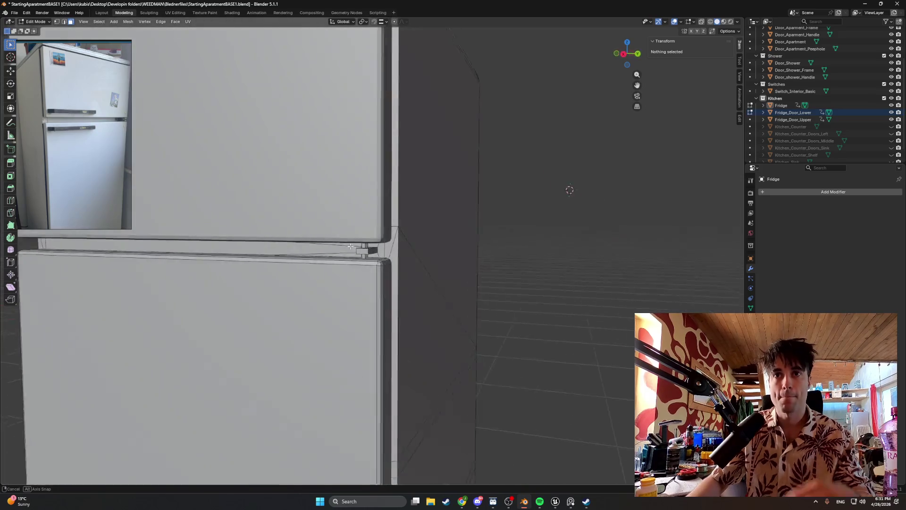
pyautogui.scroll(-4, 351, 247)
pyautogui.scroll(4, 350, 247)
pyautogui.moveTo(350, 247)
pyautogui.mouseDown(button='middle')
pyautogui.moveTo(334, 263)
pyautogui.moveTo(440, 252)
pyautogui.mouseUp(button='middle')
pyautogui.scroll(-2, 348, 250)
pyautogui.scroll(3, 348, 250)
pyautogui.scroll(-4, 366, 249)
pyautogui.scroll(2, 336, 264)
pyautogui.scroll(2, 478, 251)
pyautogui.scroll(2, 551, 253)
pyautogui.moveTo(550, 253)
pyautogui.mouseDown(button='middle')
pyautogui.moveTo(432, 306)
pyautogui.moveTo(420, 109)
pyautogui.mouseUp(button='middle')
pyautogui.scroll(2, 432, 306)
pyautogui.press('KP_1')
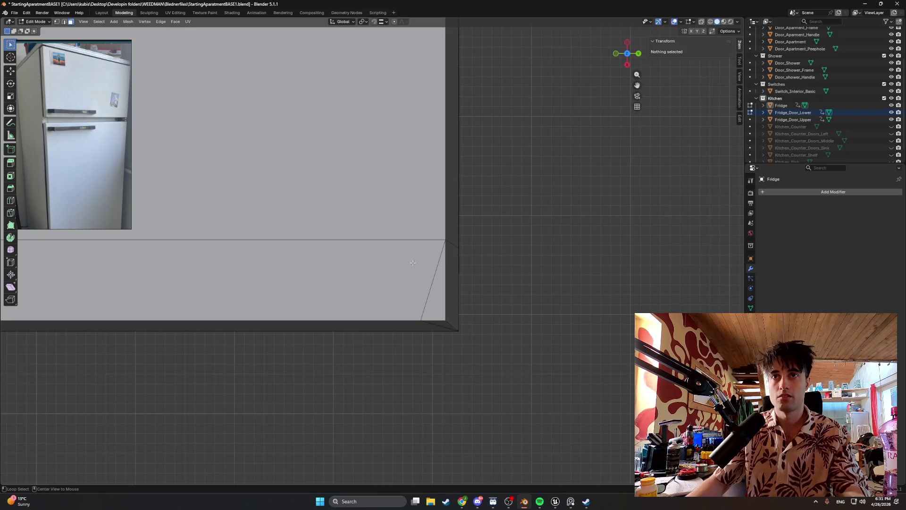
pyautogui.press('`')
pyautogui.click(448, 327)
pyautogui.moveTo(448, 327)
pyautogui.keyDown('shift'); pyautogui.mouseDown(button='middle')
pyautogui.moveTo(396, 216)
pyautogui.moveTo(389, 81)
pyautogui.moveTo(399, 167)
pyautogui.moveTo(380, 267)
pyautogui.mouseUp(button='middle'); pyautogui.keyUp('shift')
pyautogui.scroll(1, 396, 215)
pyautogui.scroll(1, 396, 214)
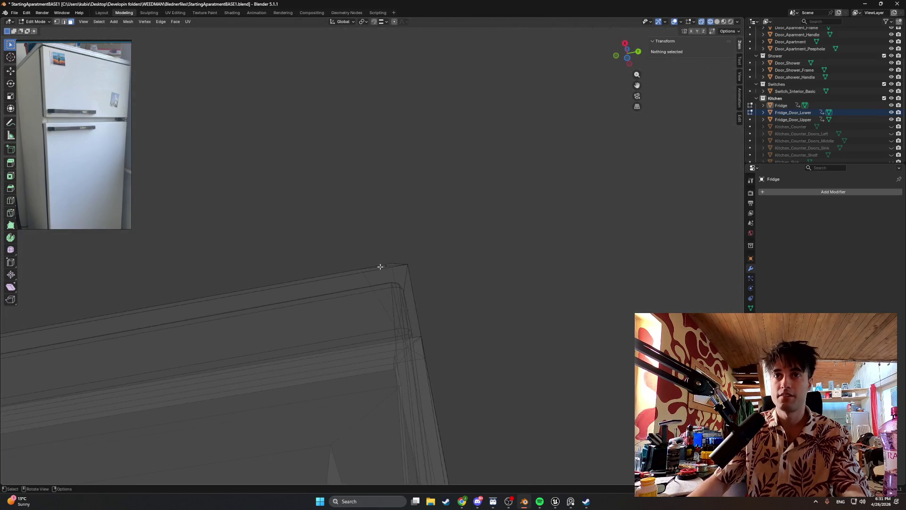
# - View the whole fridge in solid shading, then bring the browser's radio search back up
pyautogui.hotkey('alt', 'z')
pyautogui.moveTo(433, 260); pyautogui.dragTo(420, 267, button='middle')
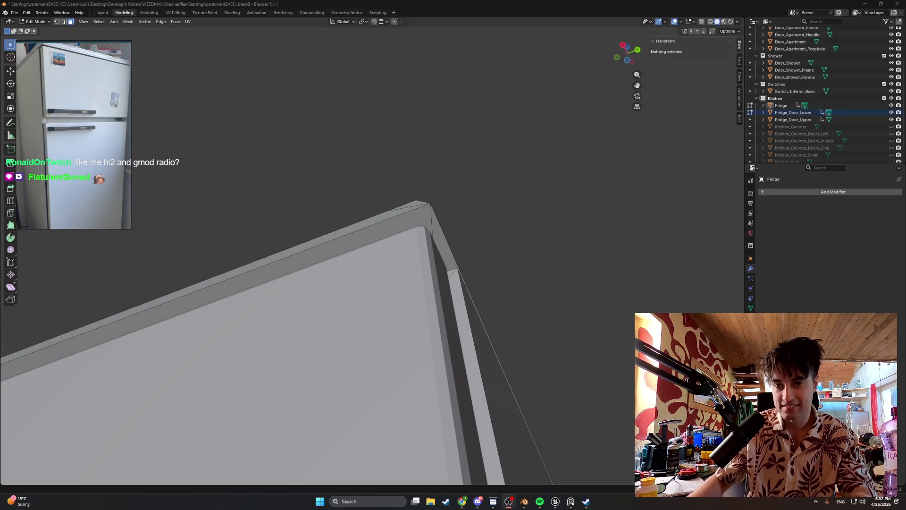
pyautogui.scroll(-5, 496, 298)
pyautogui.moveTo(475, 335); pyautogui.dragTo(463, 377, button='middle')
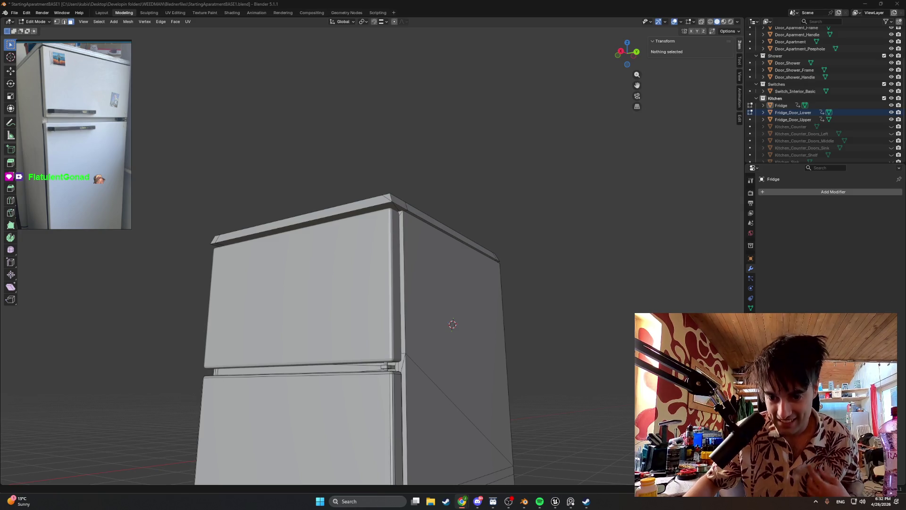
pyautogui.click(461, 501)
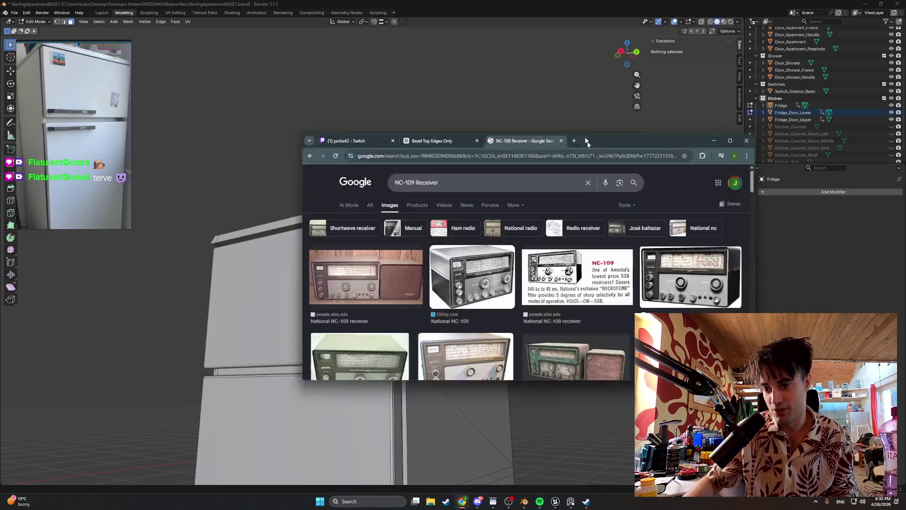
# - Search Google Images for 'tesla radio' and maximize the browser window
pyautogui.tripleClick(368, 99)
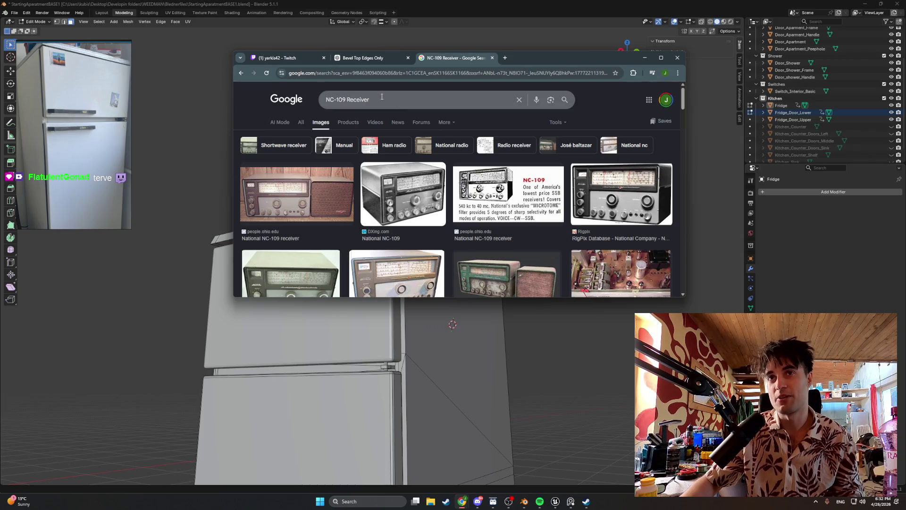
pyautogui.write('t')
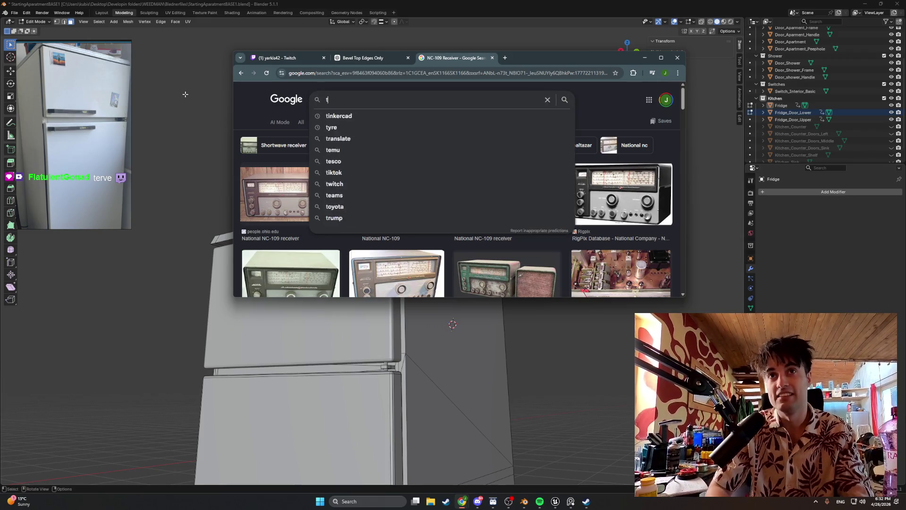
pyautogui.write('esla')
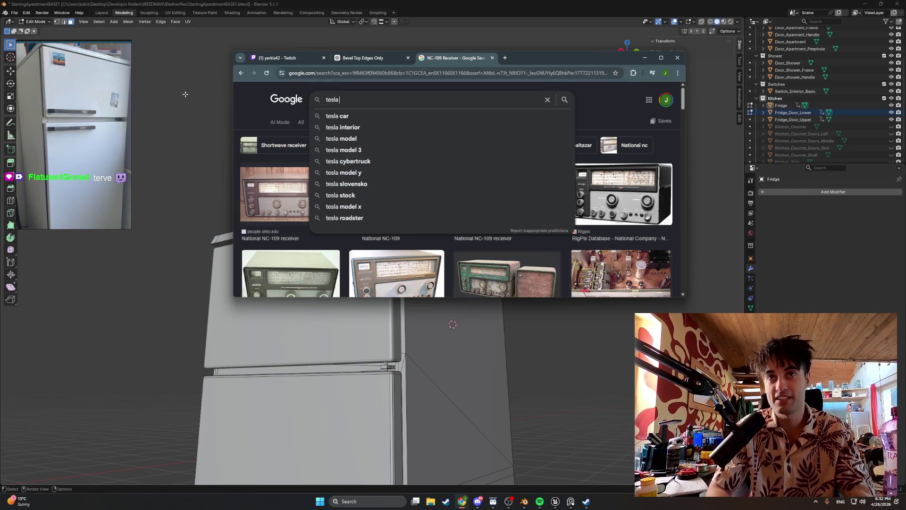
pyautogui.write(' radio')
pyautogui.press('Return')
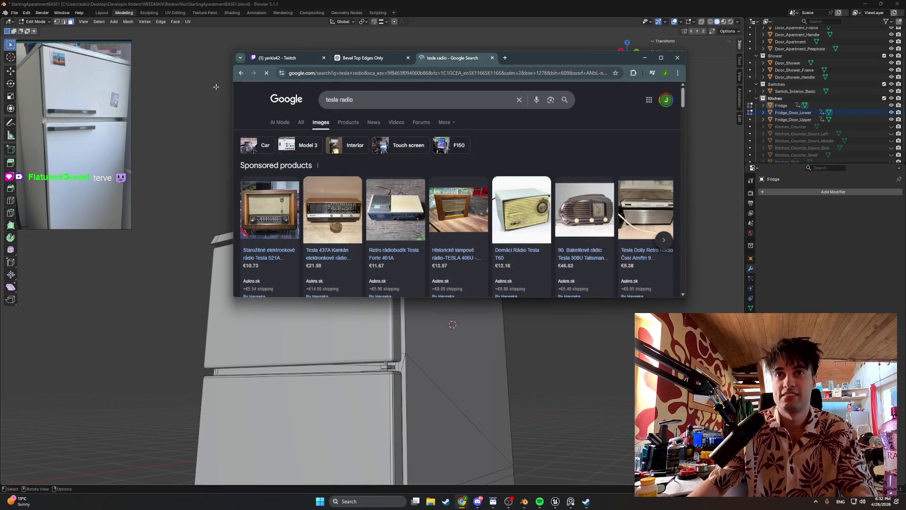
pyautogui.click(661, 57)
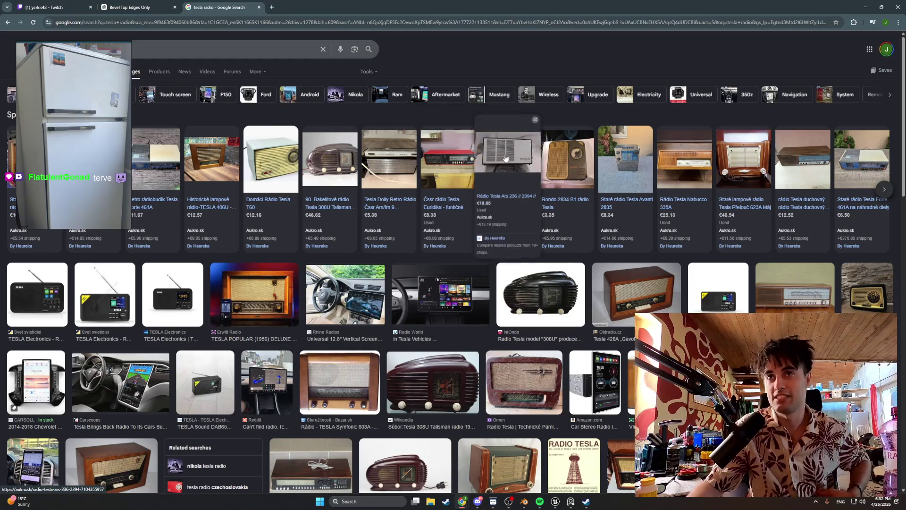
pyautogui.moveTo(507, 159)
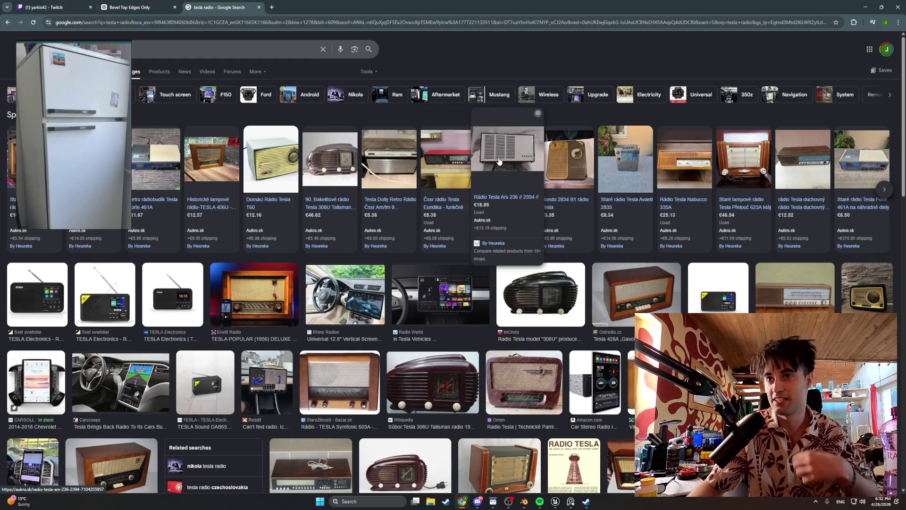
# - Peek at the Rádio Tesla ARS 236 listing, search 'tesla tv', and open the TESLA PLUTO listing
pyautogui.click(501, 165)
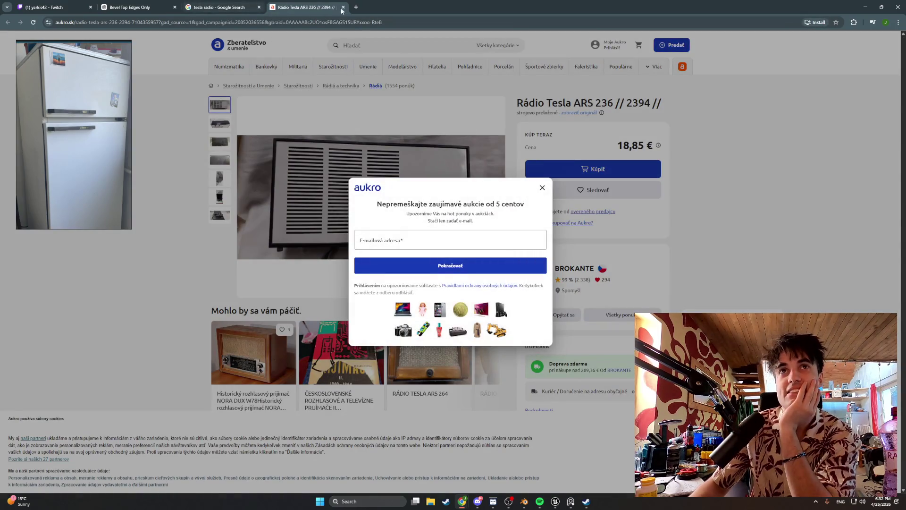
pyautogui.click(343, 7)
pyautogui.scroll(-2, 336, 257)
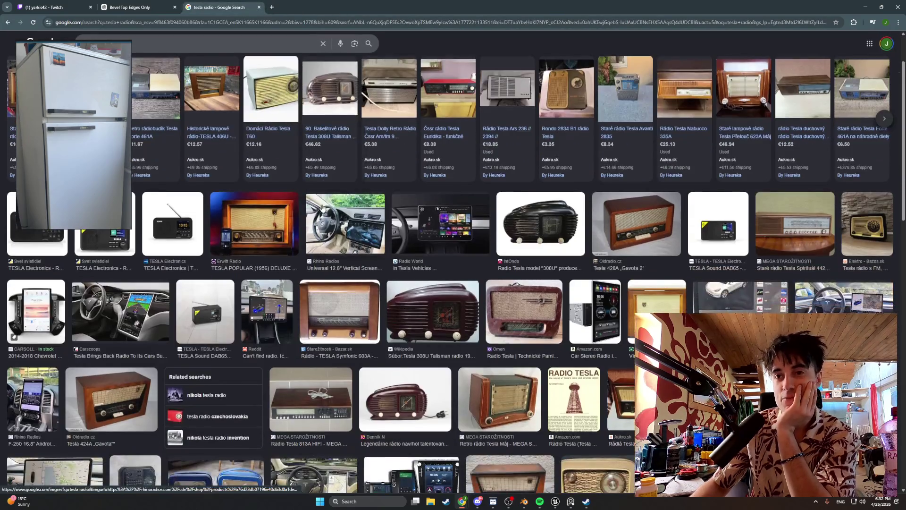
pyautogui.scroll(-2, 336, 257)
pyautogui.scroll(-2, 339, 257)
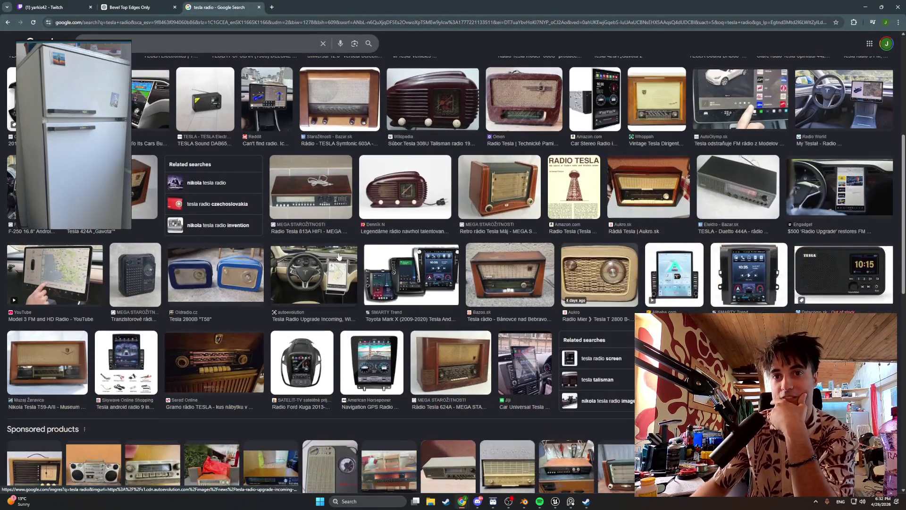
pyautogui.scroll(-2, 338, 258)
pyautogui.scroll(1, 339, 258)
pyautogui.scroll(3, 338, 257)
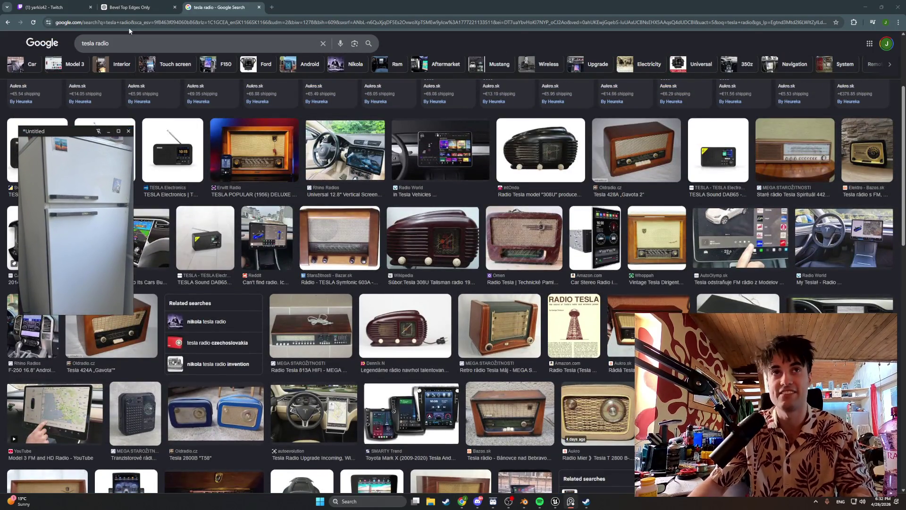
pyautogui.moveTo(114, 43); pyautogui.dragTo(31, 50)
pyautogui.write('tesla tv')
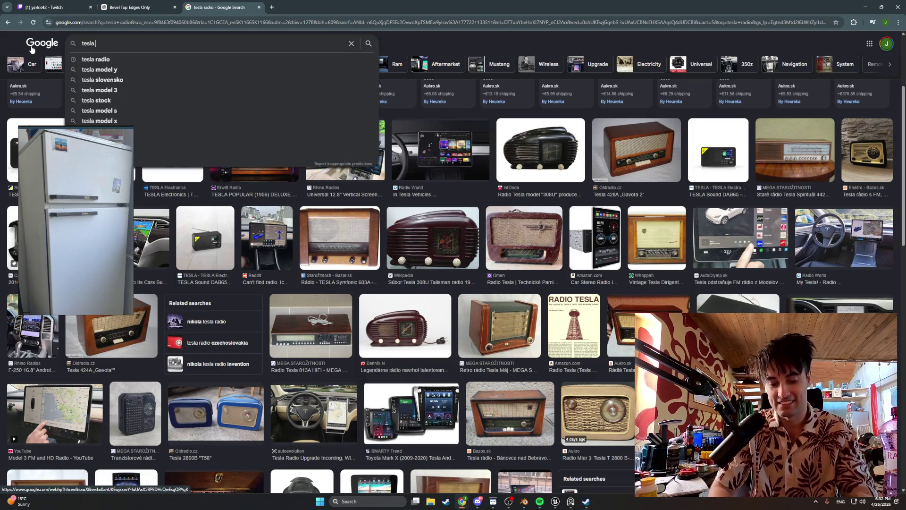
pyautogui.press('Return')
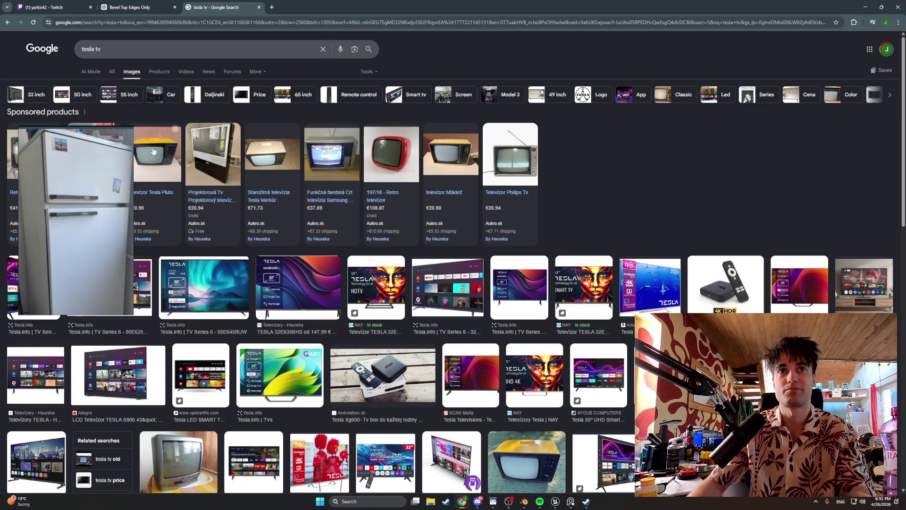
pyautogui.click(153, 151)
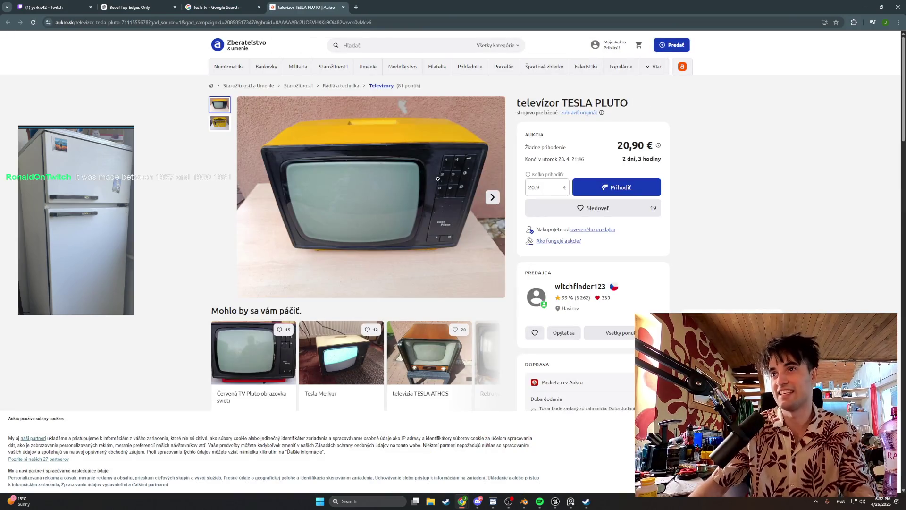
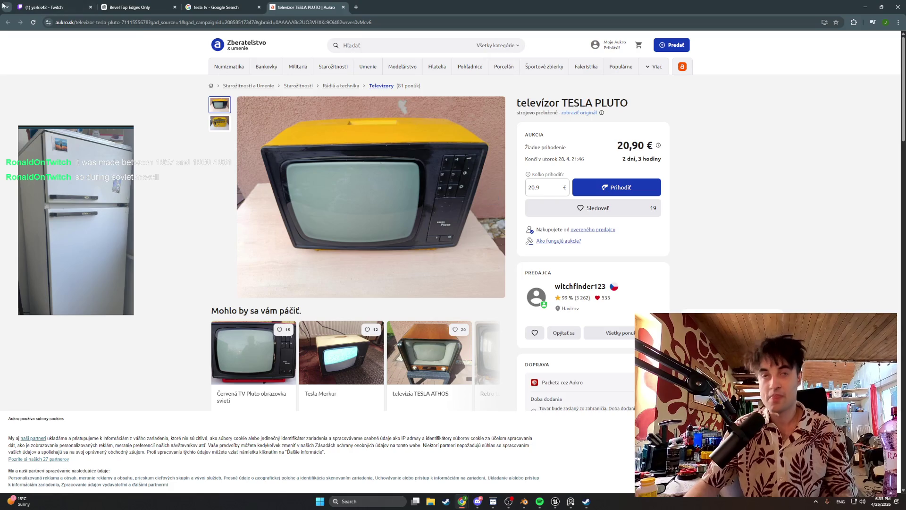
# - Close the Aukro listing, preview the Tesla TV M 1440 M image, then hide Chrome and return to the fridge
pyautogui.click(344, 8)
pyautogui.scroll(-3, 314, 165)
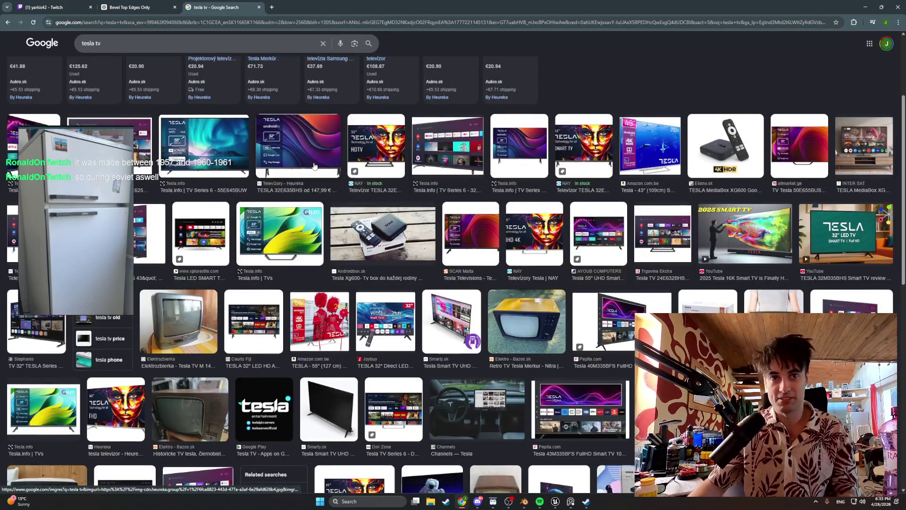
pyautogui.click(178, 322)
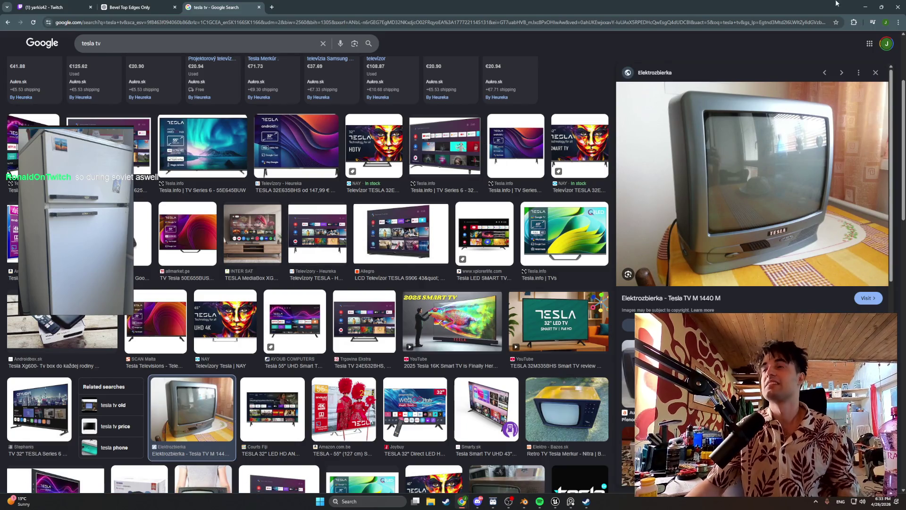
pyautogui.click(864, 7)
pyautogui.moveTo(425, 312); pyautogui.dragTo(439, 334, button='middle')
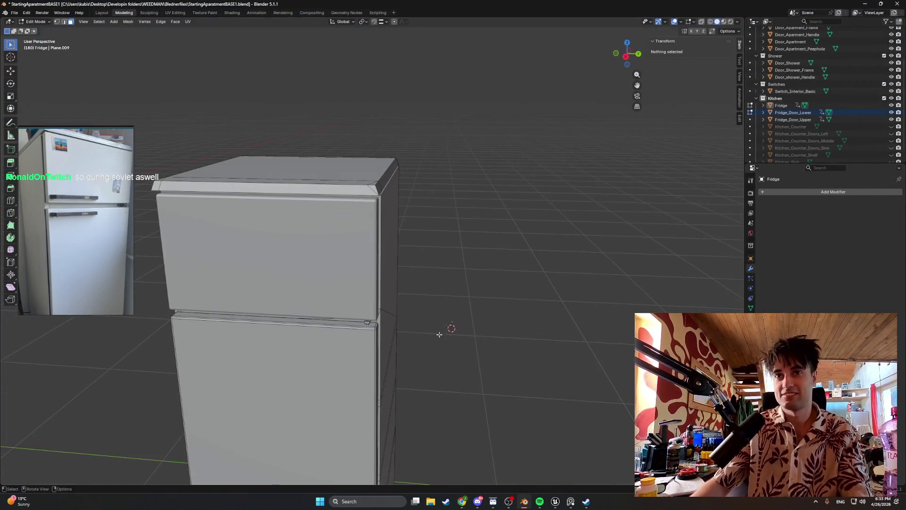
pyautogui.scroll(-3, 472, 402)
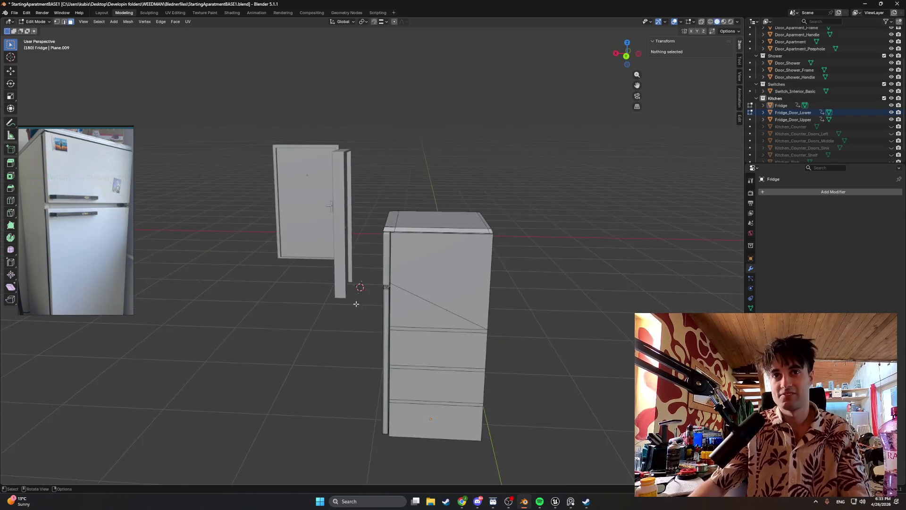
# - Inspect the fridge from several angles, select its top front strip and start an Inset
pyautogui.moveTo(473, 401)
pyautogui.mouseDown(button='middle')
pyautogui.moveTo(408, 308)
pyautogui.moveTo(425, 298)
pyautogui.moveTo(419, 236)
pyautogui.mouseUp(button='middle')
pyautogui.scroll(5, 453, 283)
pyautogui.scroll(2, 471, 272)
pyautogui.scroll(-2, 470, 273)
pyautogui.scroll(-3, 419, 239)
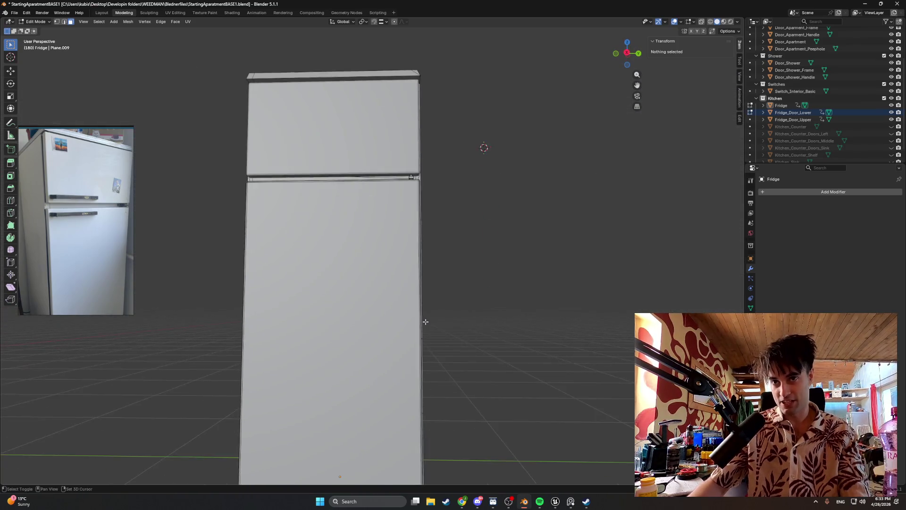
pyautogui.moveTo(425, 320)
pyautogui.mouseDown(button='middle')
pyautogui.moveTo(418, 338)
pyautogui.moveTo(472, 57)
pyautogui.moveTo(514, 487)
pyautogui.mouseUp(button='middle')
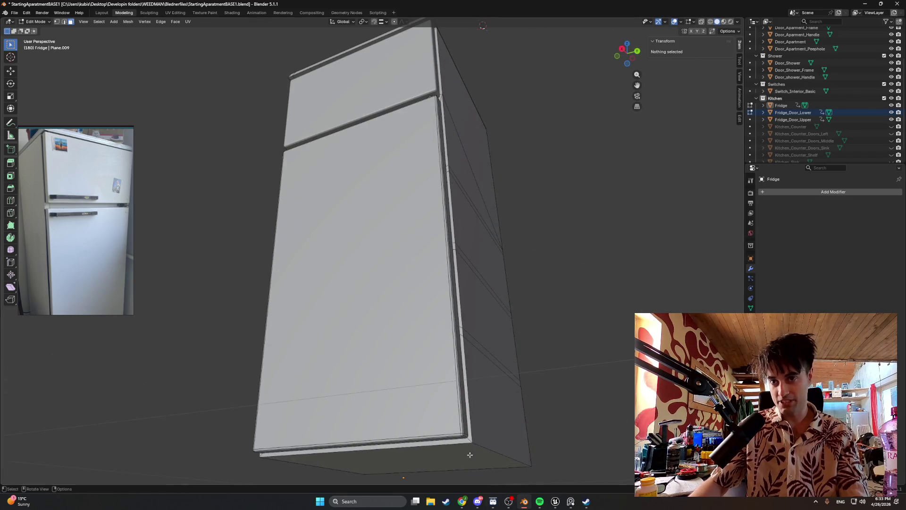
pyautogui.scroll(-3, 465, 345)
pyautogui.scroll(-2, 475, 380)
pyautogui.moveTo(415, 218)
pyautogui.mouseDown(button='middle')
pyautogui.moveTo(401, 255)
pyautogui.moveTo(391, 238)
pyautogui.moveTo(418, 238)
pyautogui.moveTo(453, 262)
pyautogui.mouseUp(button='middle')
pyautogui.scroll(5, 461, 270)
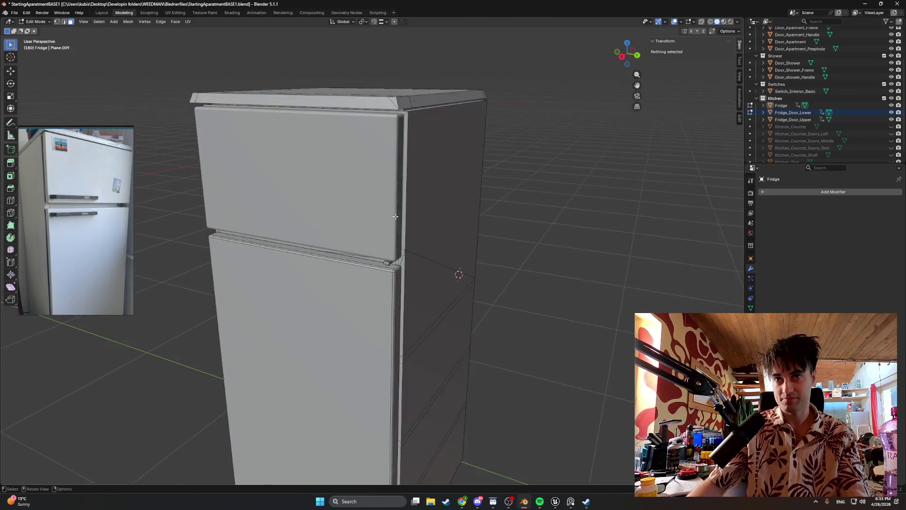
pyautogui.scroll(3, 412, 227)
pyautogui.scroll(-3, 413, 228)
pyautogui.moveTo(412, 228)
pyautogui.mouseDown(button='middle')
pyautogui.moveTo(396, 135)
pyautogui.moveTo(439, 121)
pyautogui.mouseUp(button='middle')
pyautogui.click(395, 131)
pyautogui.scroll(-2, 396, 131)
pyautogui.press('i')
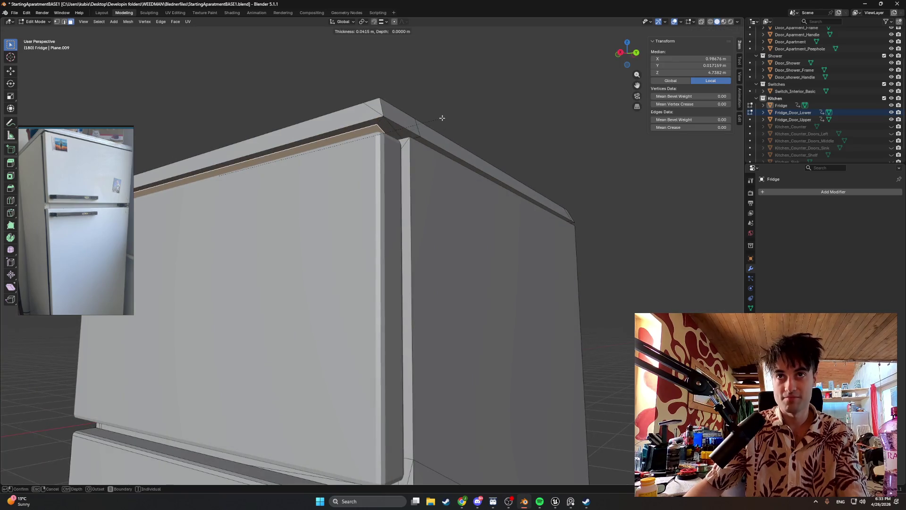
# - Confirm the inset, then view the fridge top in wireframe with vertex select active
pyautogui.click(446, 117)
pyautogui.press('KP_7')
pyautogui.press('z')
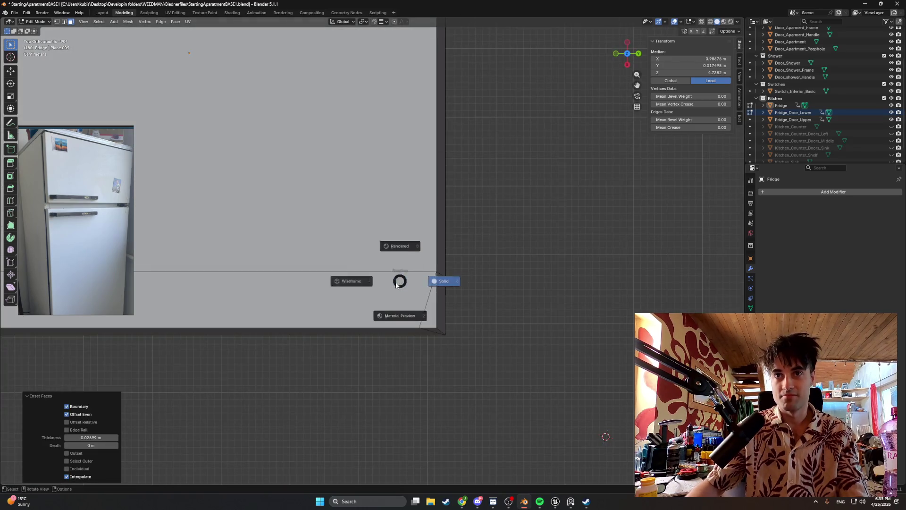
pyautogui.click(336, 304)
pyautogui.moveTo(335, 305)
pyautogui.mouseDown(button='middle')
pyautogui.moveTo(327, 205)
pyautogui.moveTo(522, 186)
pyautogui.moveTo(486, 203)
pyautogui.mouseUp(button='middle')
pyautogui.scroll(2, 456, 236)
pyautogui.press('1')
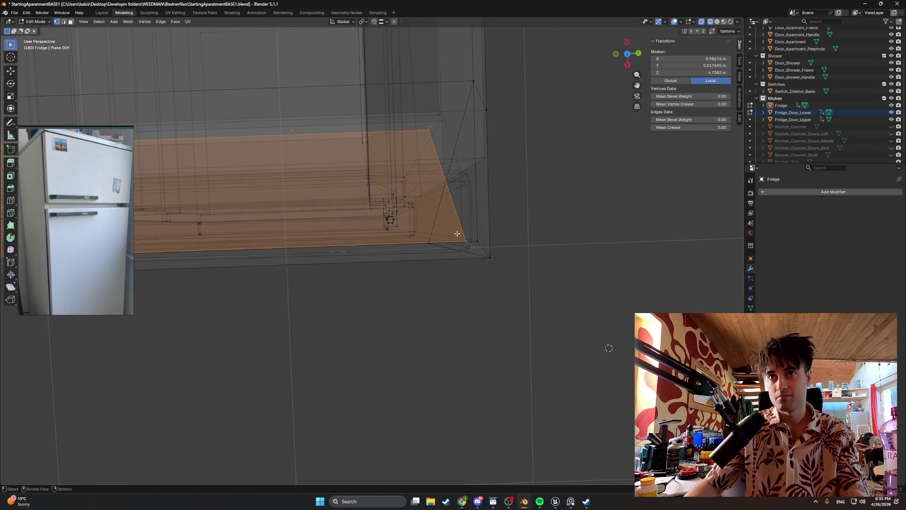
# - Nudge a corner vertex of the top border about 2 cm back along Y, then clear the selection
pyautogui.click(465, 241)
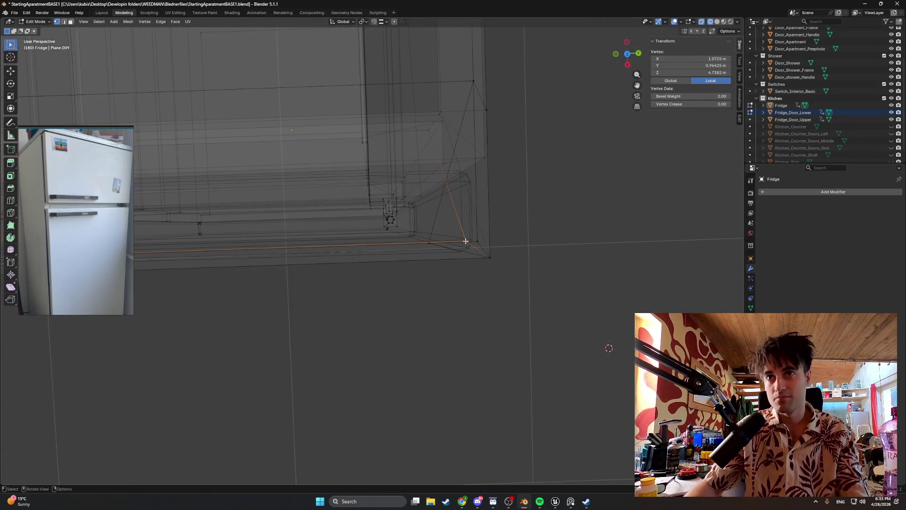
pyautogui.click(386, 22)
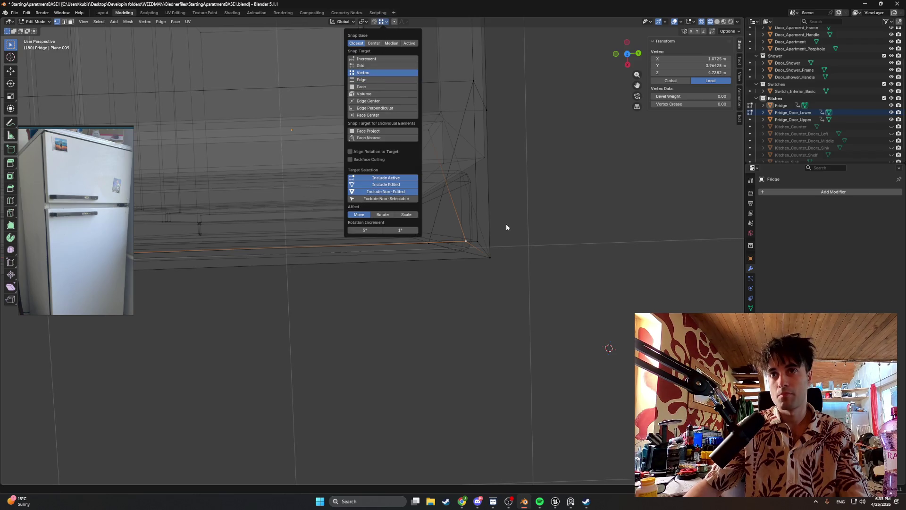
pyautogui.press('g')
pyautogui.press('z')
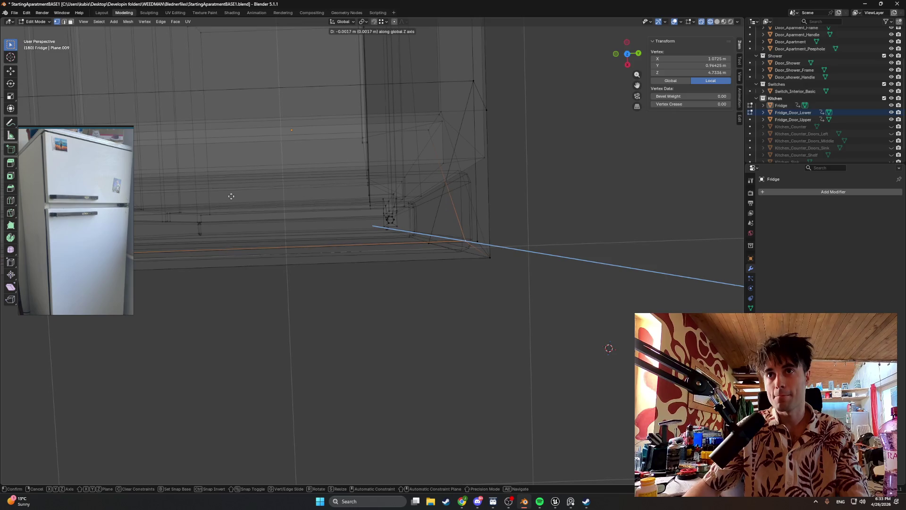
pyautogui.press('y')
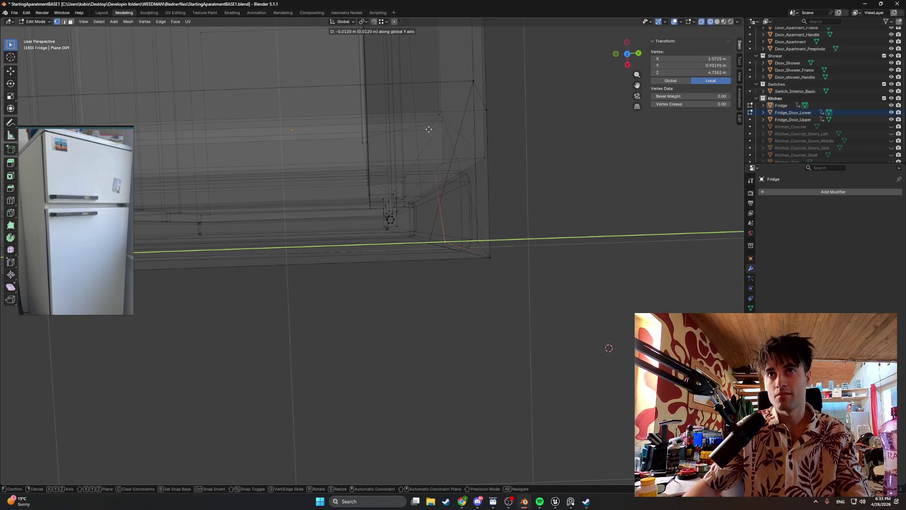
pyautogui.click(424, 130)
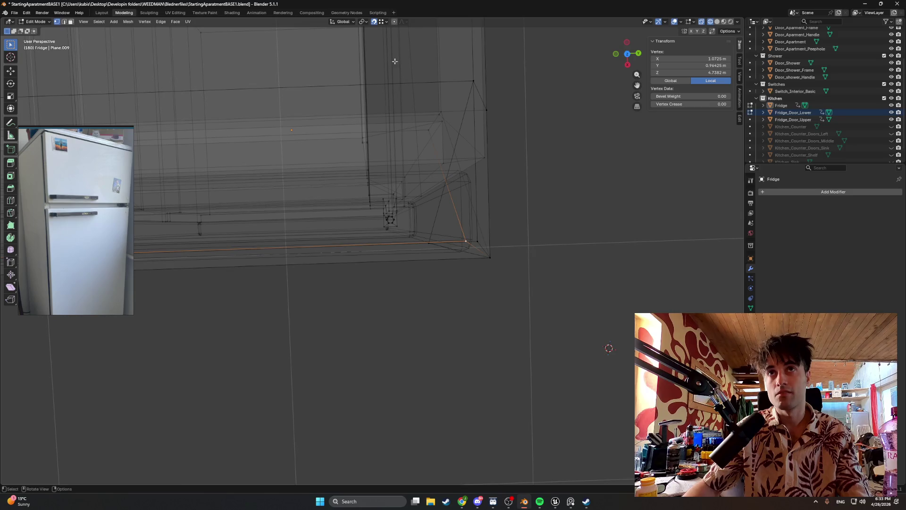
pyautogui.press('g')
pyautogui.press('y')
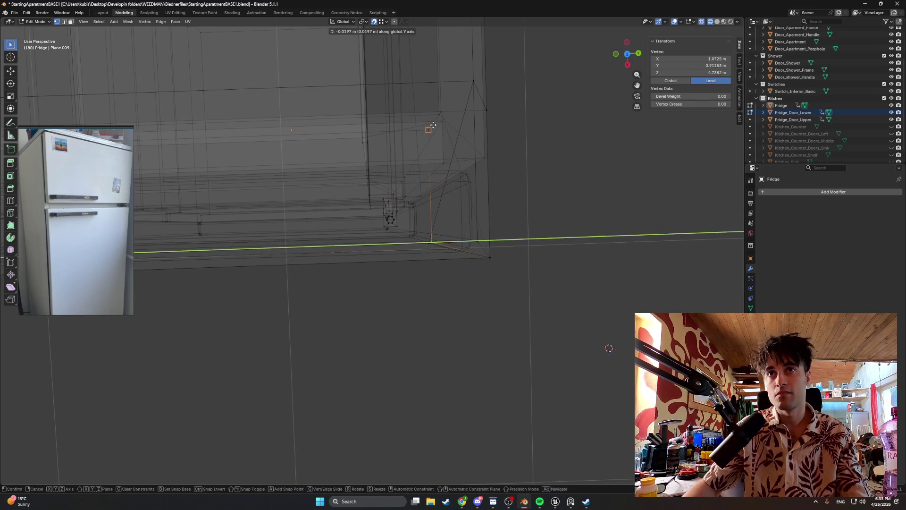
pyautogui.click(432, 126)
pyautogui.moveTo(435, 226)
pyautogui.mouseDown(button='middle')
pyautogui.moveTo(223, 276)
pyautogui.moveTo(394, 124)
pyautogui.moveTo(370, 162)
pyautogui.mouseUp(button='middle')
pyautogui.click(364, 174)
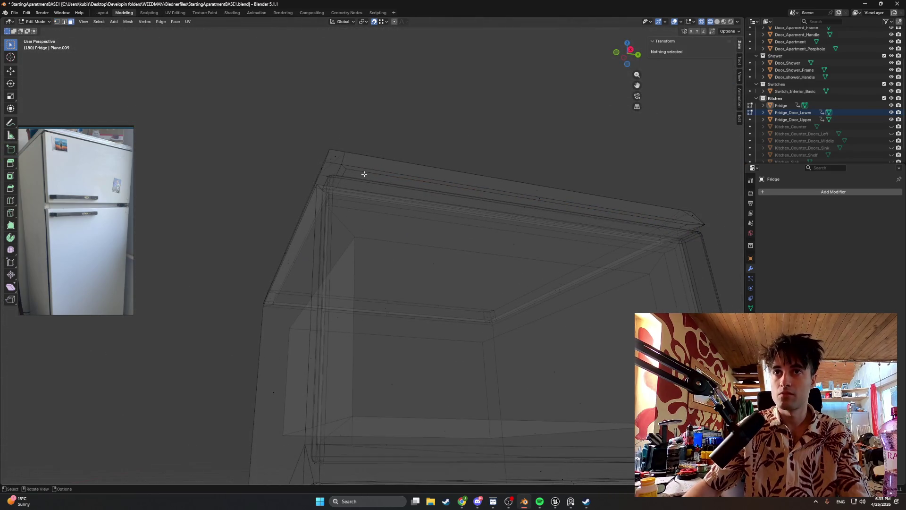
# - Select the fridge's top strip, switch to edge select and pick one of its edges
pyautogui.click(505, 201)
pyautogui.moveTo(526, 206)
pyautogui.mouseDown(button='middle')
pyautogui.moveTo(499, 264)
pyautogui.moveTo(422, 225)
pyautogui.mouseUp(button='middle')
pyautogui.scroll(3, 385, 277)
pyautogui.scroll(2, 384, 277)
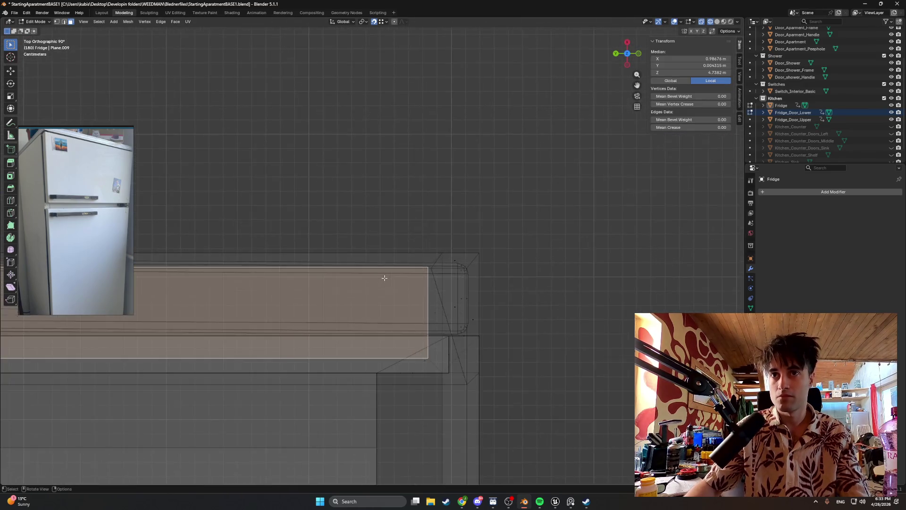
pyautogui.moveTo(385, 278); pyautogui.dragTo(325, 204, button='middle')
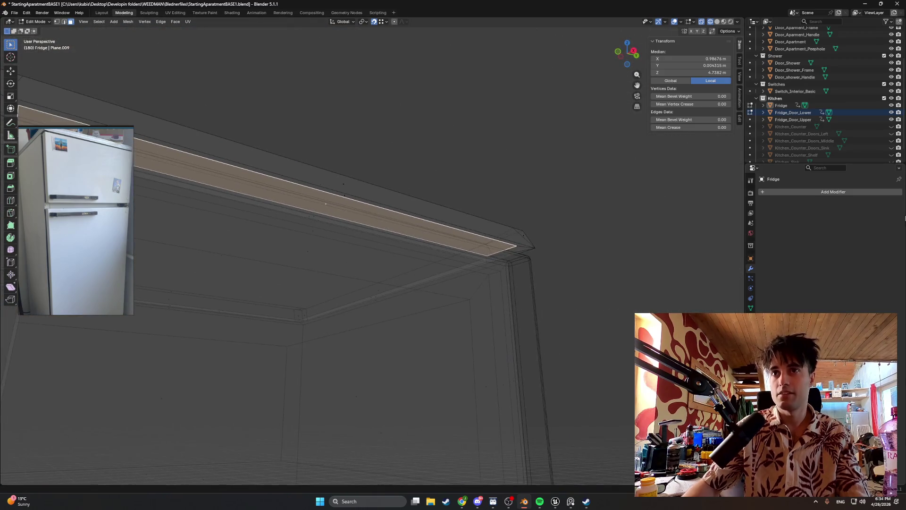
pyautogui.scroll(1, 557, 233)
pyautogui.scroll(2, 385, 222)
pyautogui.scroll(2, 573, 248)
pyautogui.scroll(2, 512, 227)
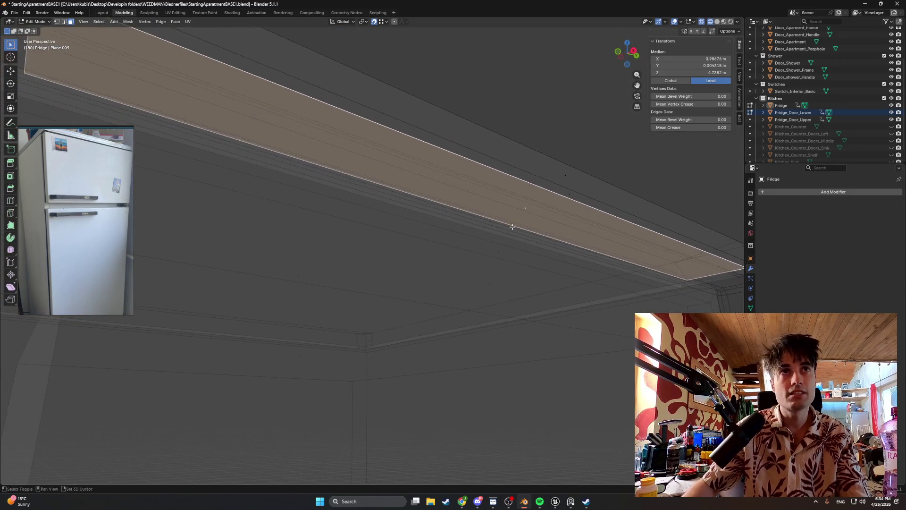
pyautogui.keyDown('alt'); pyautogui.moveTo(512, 226); pyautogui.dragTo(512, 270, button='middle'); pyautogui.keyUp('alt')
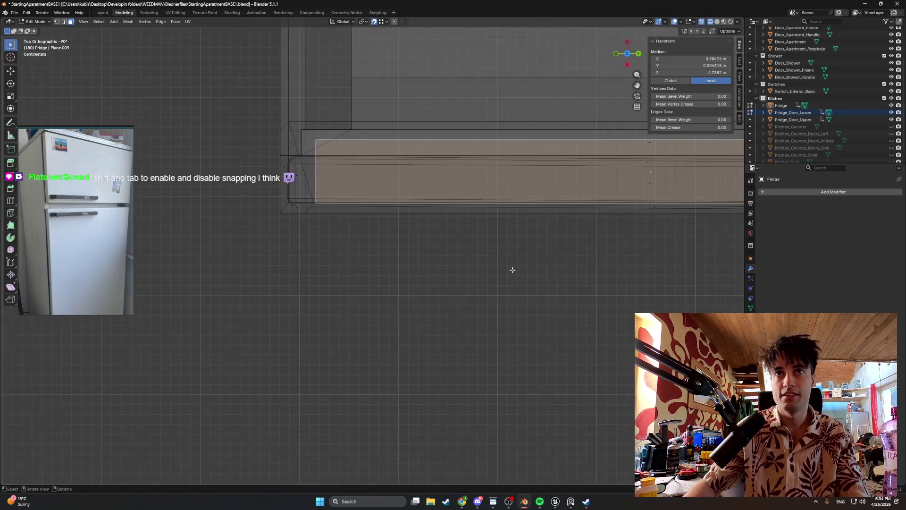
pyautogui.scroll(-2, 512, 270)
pyautogui.press('2')
pyautogui.click(397, 222)
pyautogui.scroll(2, 426, 239)
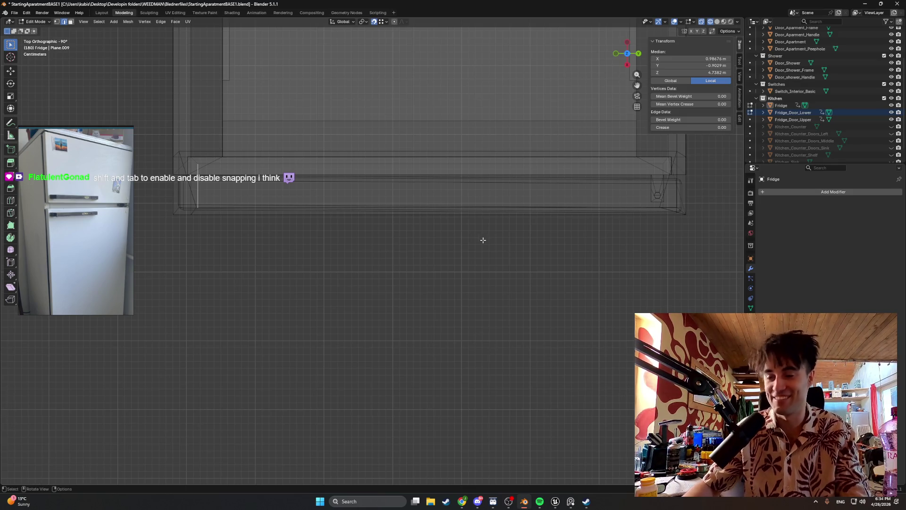
# - Shift the selected strip edge along the Y axis in two moves to line it up with the body
pyautogui.keyDown('shift'); pyautogui.moveTo(482, 240); pyautogui.dragTo(471, 225, button='middle'); pyautogui.keyUp('shift')
pyautogui.press('g')
pyautogui.press('y')
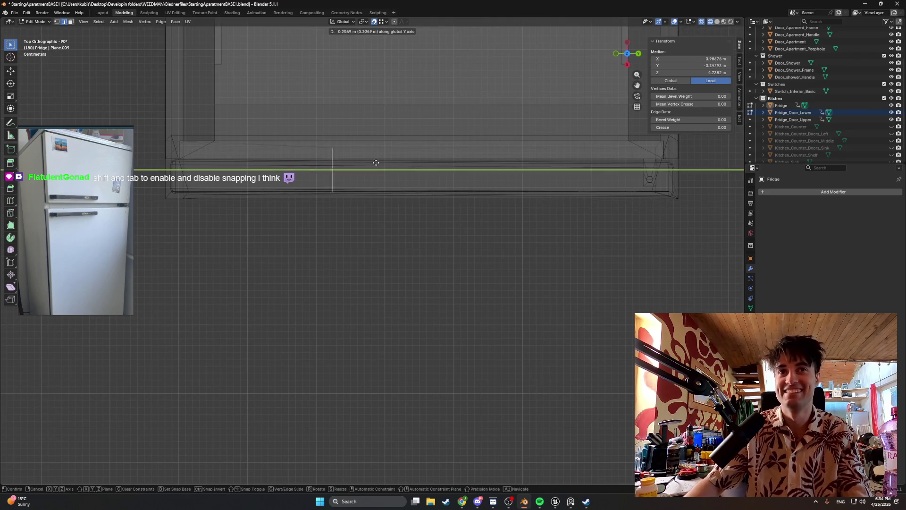
pyautogui.click(643, 173)
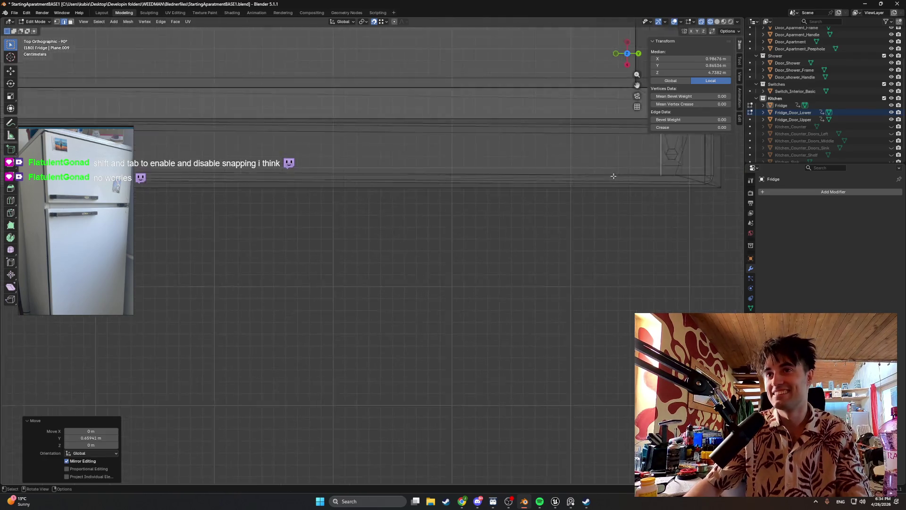
pyautogui.scroll(5, 468, 239)
pyautogui.moveTo(460, 246)
pyautogui.mouseDown(button='middle')
pyautogui.moveTo(420, 262)
pyautogui.moveTo(486, 255)
pyautogui.moveTo(487, 220)
pyautogui.mouseUp(button='middle')
pyautogui.scroll(2, 487, 220)
pyautogui.scroll(2, 488, 208)
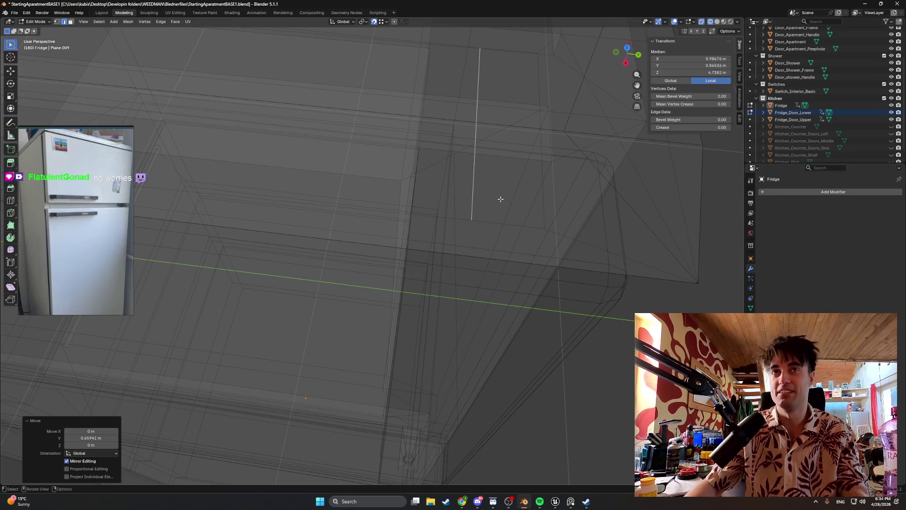
pyautogui.moveTo(500, 198)
pyautogui.mouseDown(button='middle')
pyautogui.moveTo(482, 205)
pyautogui.moveTo(479, 151)
pyautogui.moveTo(428, 184)
pyautogui.moveTo(449, 231)
pyautogui.moveTo(464, 205)
pyautogui.moveTo(453, 303)
pyautogui.moveTo(490, 173)
pyautogui.moveTo(486, 117)
pyautogui.moveTo(481, 216)
pyautogui.moveTo(495, 189)
pyautogui.mouseUp(button='middle')
pyautogui.press('g')
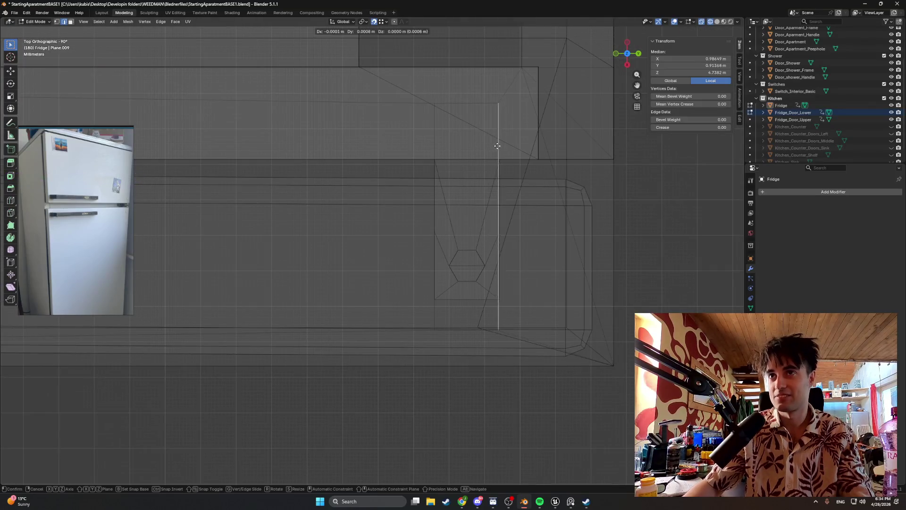
pyautogui.press('y')
pyautogui.click(502, 302)
# - Move another top edge along X, clear the selection and select the small face under the top
pyautogui.moveTo(501, 301)
pyautogui.mouseDown(button='middle')
pyautogui.moveTo(472, 247)
pyautogui.moveTo(474, 188)
pyautogui.moveTo(450, 141)
pyautogui.moveTo(456, 244)
pyautogui.moveTo(439, 156)
pyautogui.moveTo(389, 162)
pyautogui.moveTo(420, 168)
pyautogui.moveTo(409, 155)
pyautogui.moveTo(411, 164)
pyautogui.mouseUp(button='middle')
pyautogui.click(451, 141)
pyautogui.press('g')
pyautogui.press('x')
pyautogui.click(436, 299)
pyautogui.click(438, 177)
pyautogui.click(474, 185)
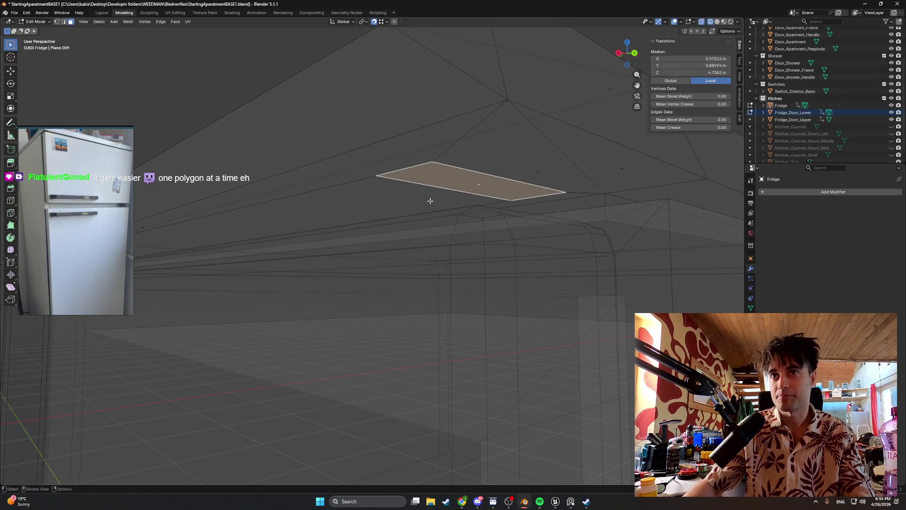
# - Extrude the small panel a few millimetres along its normal and return to solid shading
pyautogui.moveTo(430, 196)
pyautogui.mouseDown(button='middle')
pyautogui.moveTo(425, 202)
pyautogui.moveTo(453, 207)
pyautogui.moveTo(462, 257)
pyautogui.moveTo(449, 270)
pyautogui.moveTo(460, 205)
pyautogui.moveTo(443, 201)
pyautogui.mouseUp(button='middle')
pyautogui.press('g')
pyautogui.press('z')
pyautogui.press('z')
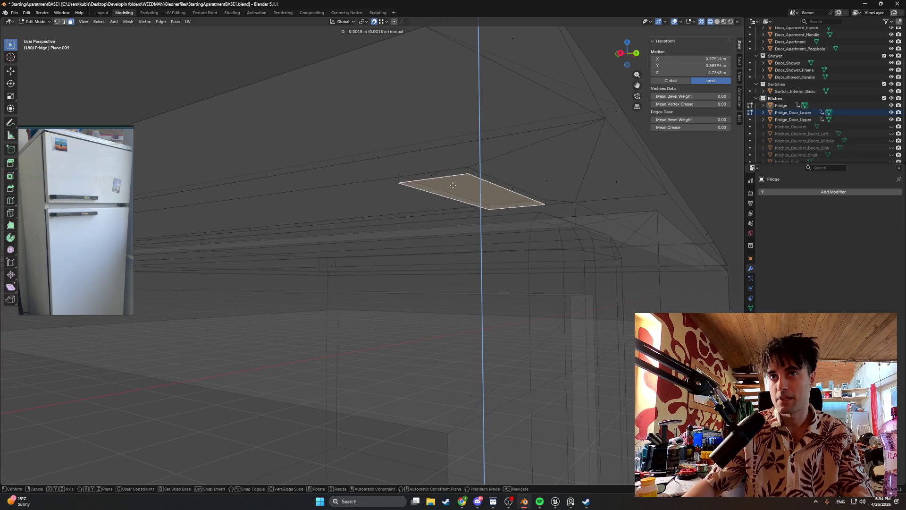
pyautogui.click(452, 185)
pyautogui.press('z')
pyautogui.click(468, 205)
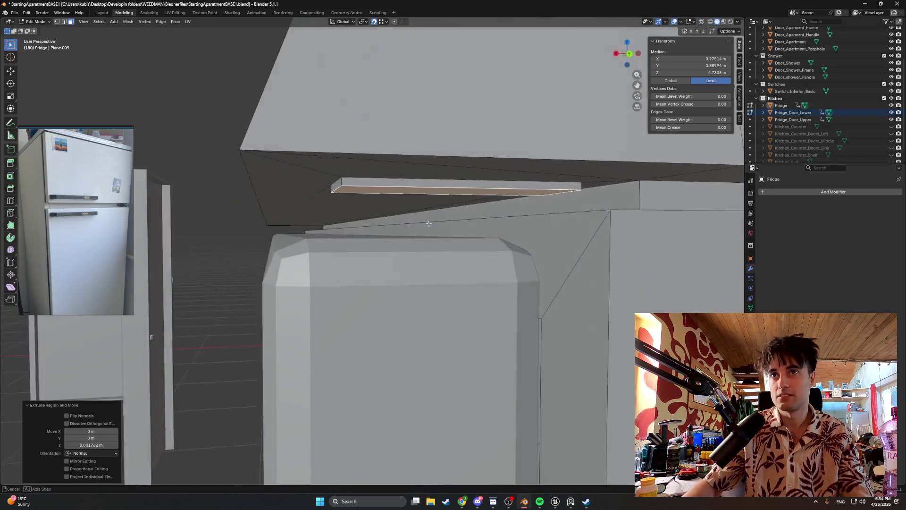
pyautogui.moveTo(429, 224); pyautogui.dragTo(445, 223, button='middle')
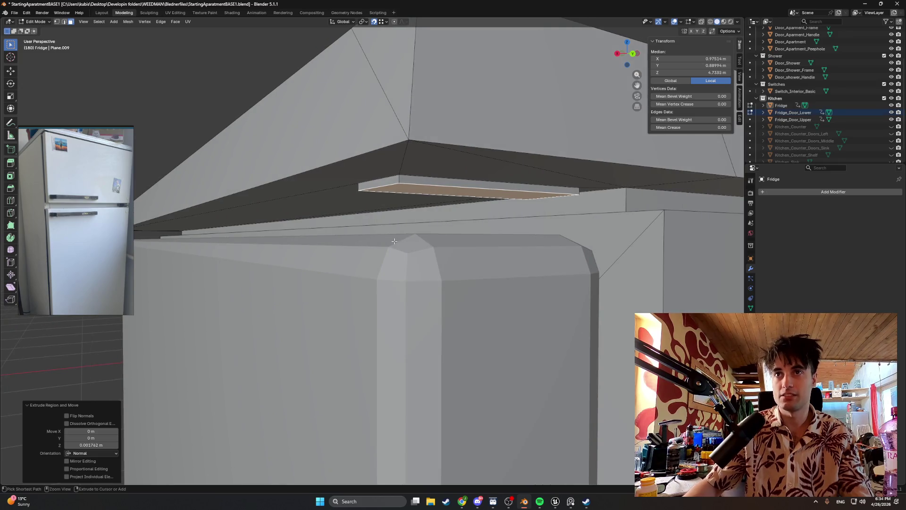
pyautogui.moveTo(395, 241)
pyautogui.mouseDown(button='middle')
pyautogui.moveTo(425, 198)
pyautogui.moveTo(464, 185)
pyautogui.mouseUp(button='middle')
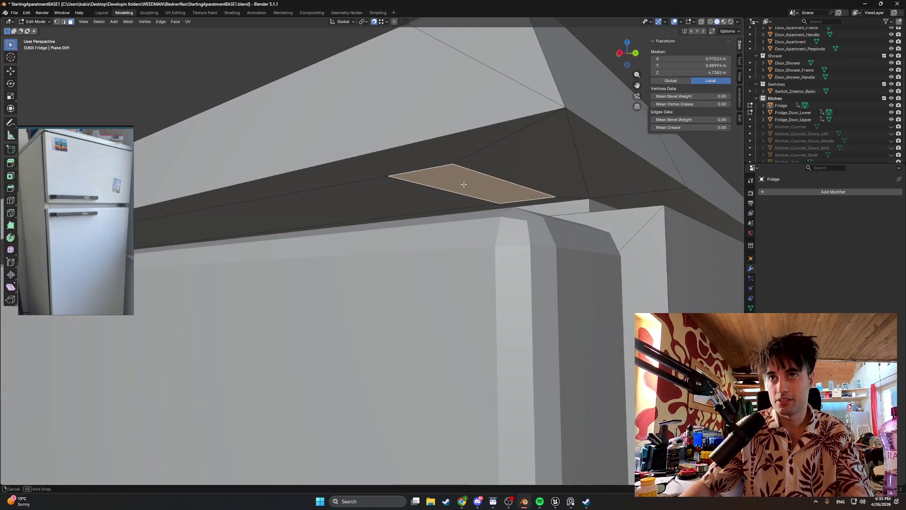
# - Inset the small panel face and add a loop cut across it
pyautogui.press('i')
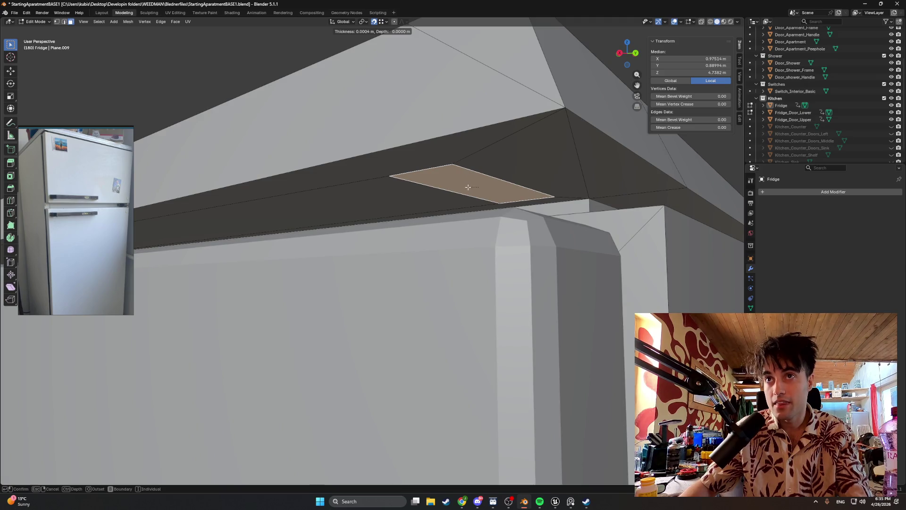
pyautogui.click(480, 189)
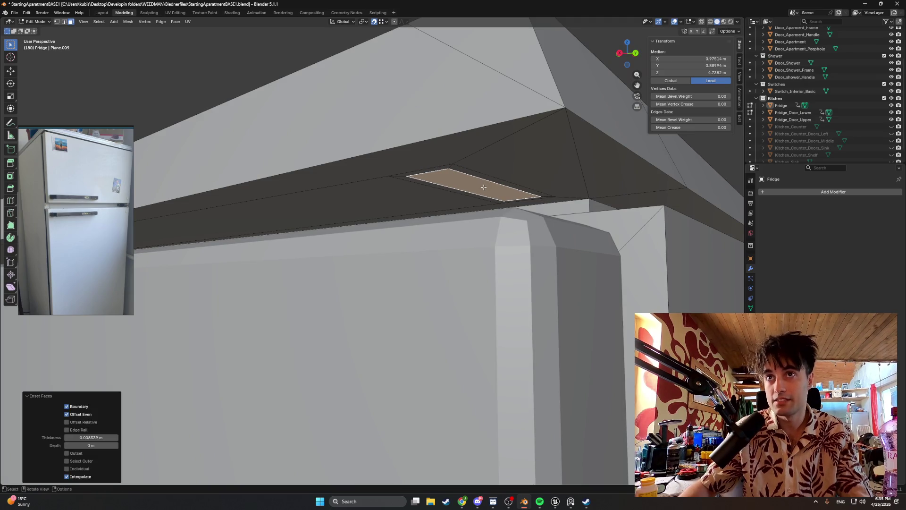
pyautogui.scroll(2, 483, 186)
pyautogui.hotkey('ctrl', 'r')
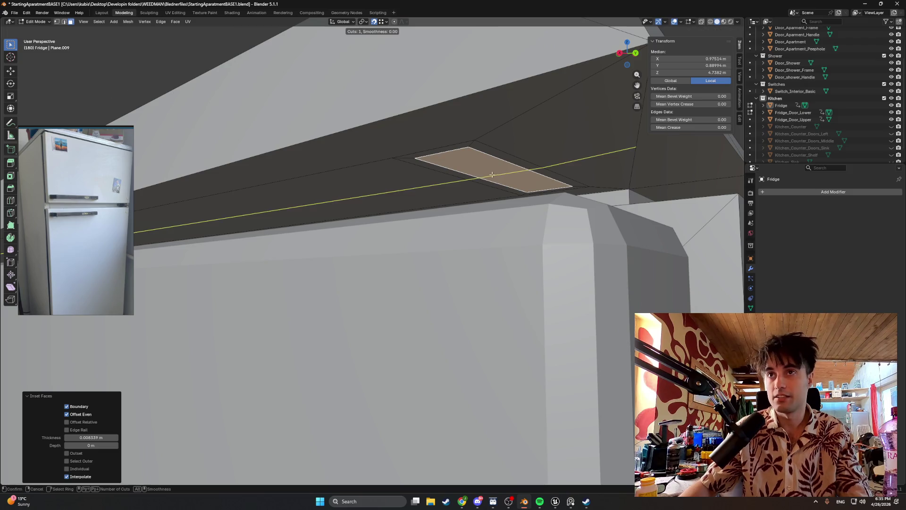
pyautogui.scroll(-3, 490, 175)
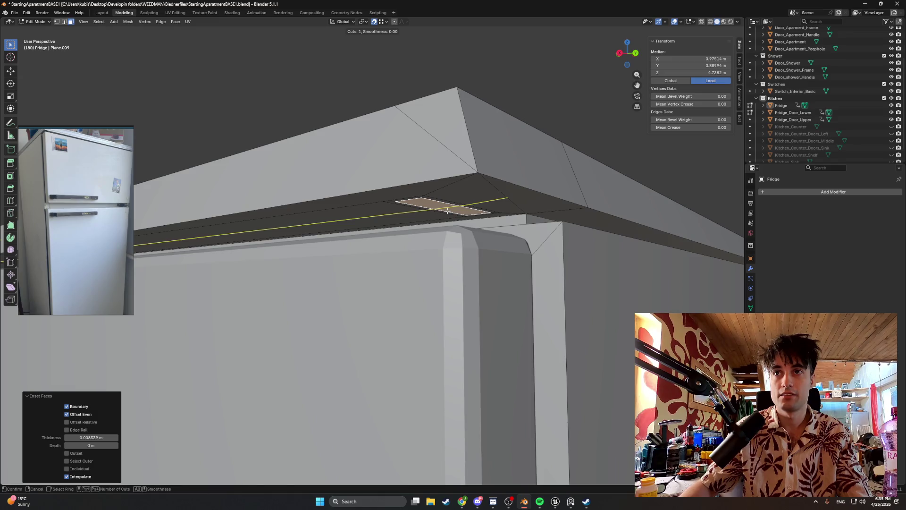
pyautogui.click(448, 210)
pyautogui.click(381, 219)
# - Orbit under the fridge top, select the long underside face and inset it
pyautogui.moveTo(381, 218)
pyautogui.mouseDown(button='middle')
pyautogui.moveTo(366, 207)
pyautogui.moveTo(328, 218)
pyautogui.moveTo(264, 217)
pyautogui.moveTo(290, 209)
pyautogui.mouseUp(button='middle')
pyautogui.scroll(2, 400, 202)
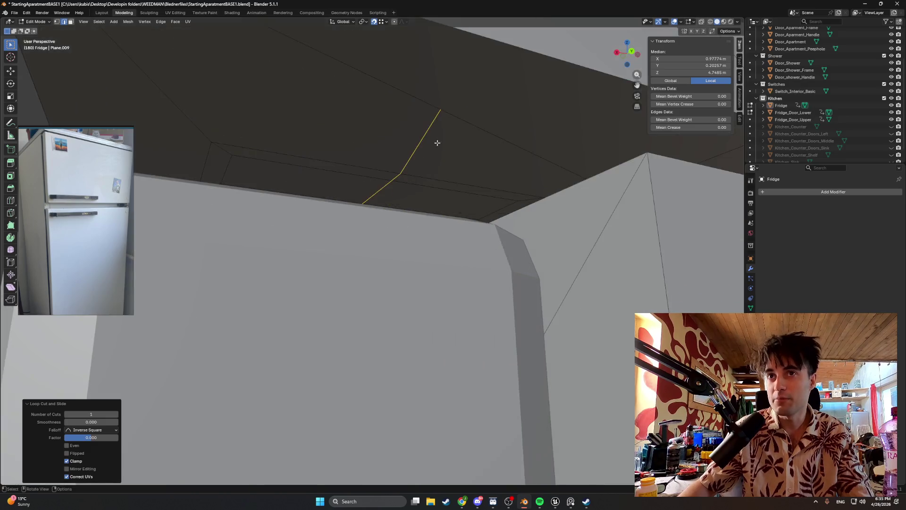
pyautogui.moveTo(418, 196)
pyautogui.mouseDown(button='middle')
pyautogui.moveTo(342, 223)
pyautogui.moveTo(338, 253)
pyautogui.moveTo(324, 248)
pyautogui.moveTo(362, 242)
pyautogui.moveTo(220, 209)
pyautogui.mouseUp(button='middle')
pyautogui.moveTo(333, 214)
pyautogui.mouseDown(button='middle')
pyautogui.moveTo(390, 210)
pyautogui.moveTo(382, 211)
pyautogui.mouseUp(button='middle')
pyautogui.moveTo(330, 186)
pyautogui.mouseDown(button='middle')
pyautogui.moveTo(372, 190)
pyautogui.moveTo(368, 225)
pyautogui.mouseUp(button='middle')
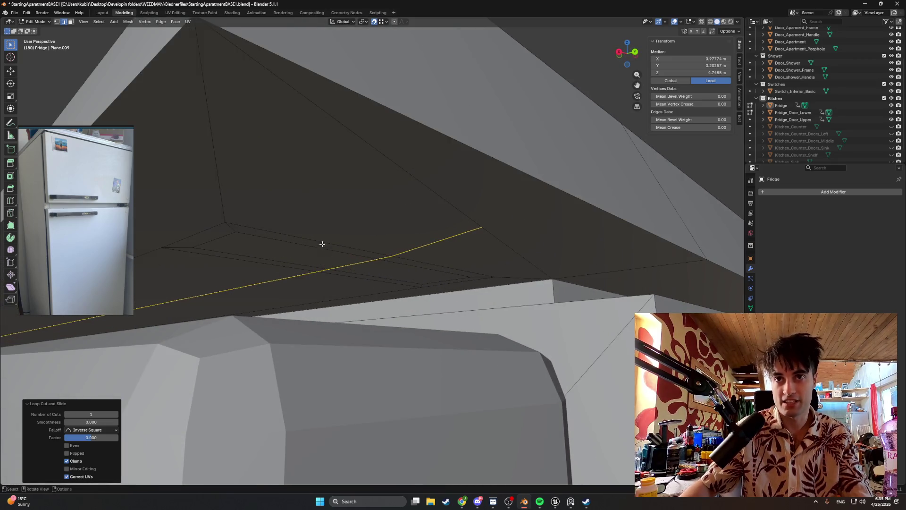
pyautogui.moveTo(322, 244)
pyautogui.mouseDown(button='middle')
pyautogui.moveTo(308, 239)
pyautogui.moveTo(316, 241)
pyautogui.mouseUp(button='middle')
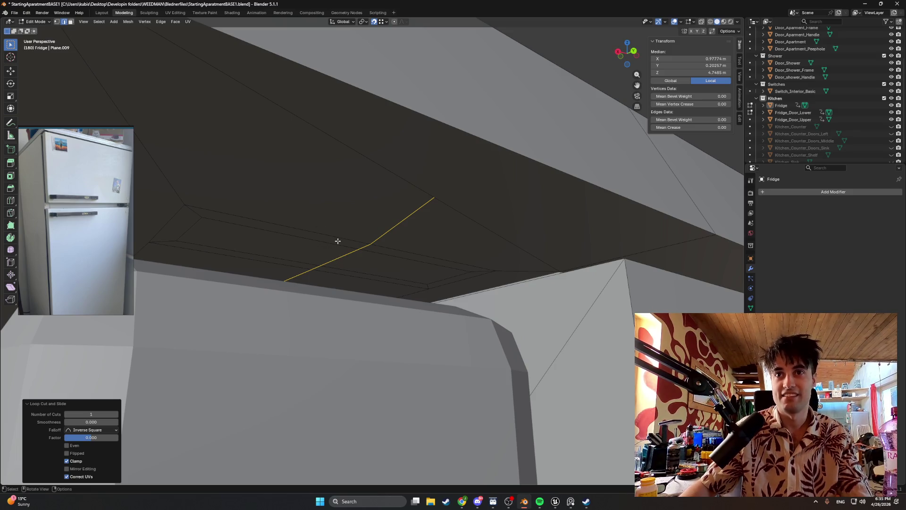
pyautogui.click(364, 265)
pyautogui.press('i')
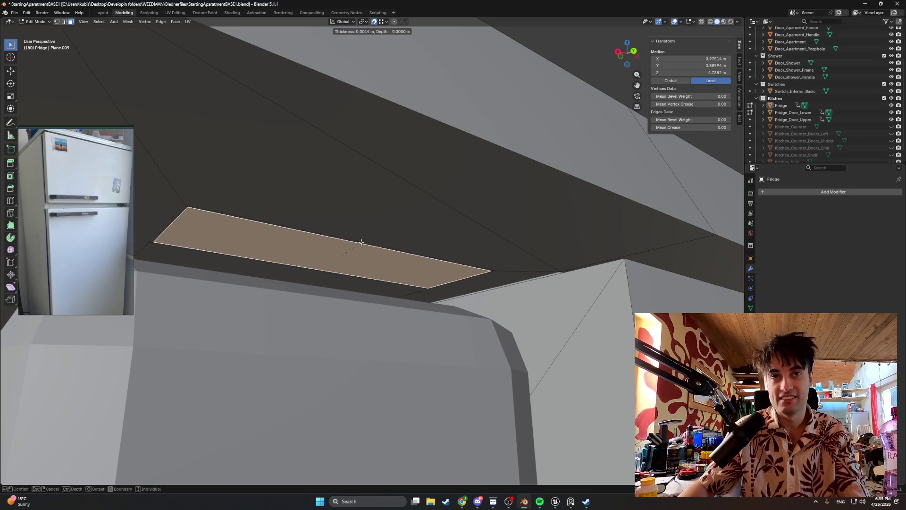
pyautogui.click(423, 275)
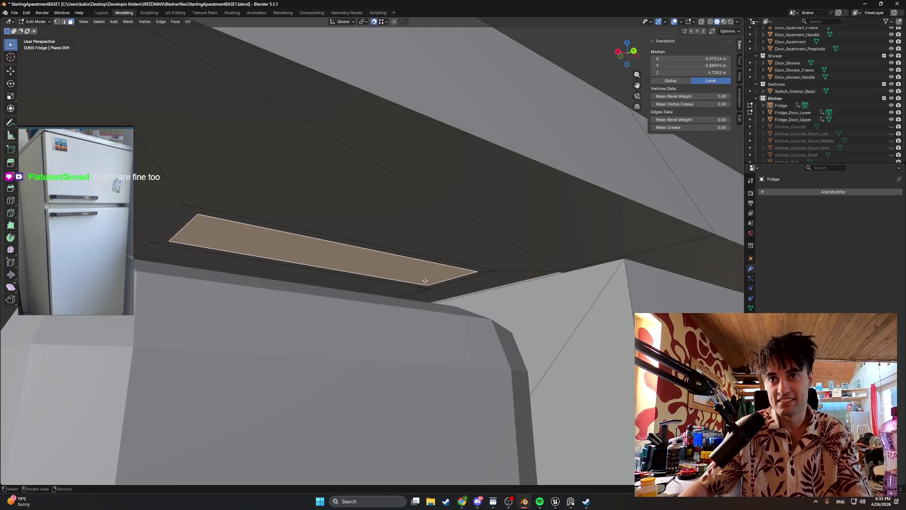
# - In edge mode, shift one edge of the inset outline along X from the top view
pyautogui.press('2')
pyautogui.click(441, 282)
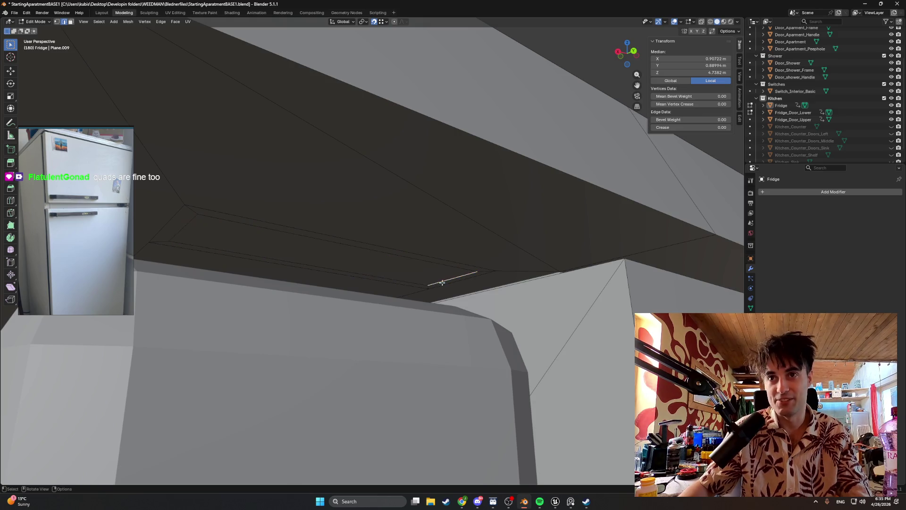
pyautogui.press('g')
pyautogui.press('x')
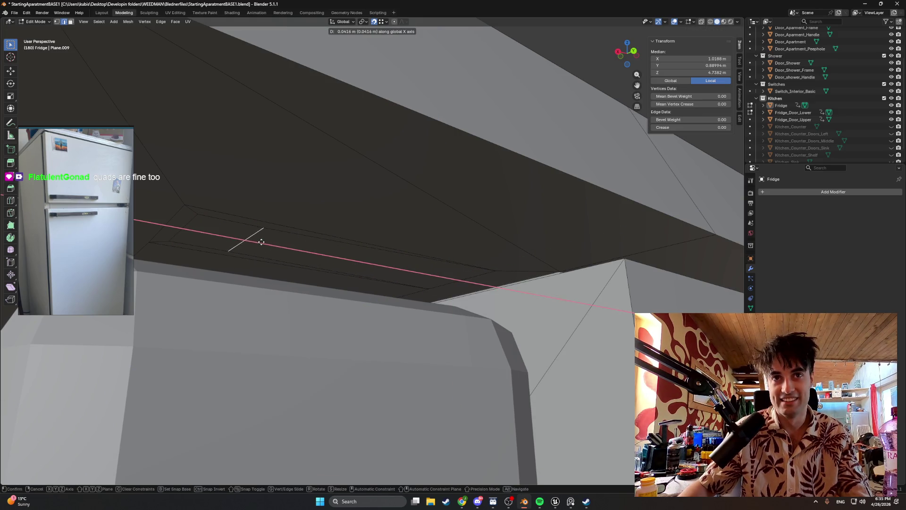
pyautogui.click(261, 242)
pyautogui.press('KP_1')
pyautogui.press('KP_7')
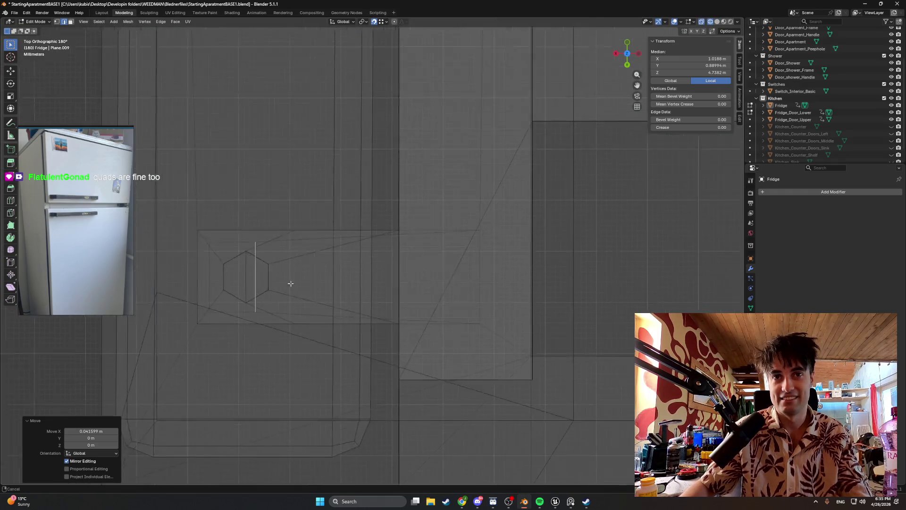
pyautogui.scroll(2, 290, 284)
pyautogui.scroll(1, 292, 269)
pyautogui.press('g')
pyautogui.press('x')
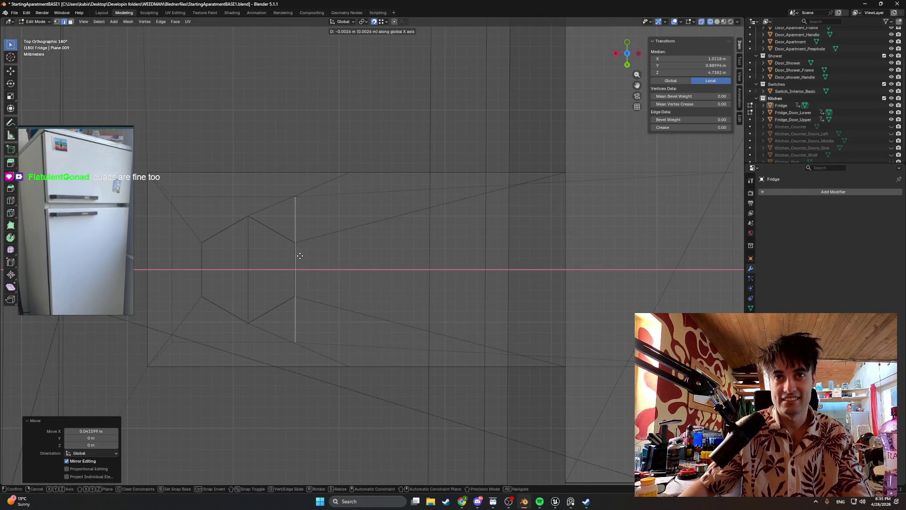
pyautogui.click(298, 246)
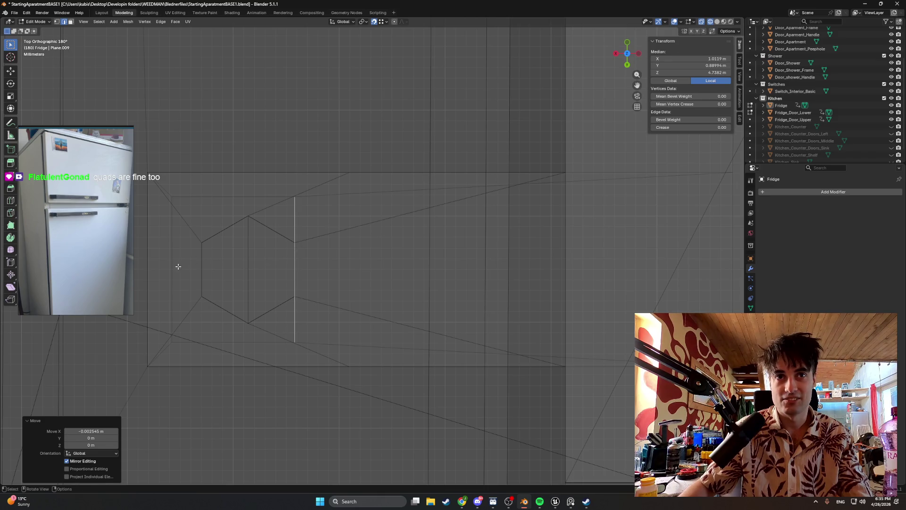
# - Move the opposite outline edge along X to match
pyautogui.moveTo(185, 265); pyautogui.dragTo(301, 263, button='middle')
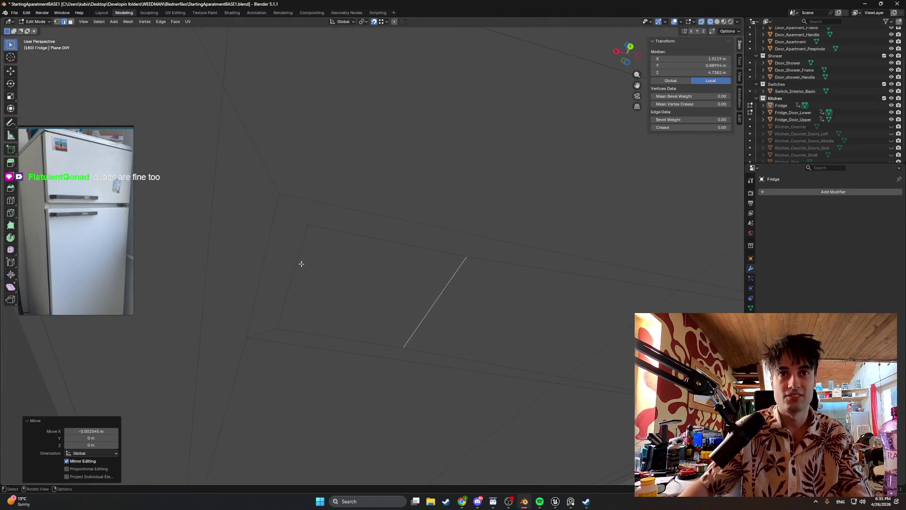
pyautogui.click(295, 263)
pyautogui.press('KP_7')
pyautogui.press('g')
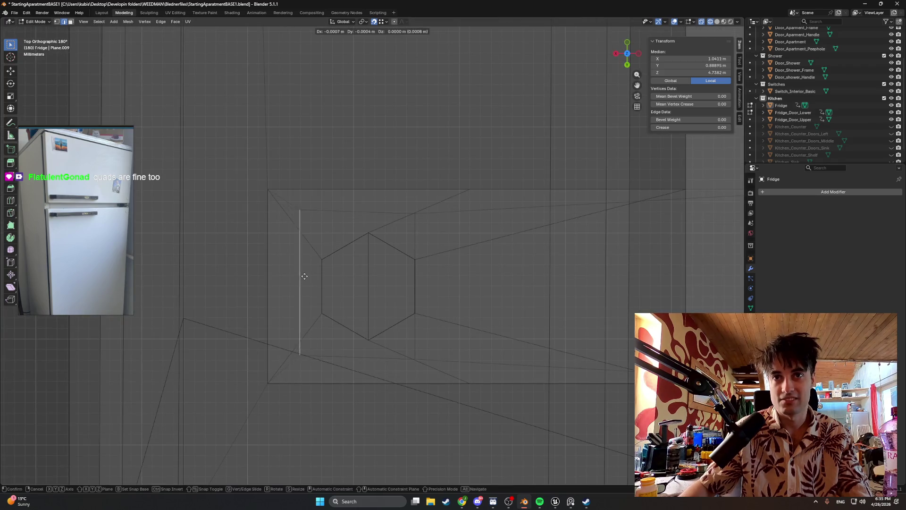
pyautogui.press('x')
pyautogui.click(322, 259)
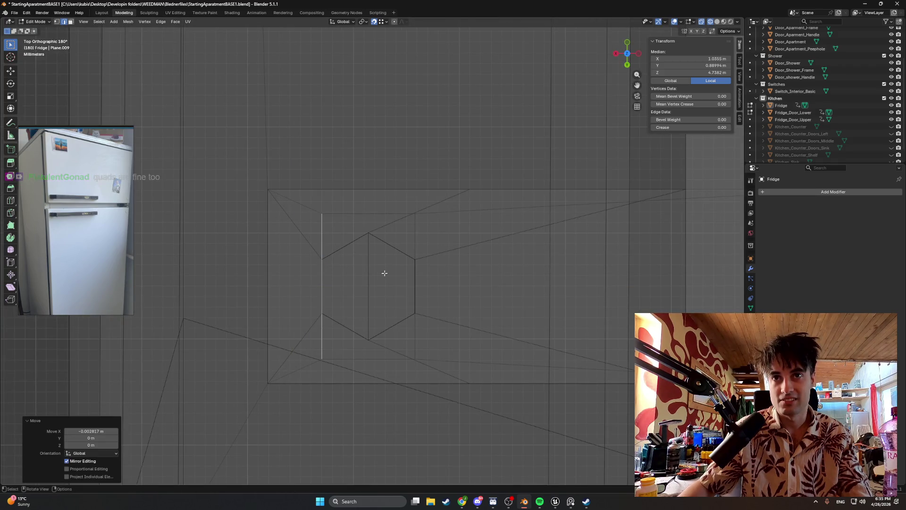
# - Move the outline's top and bottom edges along Y to form a hexagon, then start another loop cut
pyautogui.click(350, 213)
pyautogui.press('g')
pyautogui.press('y')
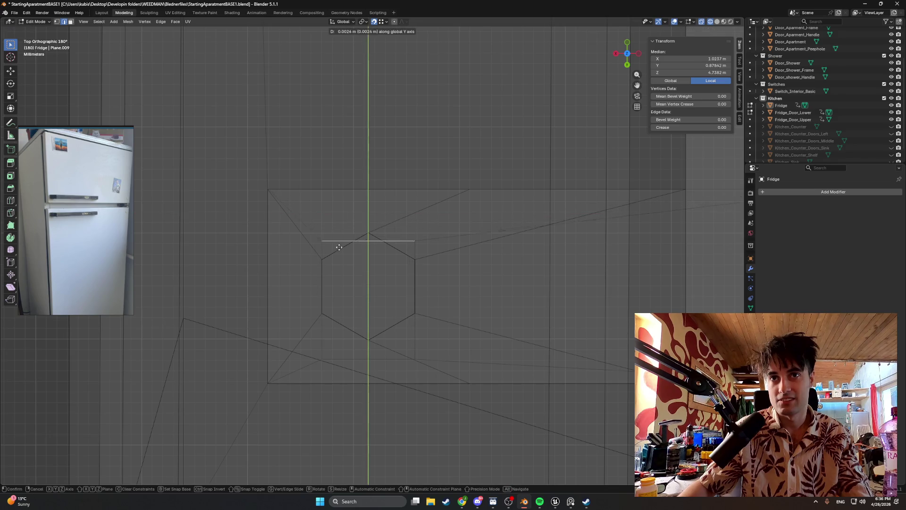
pyautogui.click(368, 232)
pyautogui.press('g')
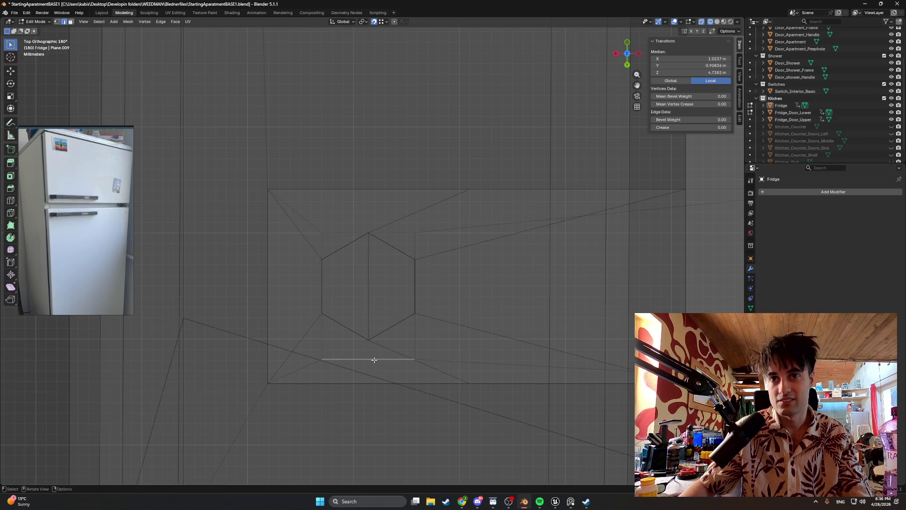
pyautogui.press('y')
pyautogui.click(368, 341)
pyautogui.moveTo(368, 342)
pyautogui.mouseDown(button='middle')
pyautogui.moveTo(380, 331)
pyautogui.moveTo(378, 223)
pyautogui.moveTo(396, 219)
pyautogui.mouseUp(button='middle')
pyautogui.hotkey('ctrl', 'r')
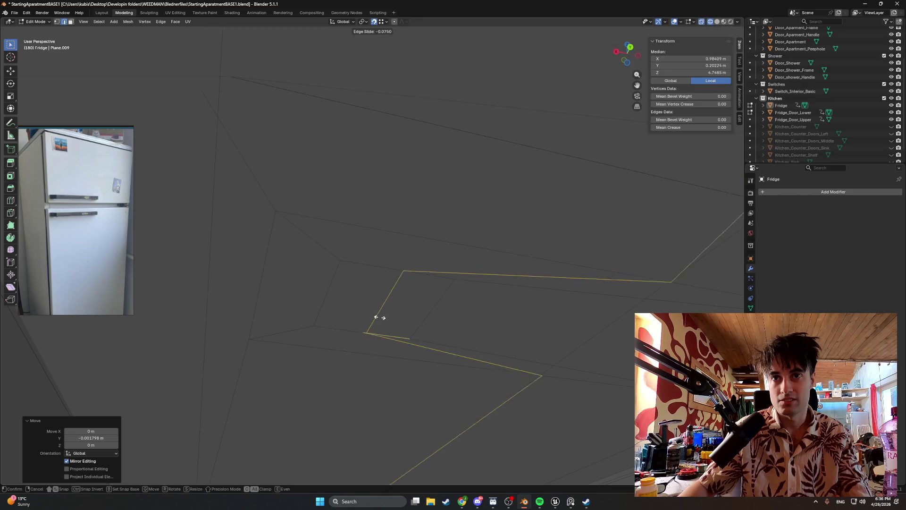
# - Place the loop cut, select the hexagonal opening and make it a regular circle with LoopTools Circle
pyautogui.click(379, 317)
pyautogui.moveTo(378, 318)
pyautogui.mouseDown(button='middle')
pyautogui.moveTo(404, 328)
pyautogui.moveTo(398, 348)
pyautogui.moveTo(370, 289)
pyautogui.moveTo(370, 297)
pyautogui.mouseUp(button='middle')
pyautogui.press('g')
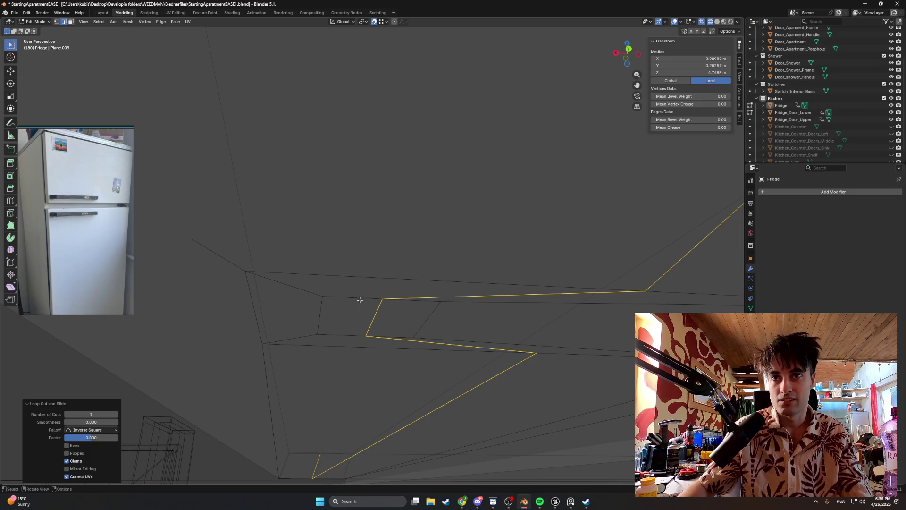
pyautogui.click(342, 305)
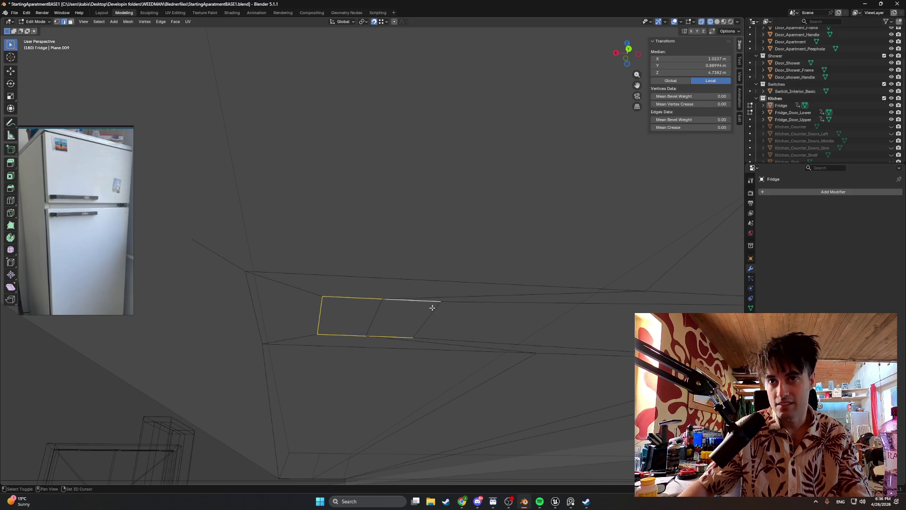
pyautogui.hotkey('ctrl', 'e')
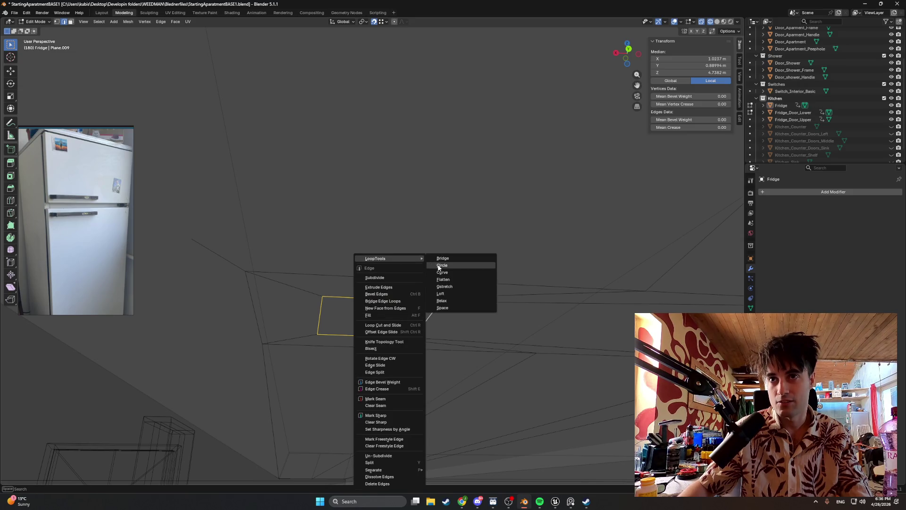
pyautogui.click(446, 267)
pyautogui.moveTo(415, 295)
pyautogui.mouseDown(button='middle')
pyautogui.moveTo(442, 289)
pyautogui.moveTo(444, 298)
pyautogui.moveTo(435, 298)
pyautogui.moveTo(470, 310)
pyautogui.moveTo(431, 310)
pyautogui.mouseUp(button='middle')
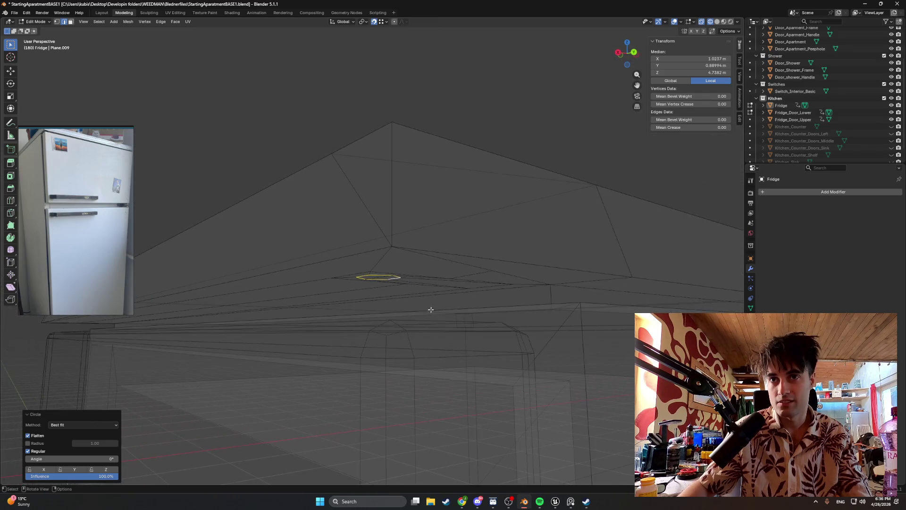
# - Extrude the circular loop about 1.6 cm downward along Z into a short cylinder
pyautogui.press('e')
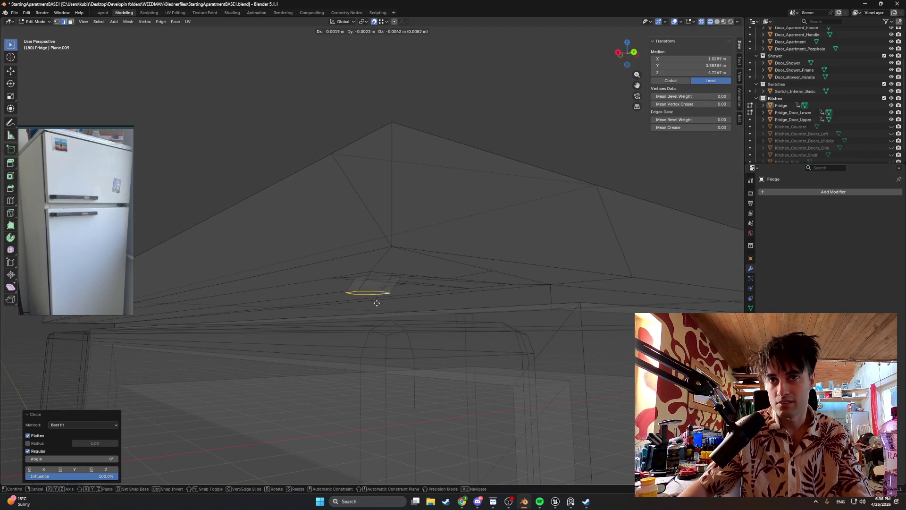
pyautogui.press('Escape')
pyautogui.moveTo(373, 25)
pyautogui.mouseDown(button='middle')
pyautogui.moveTo(371, 199)
pyautogui.moveTo(359, 192)
pyautogui.moveTo(370, 283)
pyautogui.mouseUp(button='middle')
pyautogui.press('e')
pyautogui.press('z')
pyautogui.click(377, 353)
pyautogui.moveTo(377, 353)
pyautogui.mouseDown(button='middle')
pyautogui.moveTo(370, 340)
pyautogui.moveTo(406, 346)
pyautogui.moveTo(415, 338)
pyautogui.moveTo(372, 301)
pyautogui.mouseUp(button='middle')
pyautogui.scroll(5, 387, 312)
# - In solid shading, undo the cylinder extrusion, enable X-ray and re-extrude the face along its normal
pyautogui.press('z')
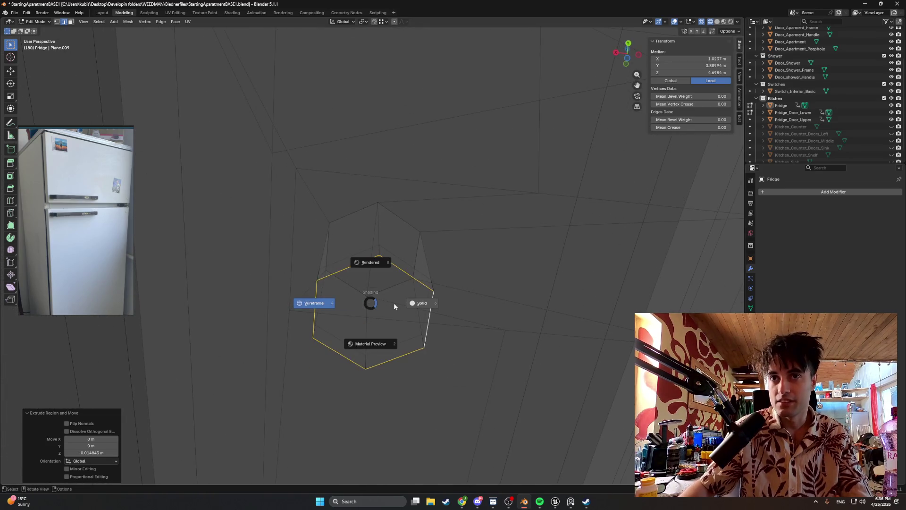
pyautogui.click(426, 308)
pyautogui.scroll(-5, 407, 304)
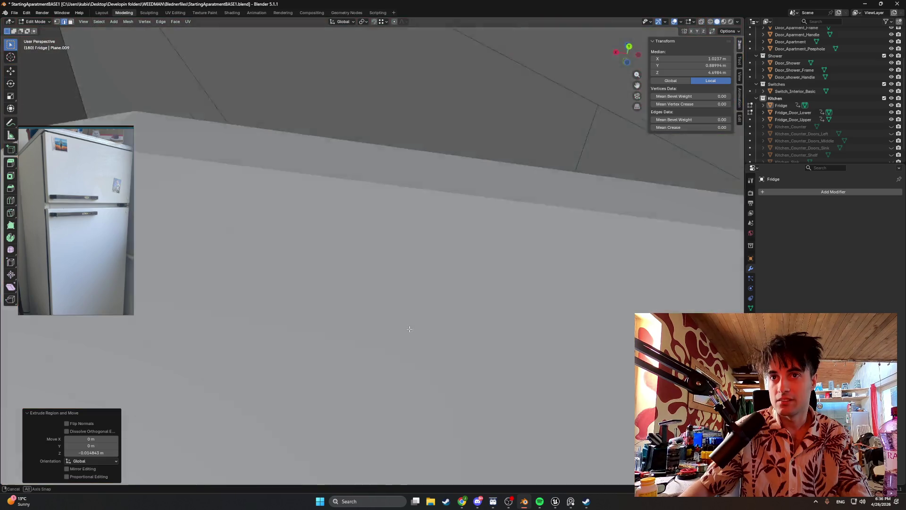
pyautogui.scroll(-3, 411, 333)
pyautogui.moveTo(415, 344)
pyautogui.mouseDown(button='middle')
pyautogui.moveTo(448, 354)
pyautogui.moveTo(359, 356)
pyautogui.moveTo(384, 354)
pyautogui.moveTo(368, 356)
pyautogui.moveTo(394, 340)
pyautogui.moveTo(372, 318)
pyautogui.moveTo(394, 307)
pyautogui.moveTo(405, 314)
pyautogui.moveTo(368, 322)
pyautogui.mouseUp(button='middle')
pyautogui.press('a')
pyautogui.hotkey('ctrl', 'z')
pyautogui.hotkey('ctrl', 'z')
pyautogui.hotkey('alt', 'z')
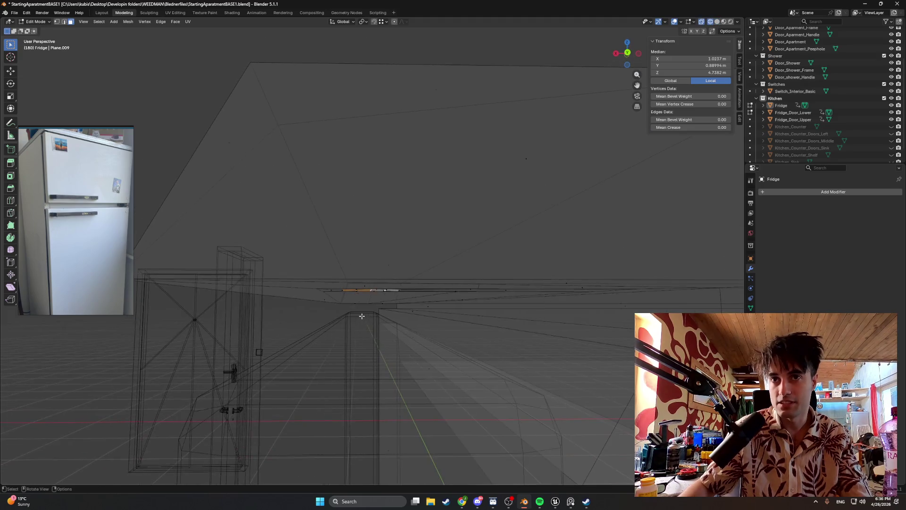
pyautogui.press('e')
pyautogui.click(375, 383)
# - Move the extruded peg face along Z, then delete that face
pyautogui.moveTo(375, 382)
pyautogui.mouseDown(button='middle')
pyautogui.moveTo(365, 368)
pyautogui.moveTo(390, 362)
pyautogui.moveTo(366, 358)
pyautogui.moveTo(368, 373)
pyautogui.moveTo(385, 303)
pyautogui.moveTo(417, 344)
pyautogui.moveTo(389, 97)
pyautogui.moveTo(305, 217)
pyautogui.moveTo(390, 156)
pyautogui.moveTo(384, 225)
pyautogui.moveTo(380, 219)
pyautogui.mouseUp(button='middle')
pyautogui.press('g')
pyautogui.press('x')
pyautogui.press('z')
pyautogui.click(365, 368)
pyautogui.press('x')
pyautogui.click(350, 354)
# - Delete the stray face under the fridge top (edges and faces only) and view the whole fridge from the front
pyautogui.click(391, 178)
pyautogui.press('x')
pyautogui.click(380, 219)
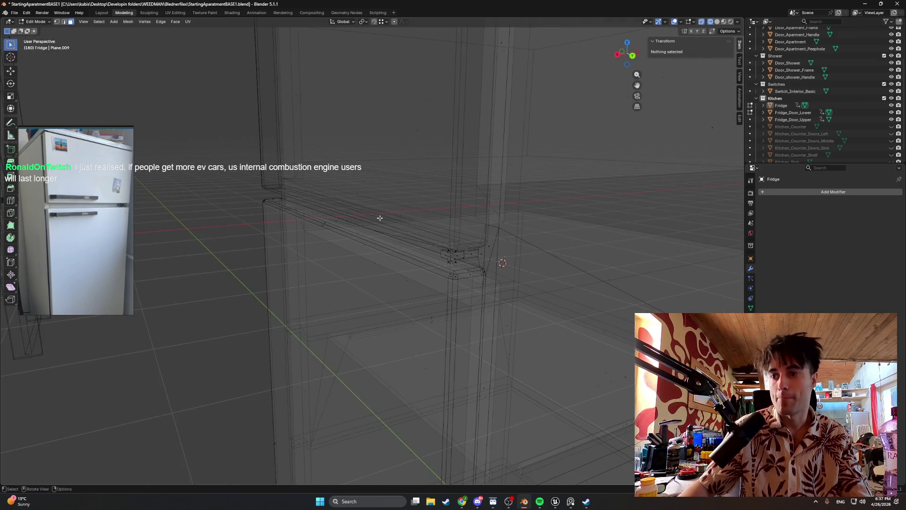
pyautogui.scroll(-5, 380, 218)
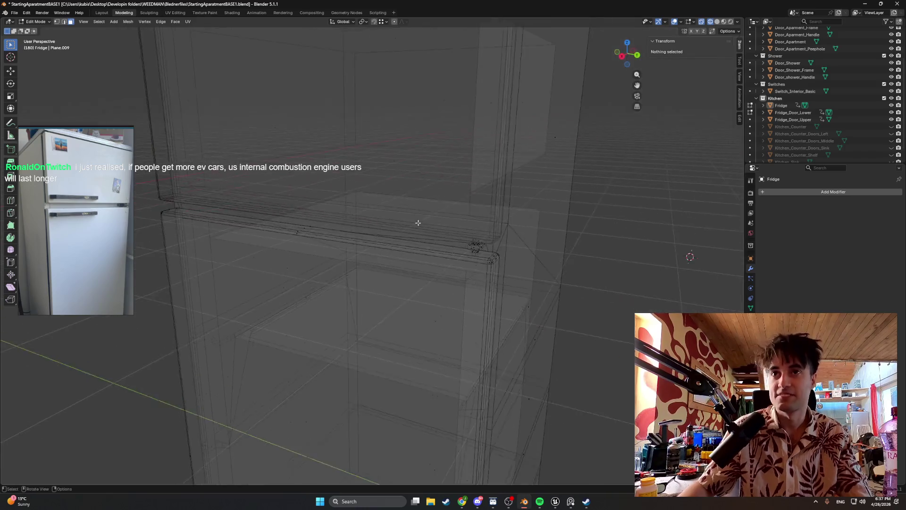
pyautogui.moveTo(369, 225)
pyautogui.mouseDown(button='middle')
pyautogui.moveTo(399, 210)
pyautogui.moveTo(392, 261)
pyautogui.moveTo(339, 268)
pyautogui.mouseUp(button='middle')
pyautogui.scroll(-3, 392, 261)
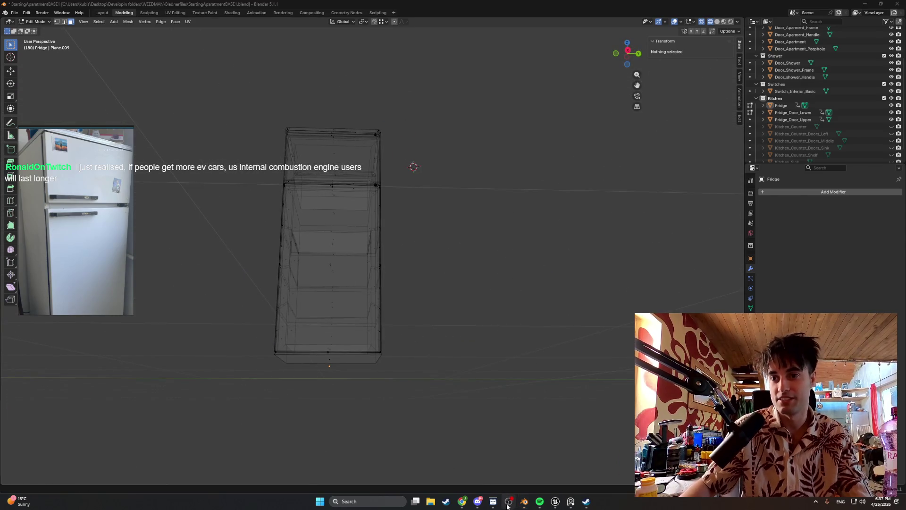
# - Start a play-in-editor session in Unreal and walk the kitchen, opening the cabinet doors
pyautogui.click(556, 503)
pyautogui.click(176, 27)
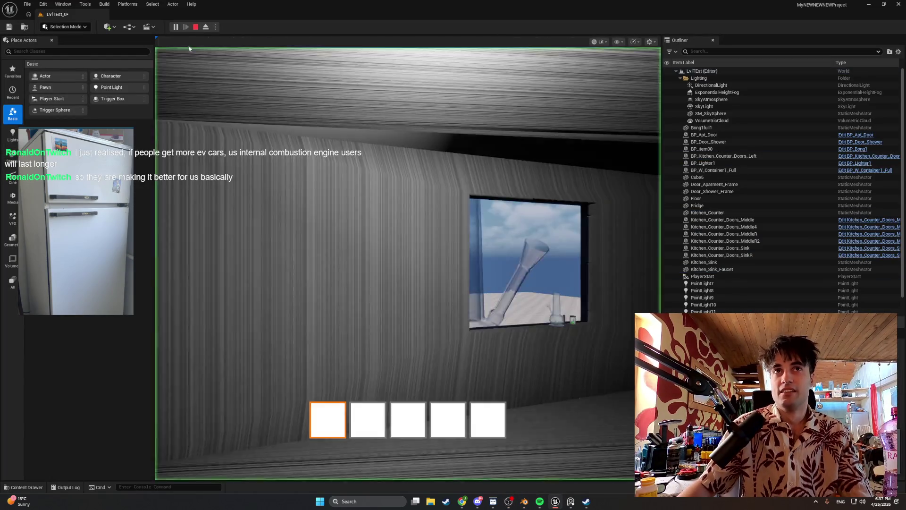
pyautogui.press('s')
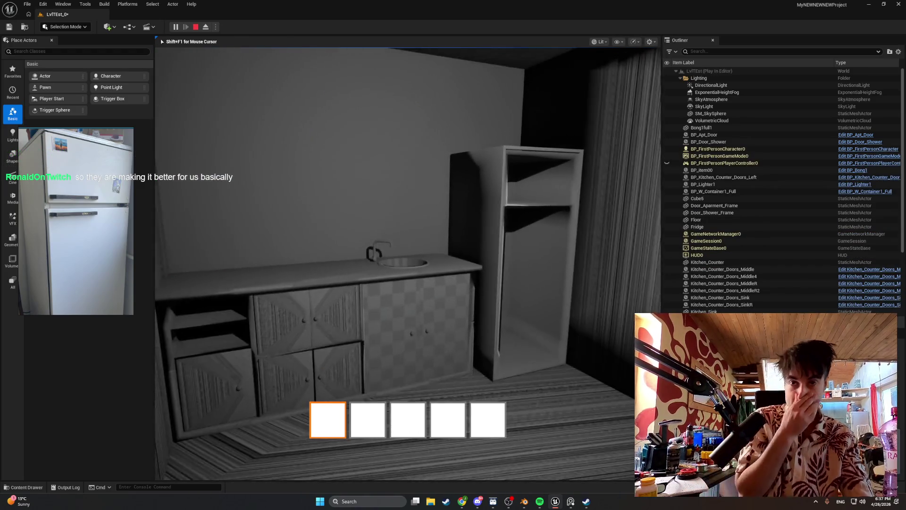
pyautogui.press('w')
pyautogui.press('e')
pyautogui.press('s')
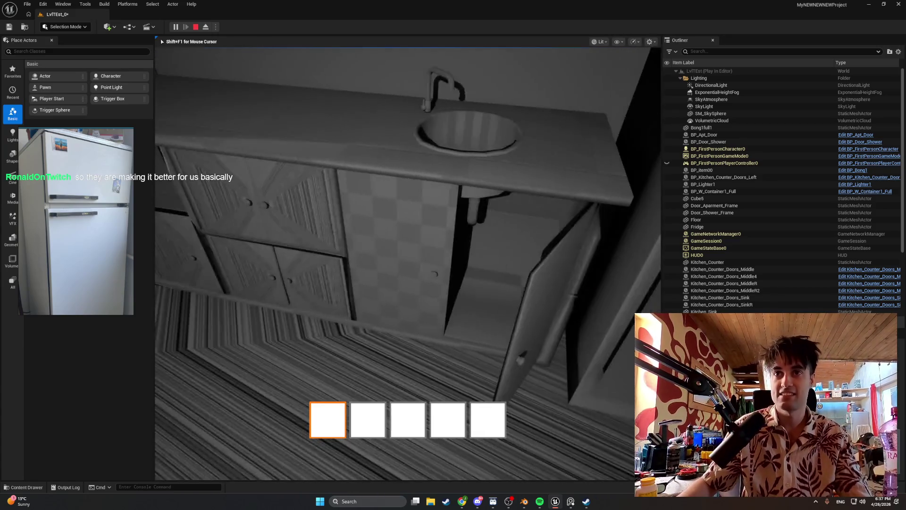
pyautogui.press('w')
pyautogui.press('s')
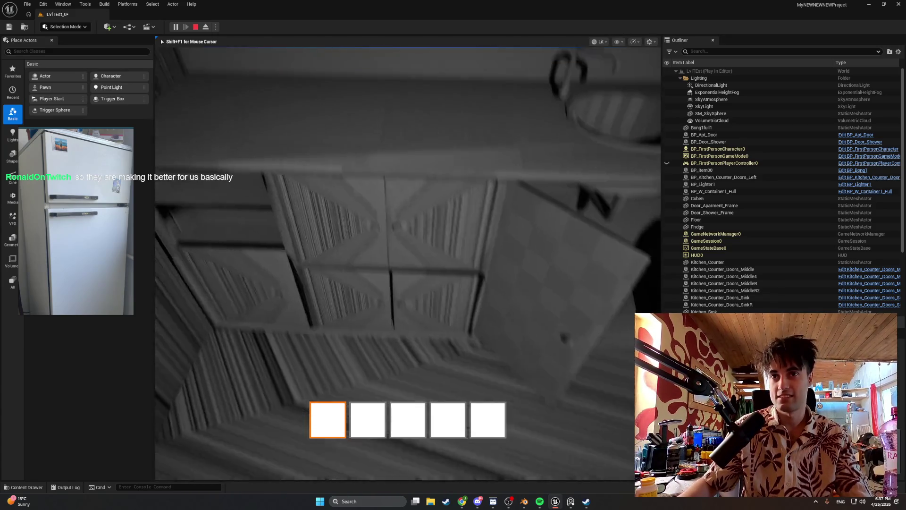
pyautogui.press('s')
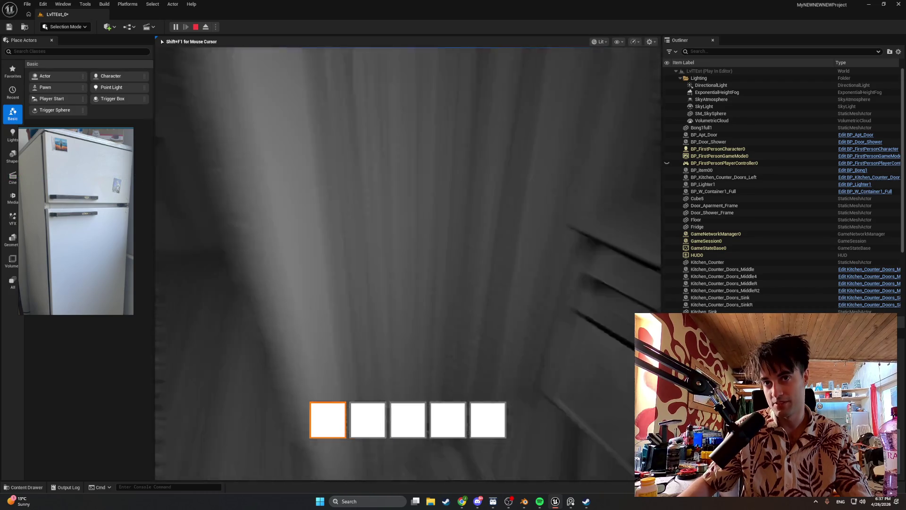
pyautogui.press('w')
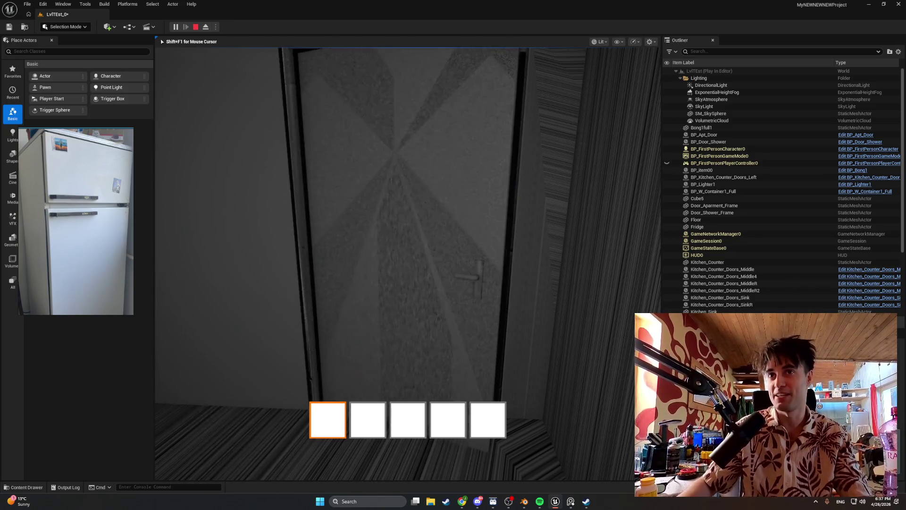
pyautogui.press('e')
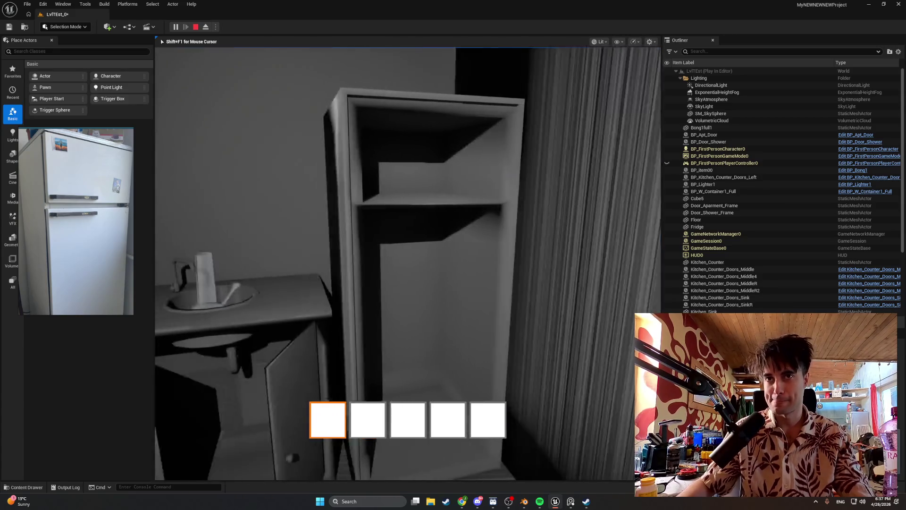
# - Pick up the bong by the window, use it, and set it down in the sink
pyautogui.press('e')
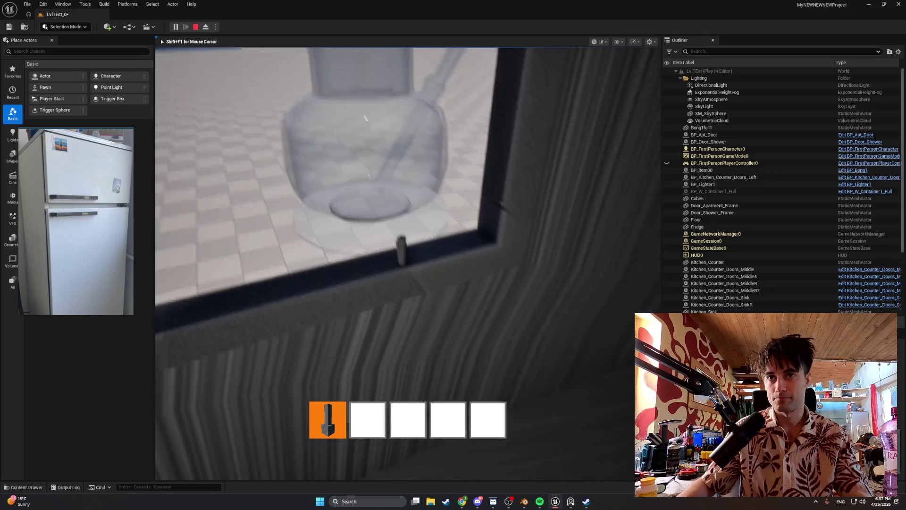
pyautogui.press('2')
pyautogui.press('e')
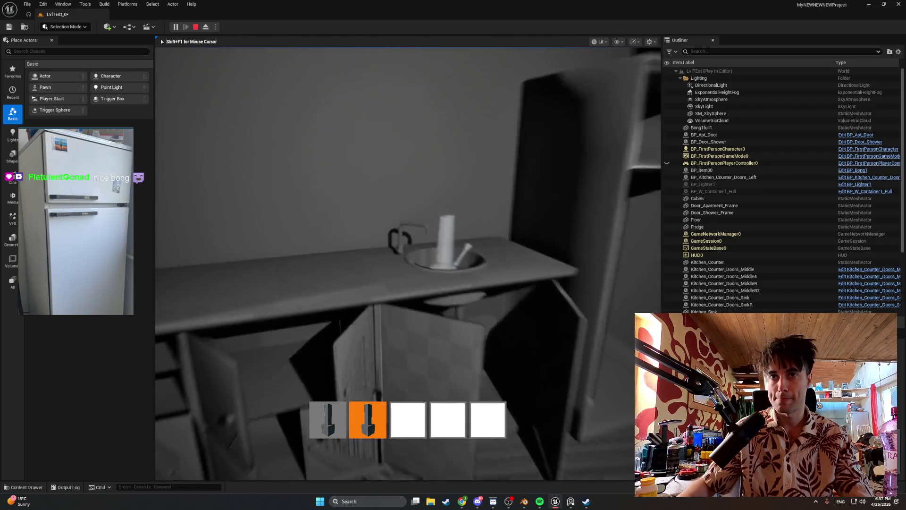
pyautogui.press('e')
pyautogui.press('e')
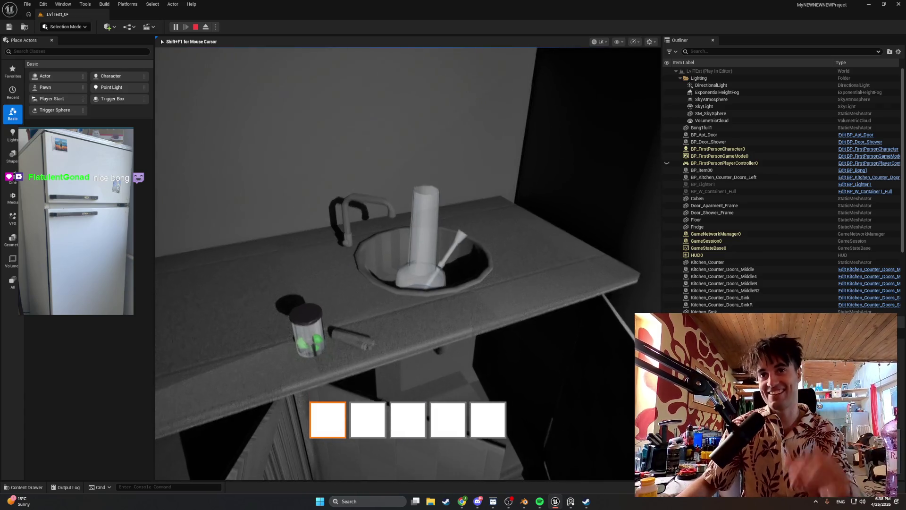
pyautogui.press('e')
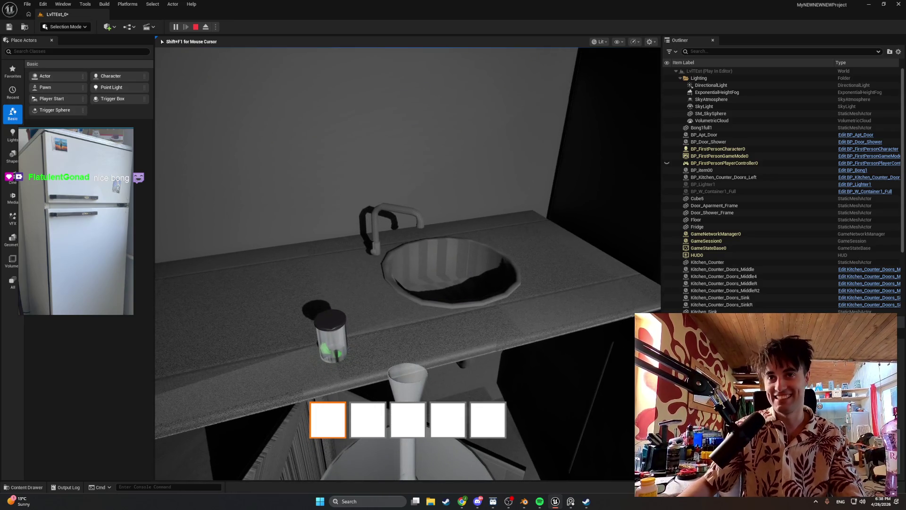
pyautogui.press('e')
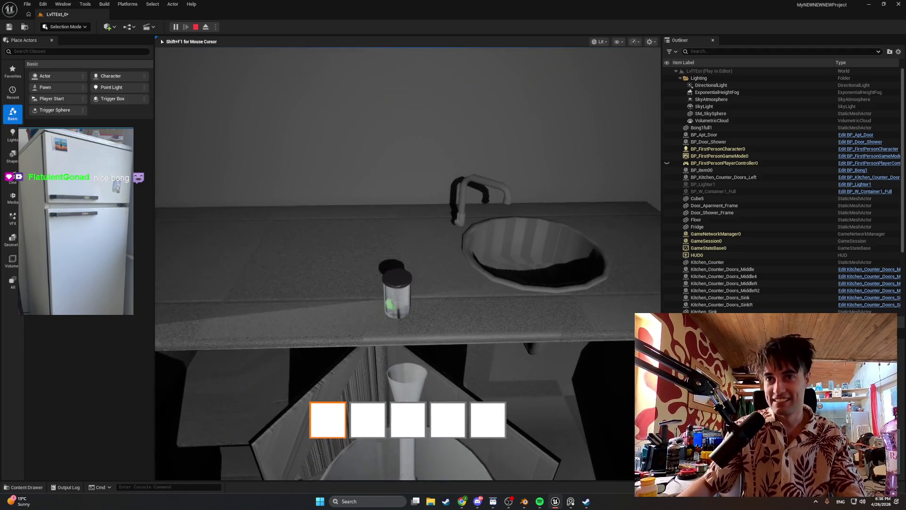
pyautogui.press('e')
pyautogui.press('e')
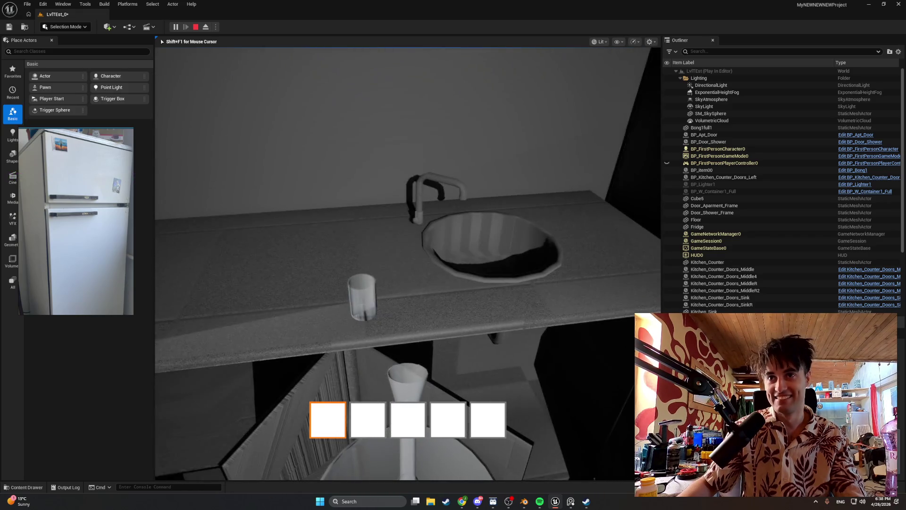
pyautogui.press('e')
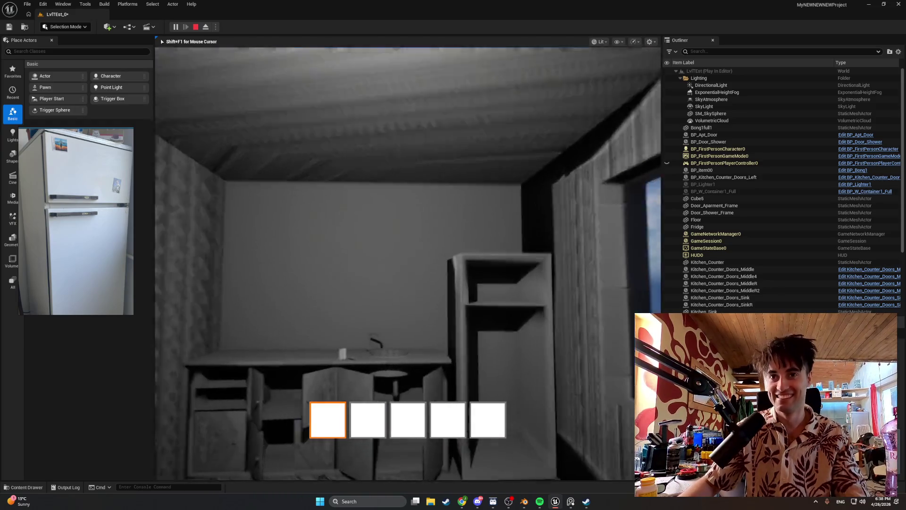
# - End the play session and switch back to the fridge model in Blender
pyautogui.press('Escape')
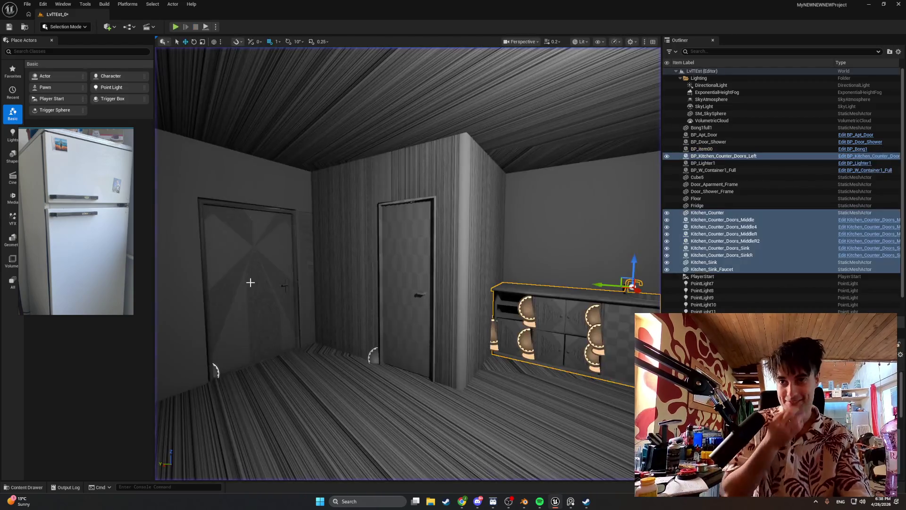
pyautogui.moveTo(456, 406); pyautogui.dragTo(496, 406, button='right')
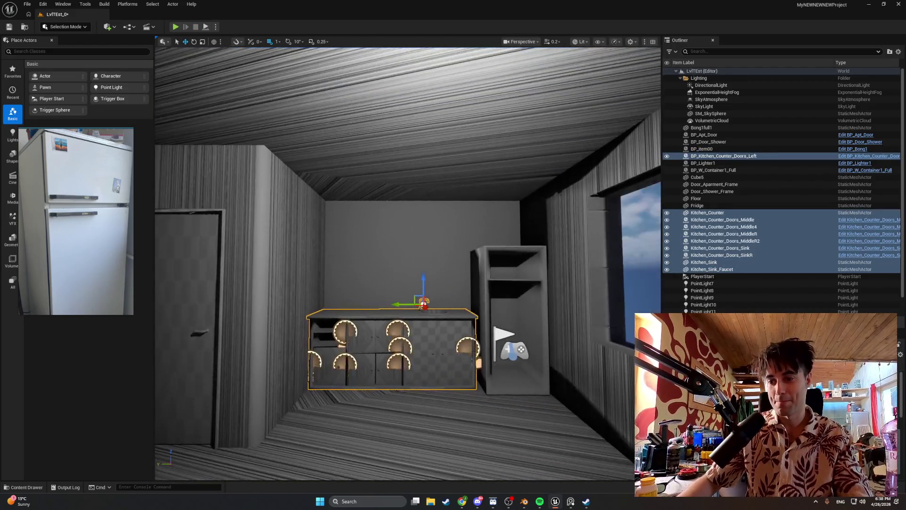
pyautogui.click(525, 502)
pyautogui.moveTo(396, 362); pyautogui.dragTo(362, 365, button='middle')
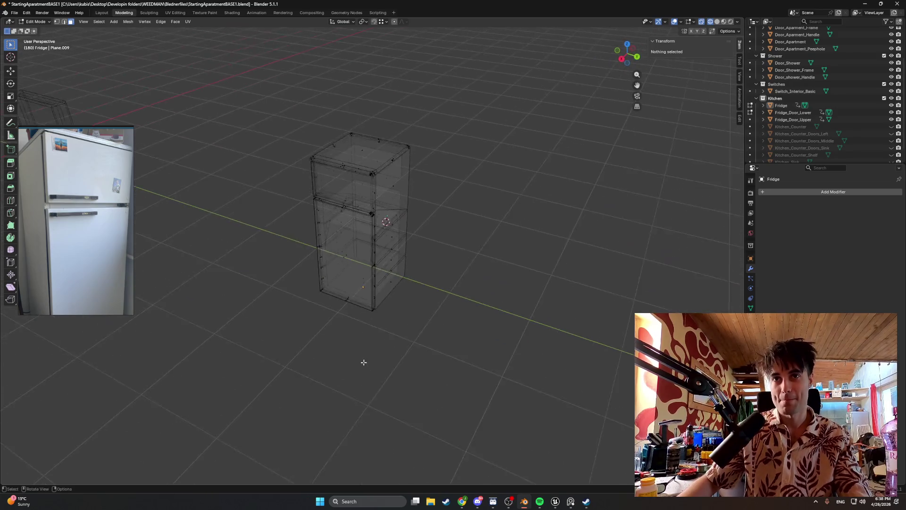
pyautogui.scroll(3, 399, 281)
# - Orbit the viewport to inspect the underside of the fridge
pyautogui.moveTo(399, 281)
pyautogui.mouseDown(button='middle')
pyautogui.moveTo(435, 304)
pyautogui.moveTo(435, 283)
pyautogui.mouseUp(button='middle')
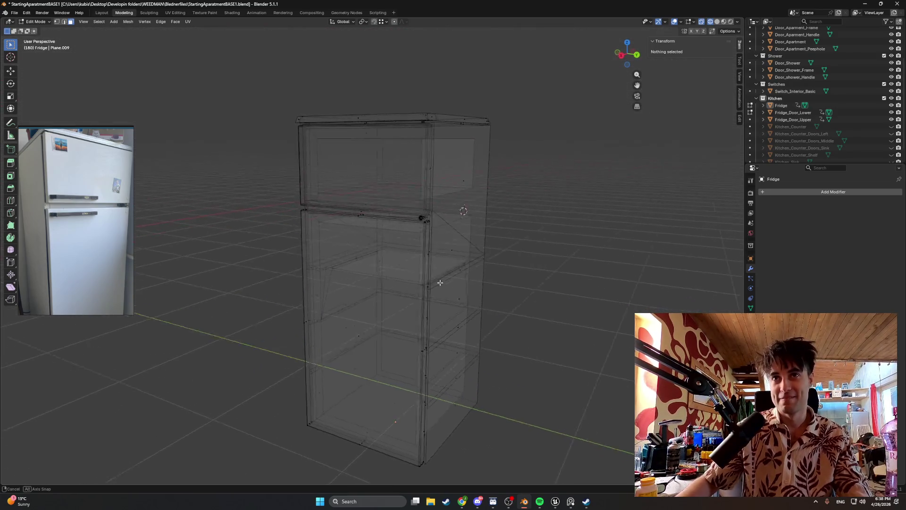
pyautogui.scroll(2, 427, 243)
pyautogui.moveTo(426, 243)
pyautogui.mouseDown(button='middle')
pyautogui.moveTo(418, 218)
pyautogui.moveTo(433, 258)
pyautogui.moveTo(476, 248)
pyautogui.moveTo(411, 286)
pyautogui.mouseUp(button='middle')
pyautogui.scroll(3, 418, 219)
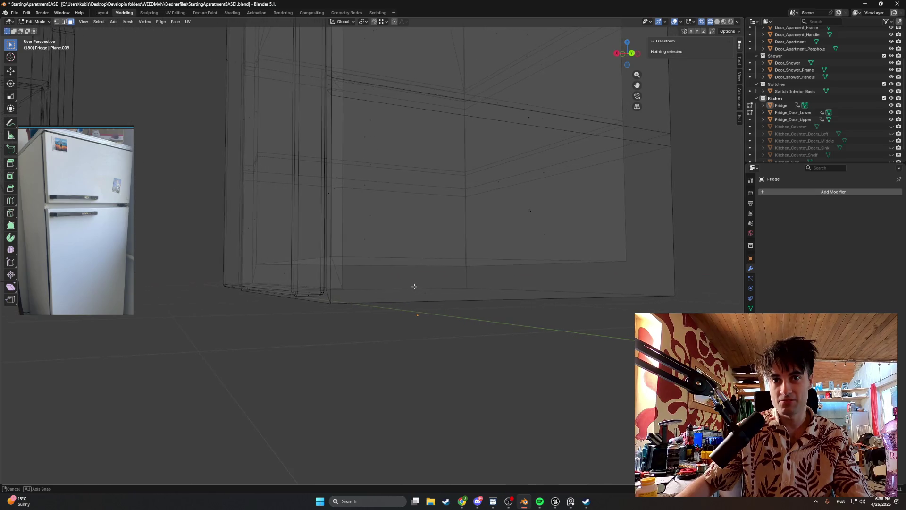
pyautogui.moveTo(411, 287)
pyautogui.mouseDown(button='middle')
pyautogui.moveTo(384, 301)
pyautogui.moveTo(400, 291)
pyautogui.moveTo(485, 306)
pyautogui.moveTo(470, 296)
pyautogui.mouseUp(button='middle')
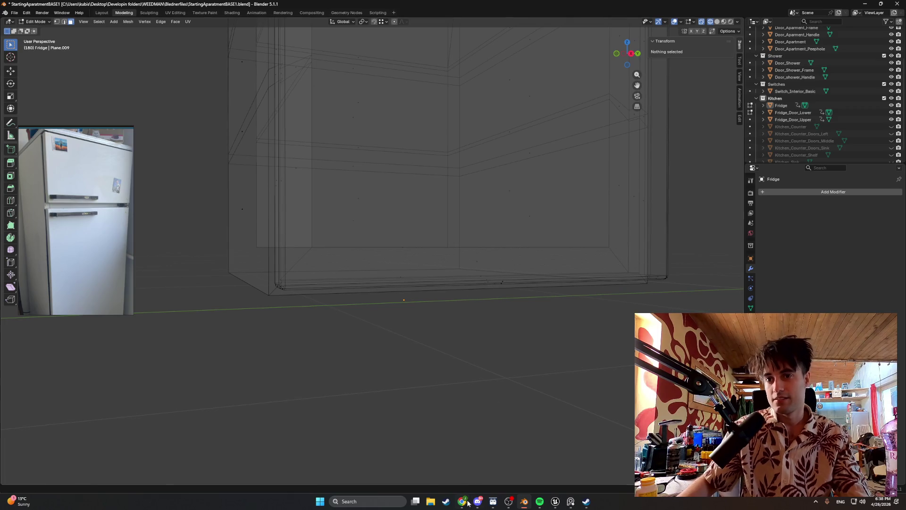
# - Bring up the Steam library and launch My Summer Car fullscreen
pyautogui.click(451, 503)
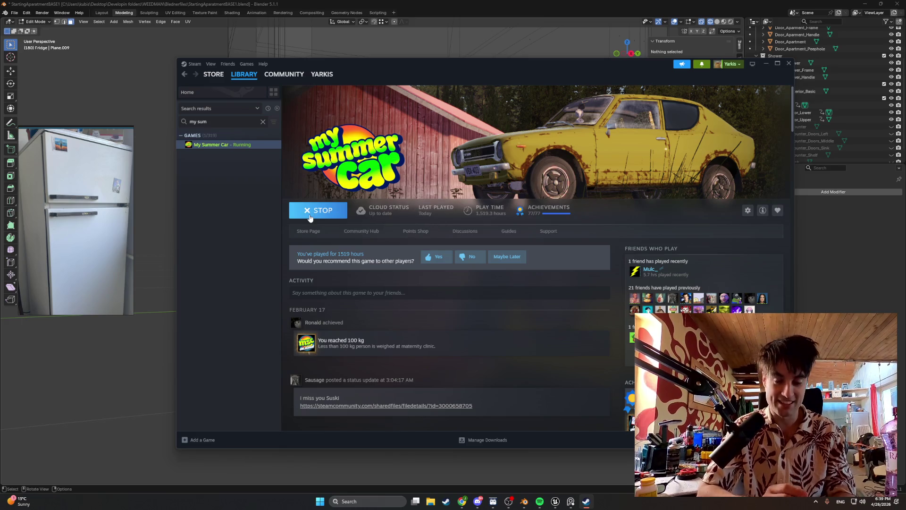
pyautogui.click(491, 324)
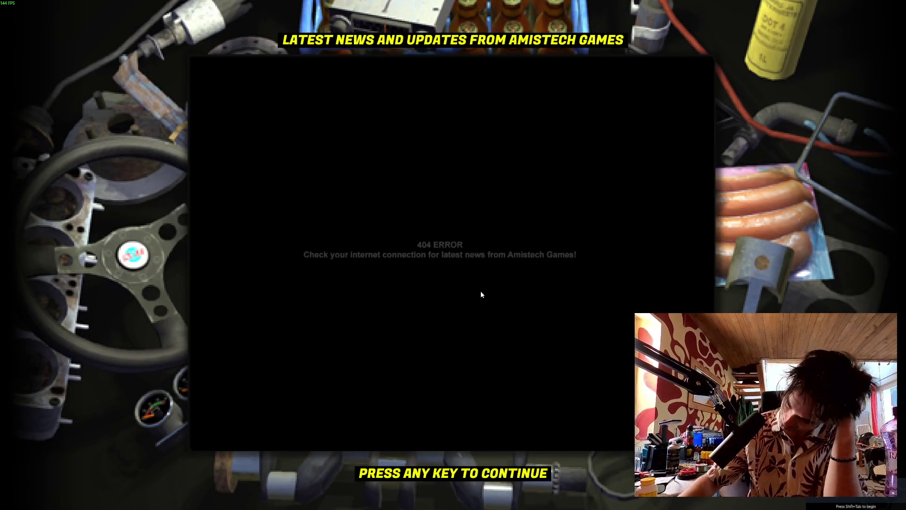
# - Skip the splash and news screens and load into the save in the house
pyautogui.click(481, 291)
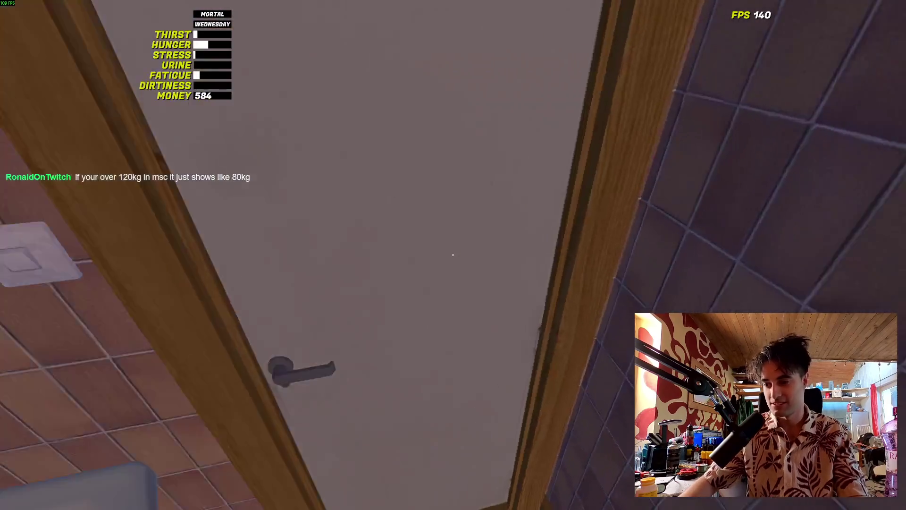
pyautogui.click(454, 255)
# - Walk through the hallway and living room into the bedroom by the bathroom scale
pyautogui.press('w')
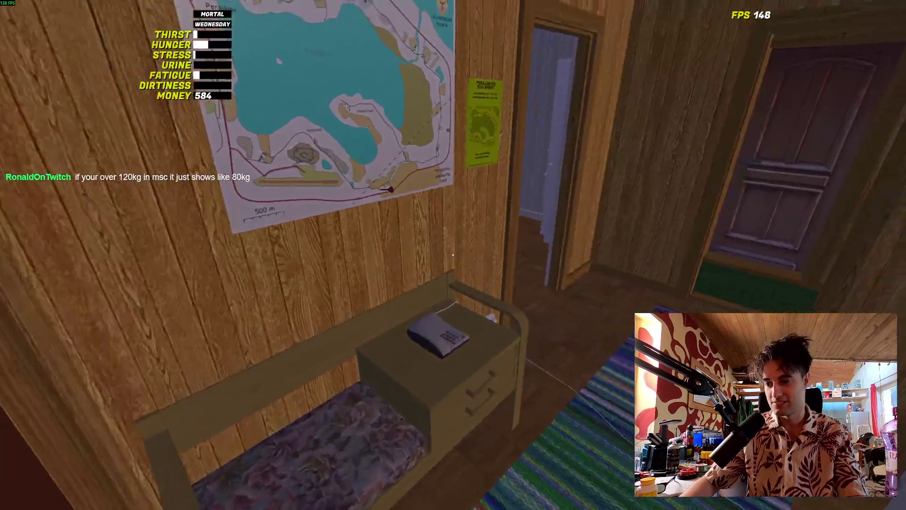
pyautogui.press('w')
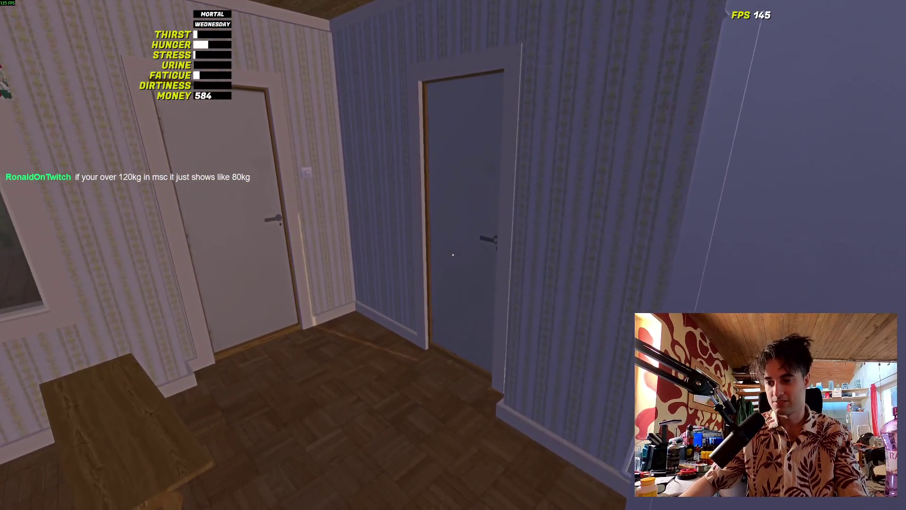
pyautogui.press('w')
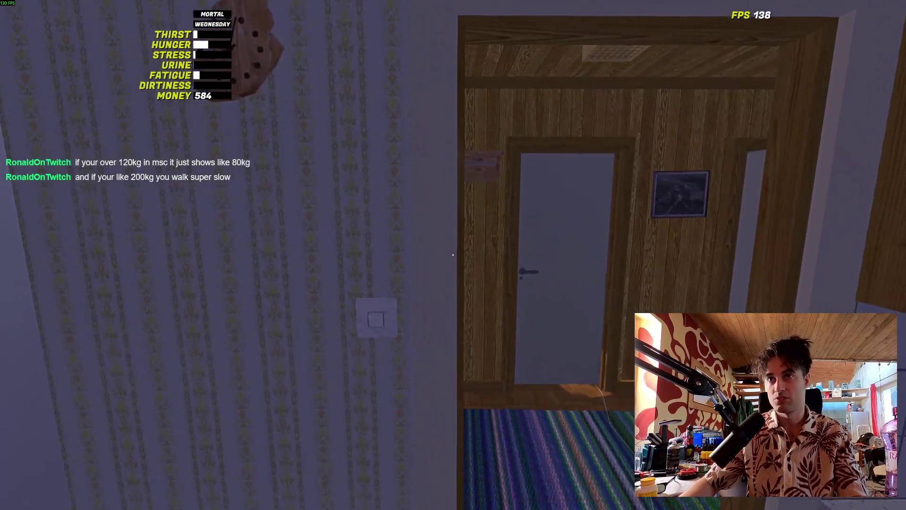
pyautogui.press('w')
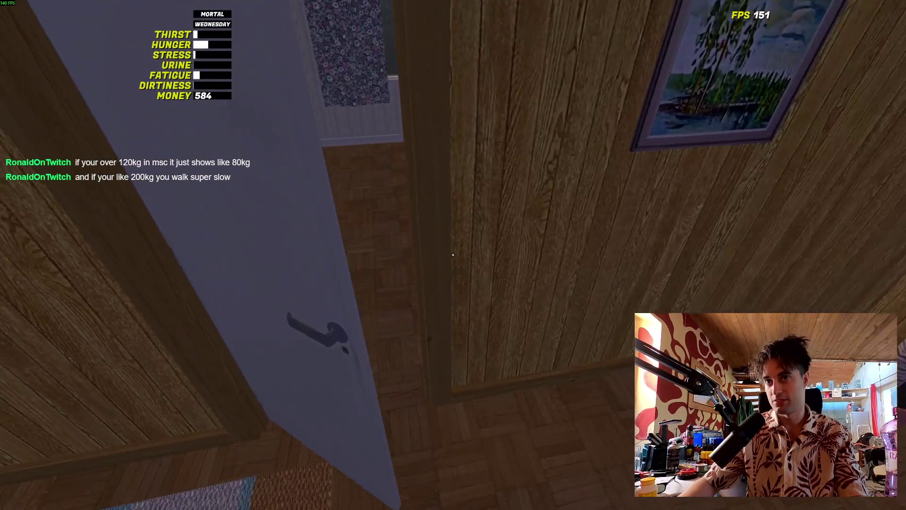
pyautogui.press('w')
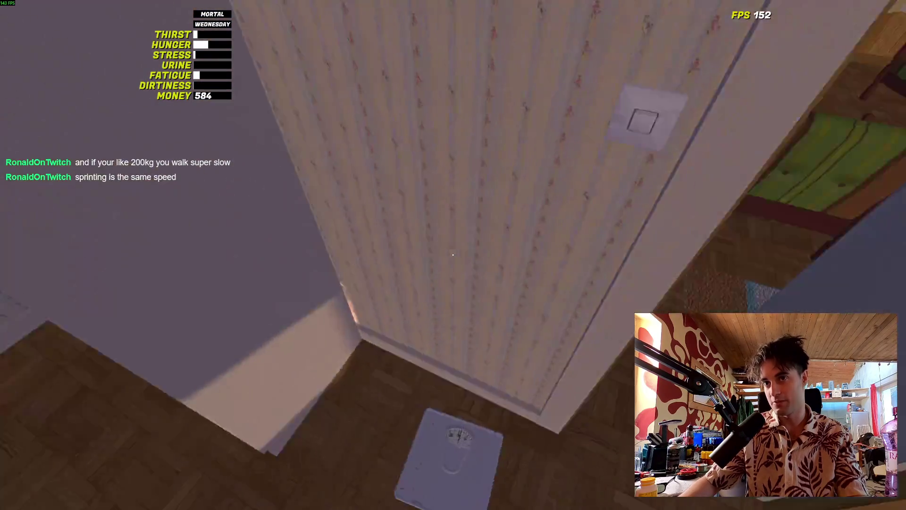
pyautogui.press('w')
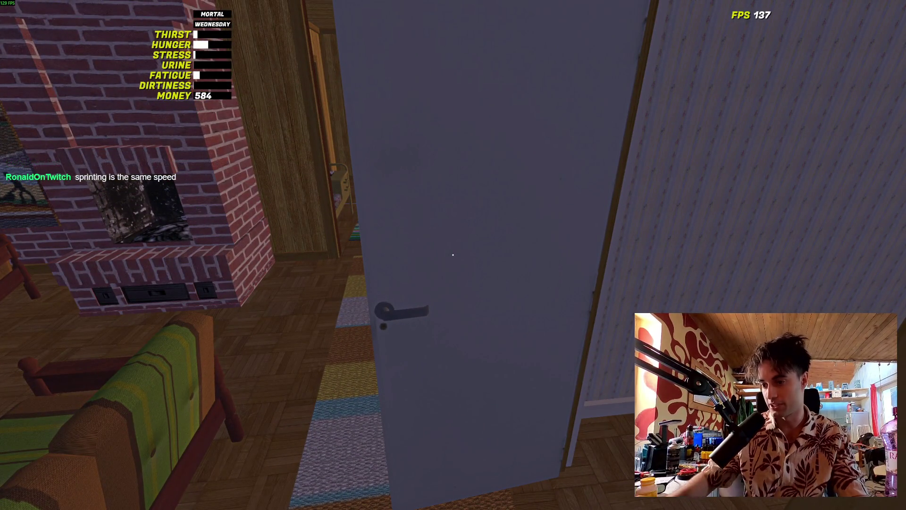
pyautogui.press('w')
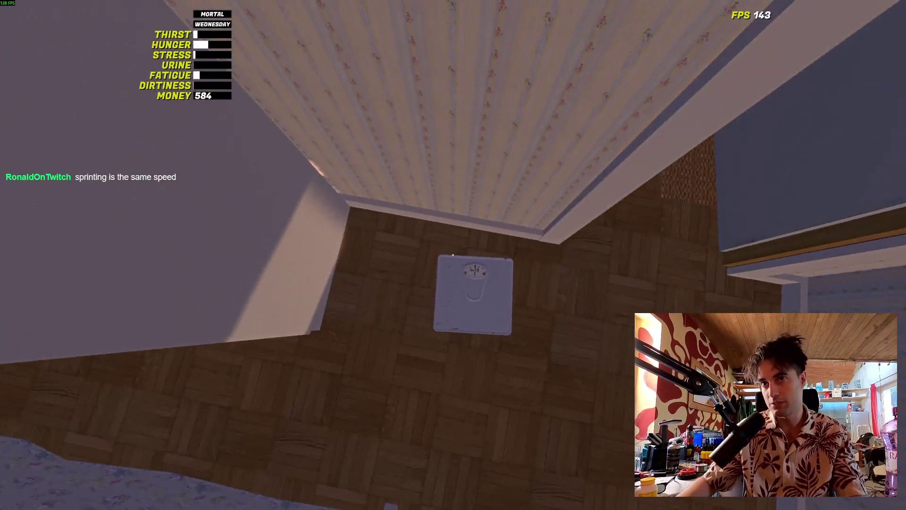
pyautogui.press('w')
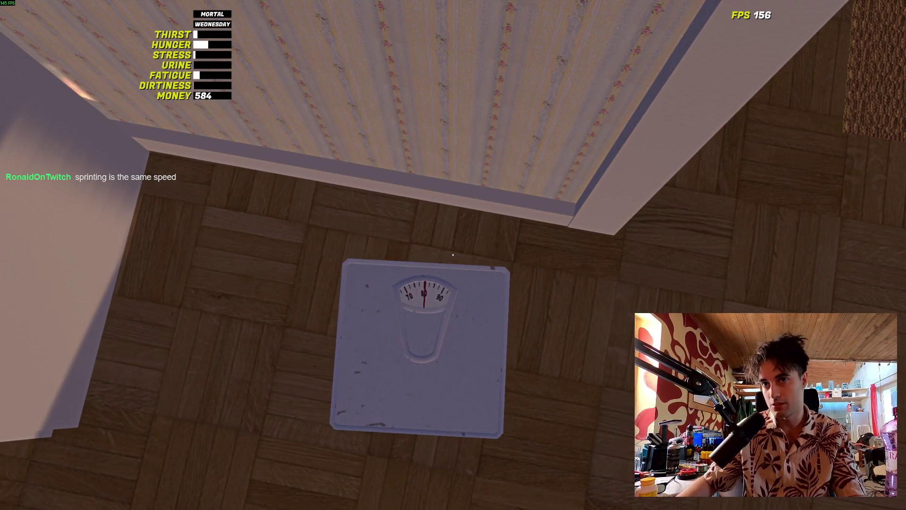
pyautogui.press('w')
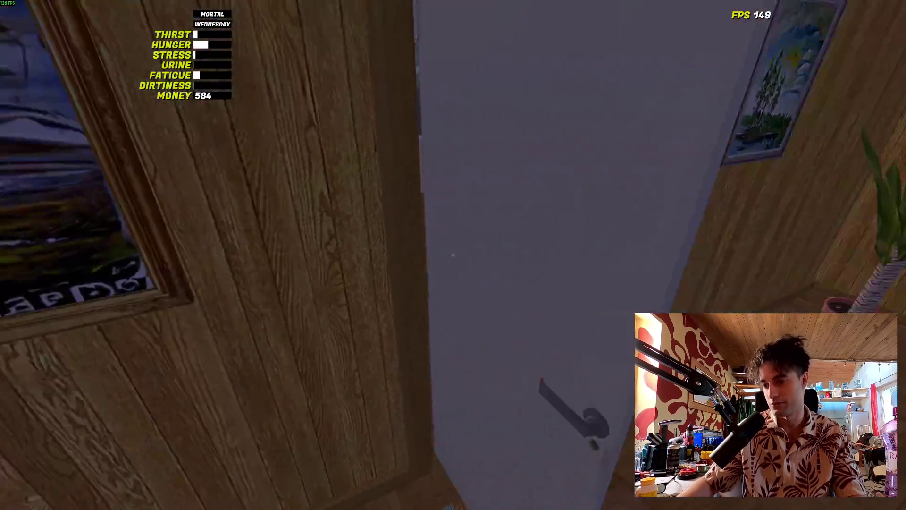
# - Head back down the hallway to the kitchen and open the fridge door
pyautogui.press('w')
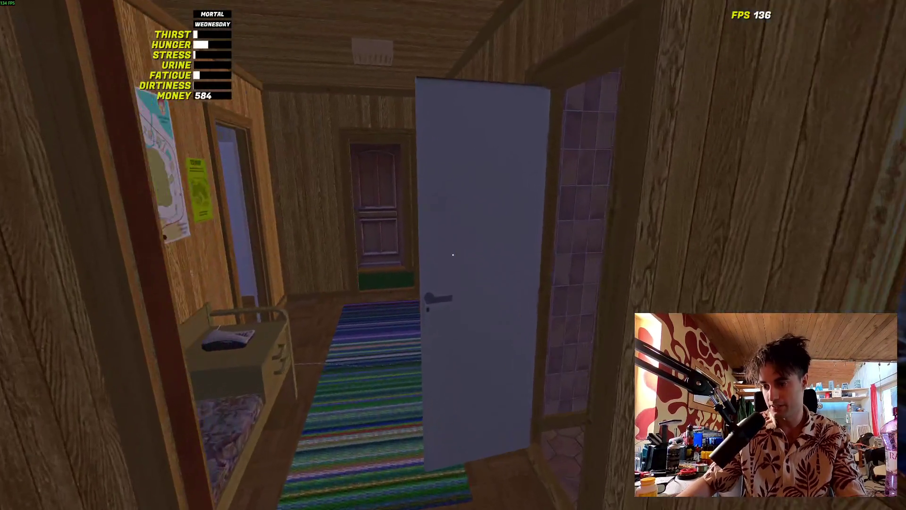
pyautogui.press('w')
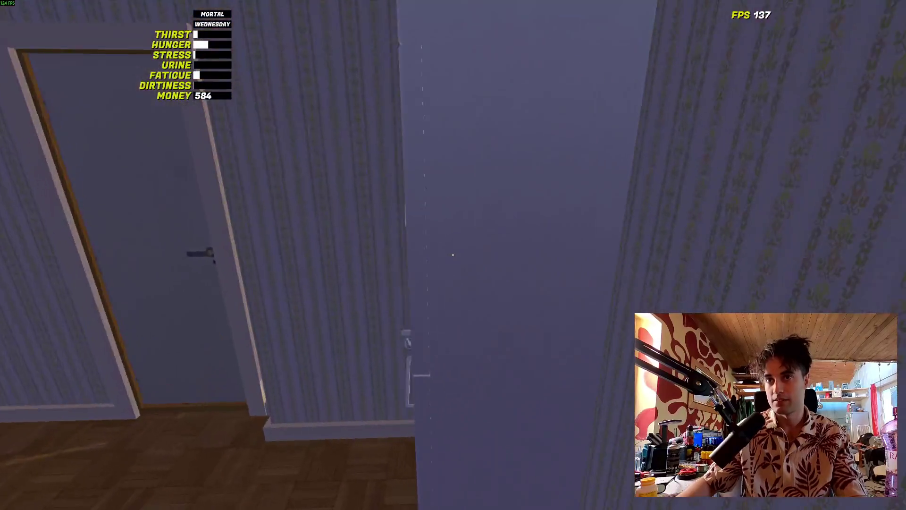
pyautogui.press('w')
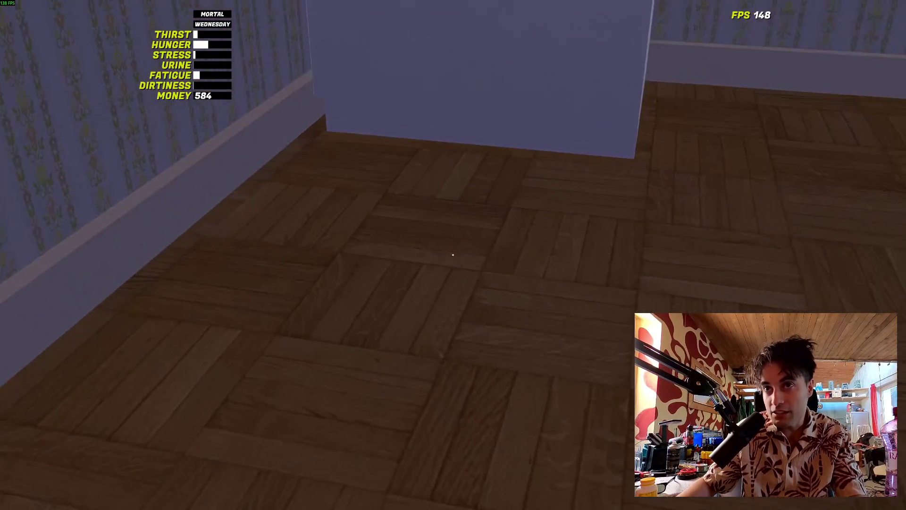
pyautogui.press('w')
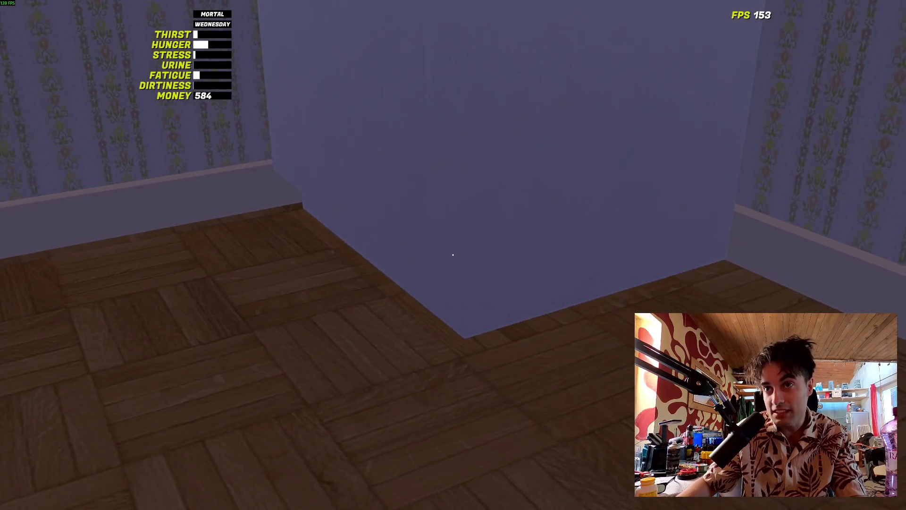
pyautogui.press('w')
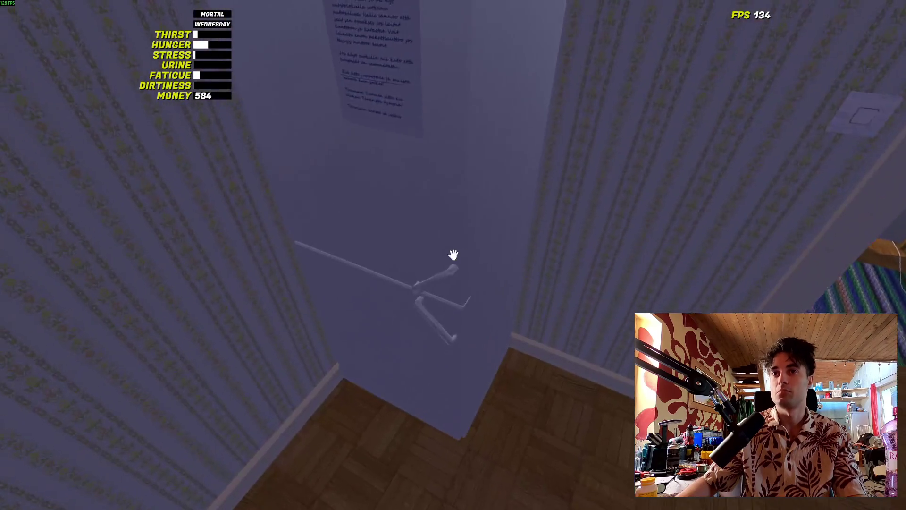
pyautogui.click(453, 255)
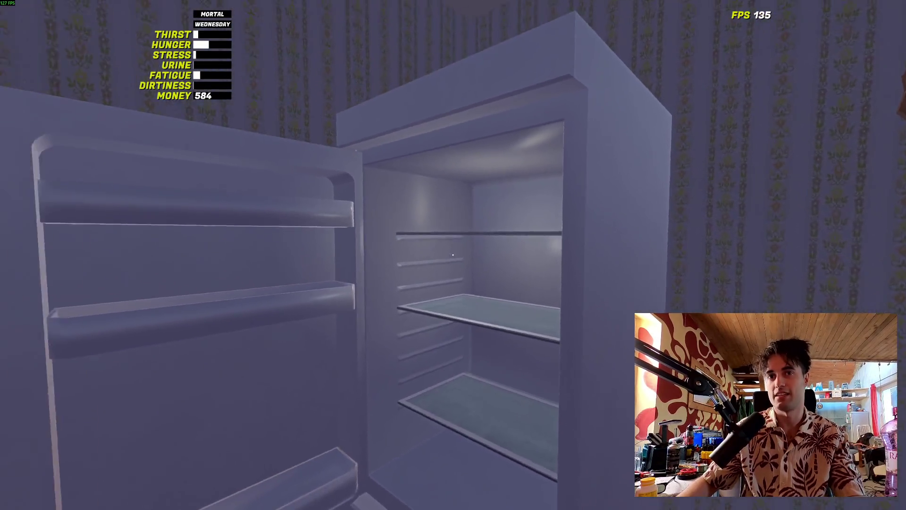
# - Look over the fridge shelves and door racks up close, then close the fridge door
pyautogui.press('w')
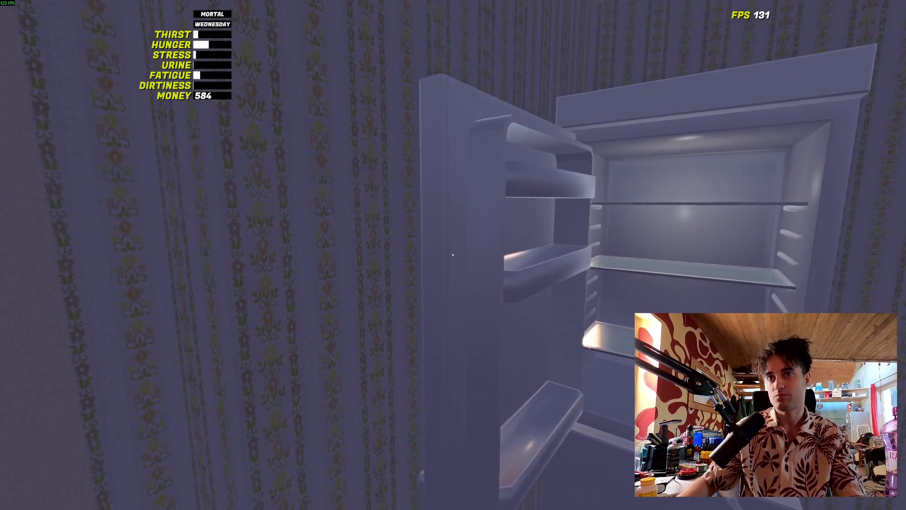
pyautogui.press('w')
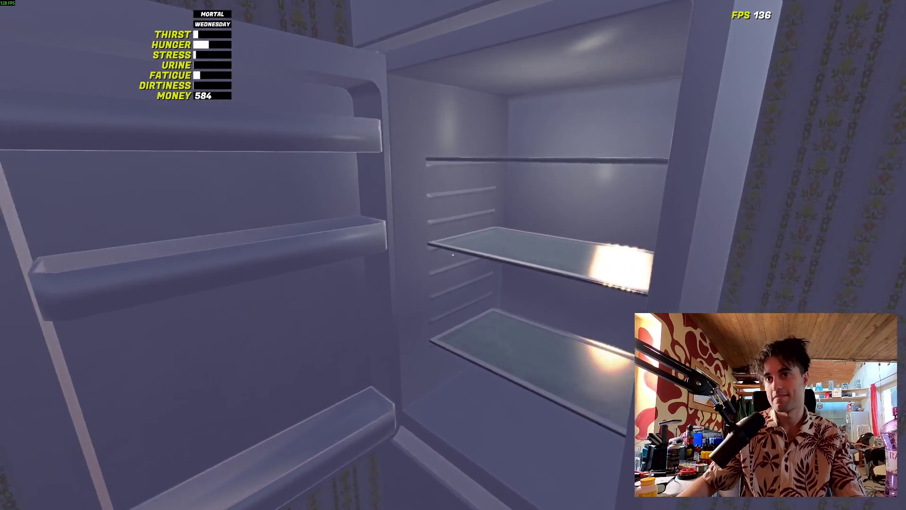
pyautogui.press('s')
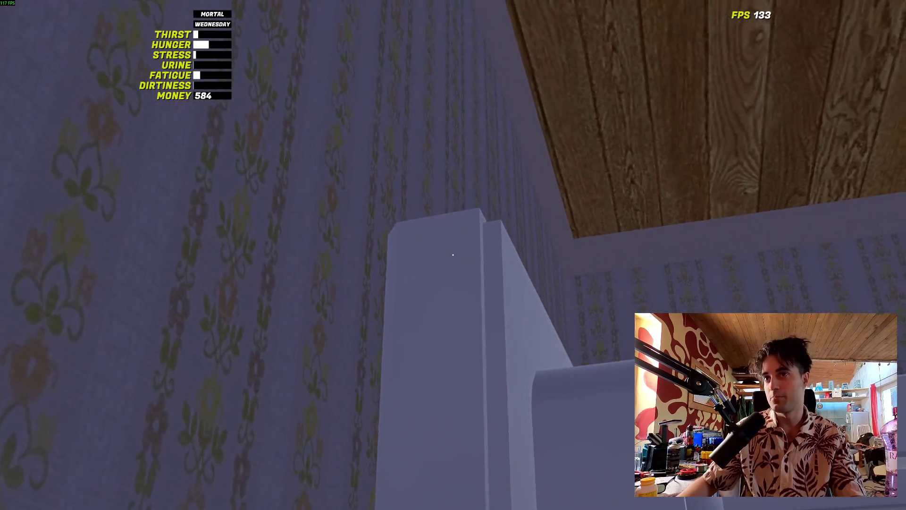
pyautogui.press('w')
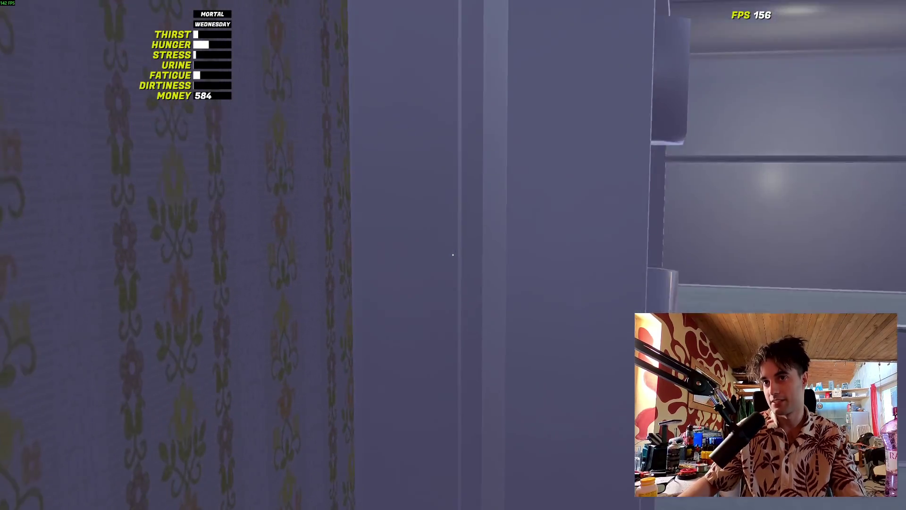
pyautogui.press('s')
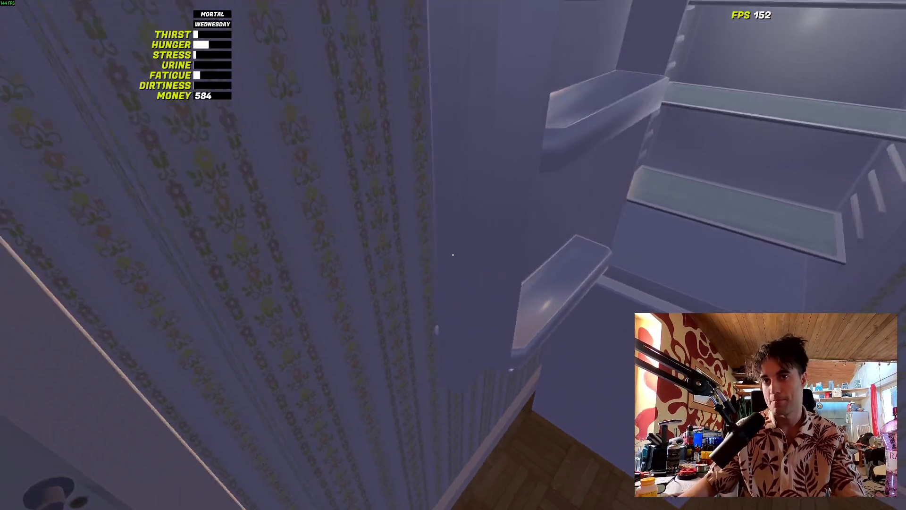
pyautogui.press('s')
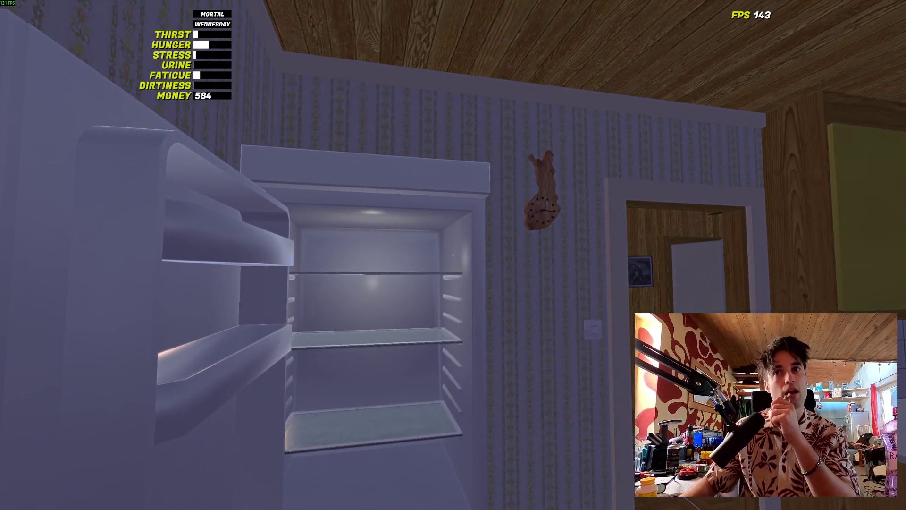
pyautogui.press('s')
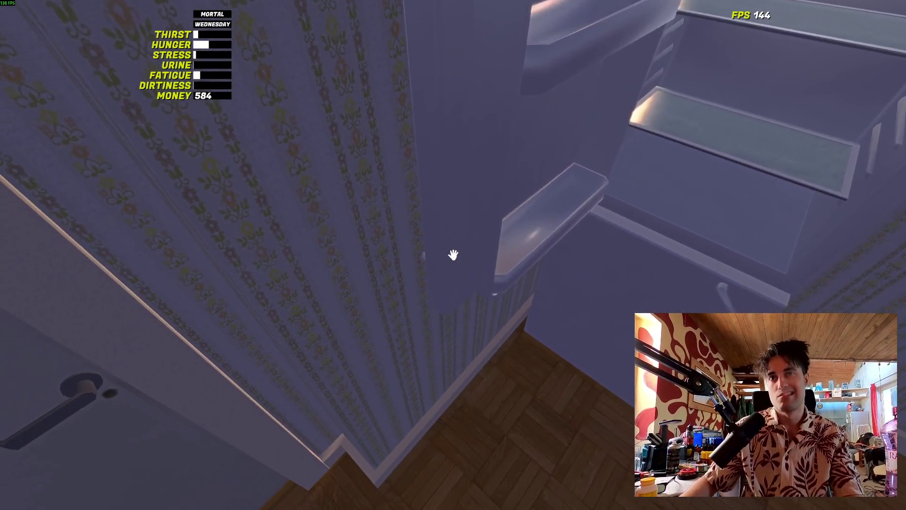
pyautogui.click(453, 255)
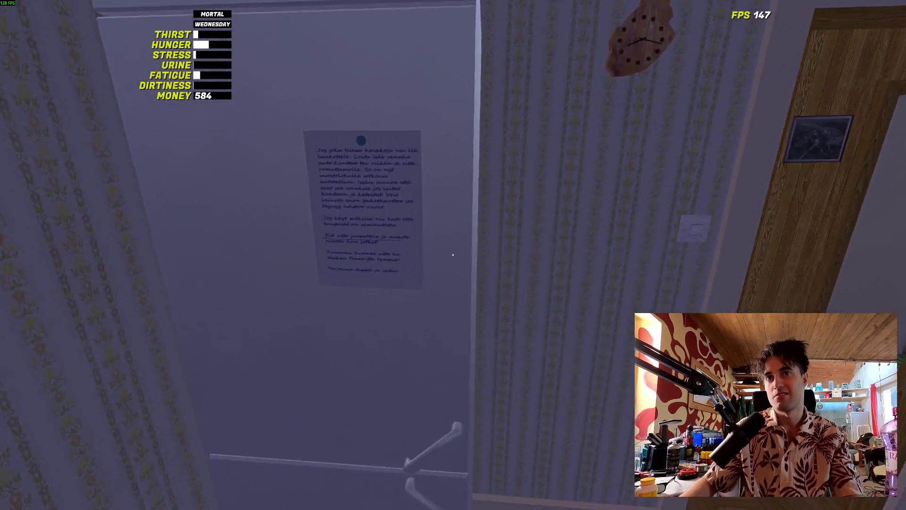
# - Quit My Summer Car to the main menu and bring the Blender fridge model back to the front
pyautogui.press('Escape')
pyautogui.click(276, 410)
pyautogui.click(270, 453)
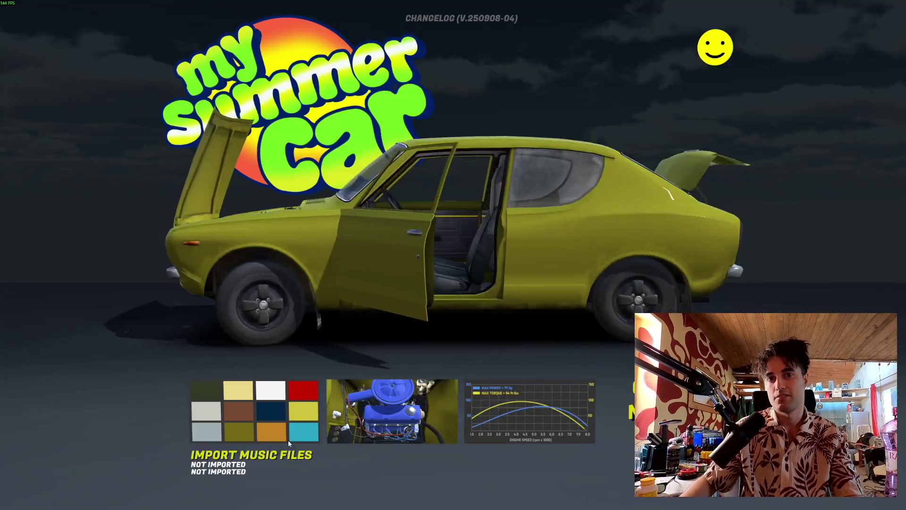
pyautogui.hotkey('alt', 'Tab')
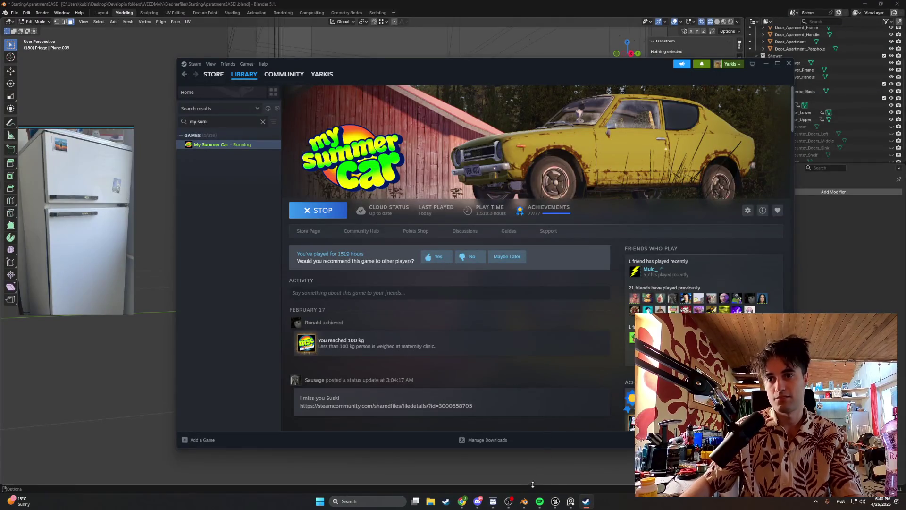
pyautogui.click(524, 500)
pyautogui.moveTo(512, 482); pyautogui.dragTo(487, 333, button='middle')
pyautogui.scroll(-3, 486, 334)
pyautogui.moveTo(496, 262)
pyautogui.mouseDown(button='middle')
pyautogui.moveTo(422, 247)
pyautogui.moveTo(401, 259)
pyautogui.moveTo(427, 215)
pyautogui.moveTo(422, 178)
pyautogui.moveTo(432, 176)
pyautogui.mouseUp(button='middle')
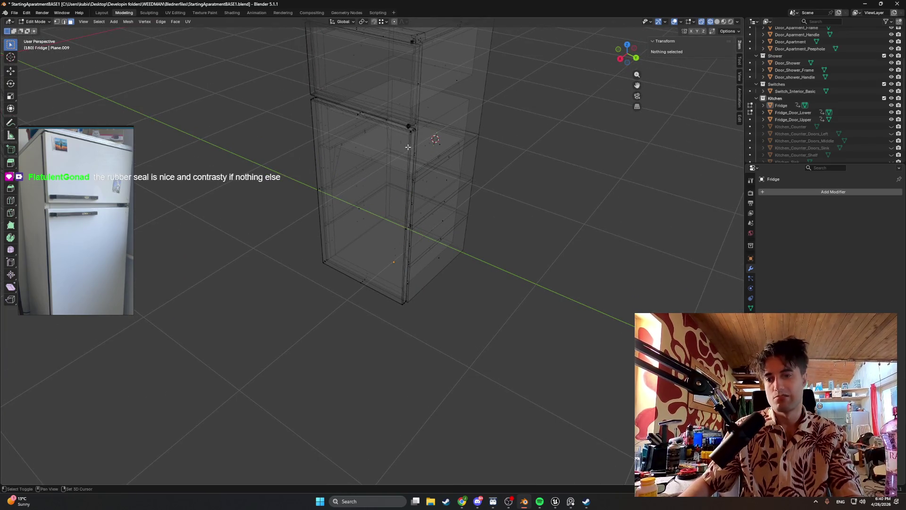
# - Orbit in on the fridge door gap and turn off X-ray so the model shows solid
pyautogui.keyDown('shift'); pyautogui.moveTo(407, 147); pyautogui.dragTo(451, 175, button='middle'); pyautogui.keyUp('shift')
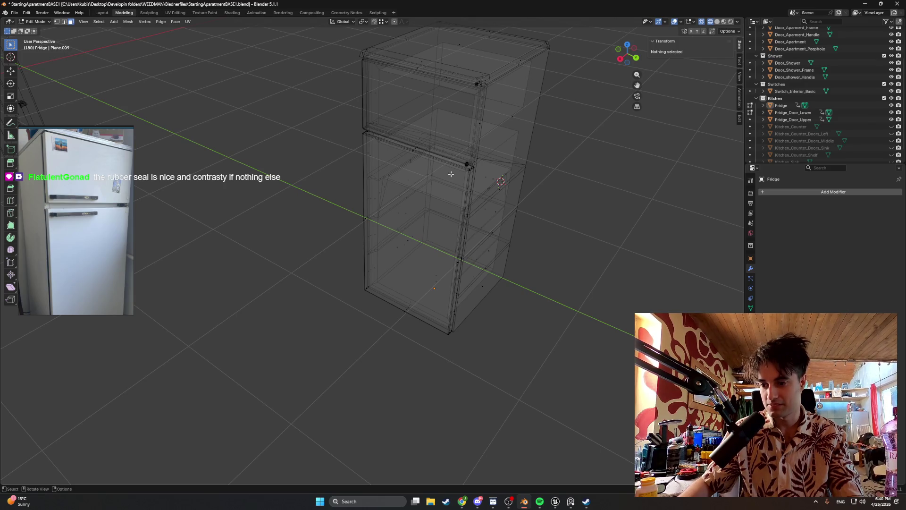
pyautogui.moveTo(451, 172)
pyautogui.mouseDown(button='middle')
pyautogui.moveTo(541, 91)
pyautogui.moveTo(420, 228)
pyautogui.moveTo(344, 221)
pyautogui.moveTo(469, 215)
pyautogui.mouseUp(button='middle')
pyautogui.scroll(3, 420, 228)
pyautogui.scroll(2, 425, 202)
pyautogui.scroll(-4, 364, 217)
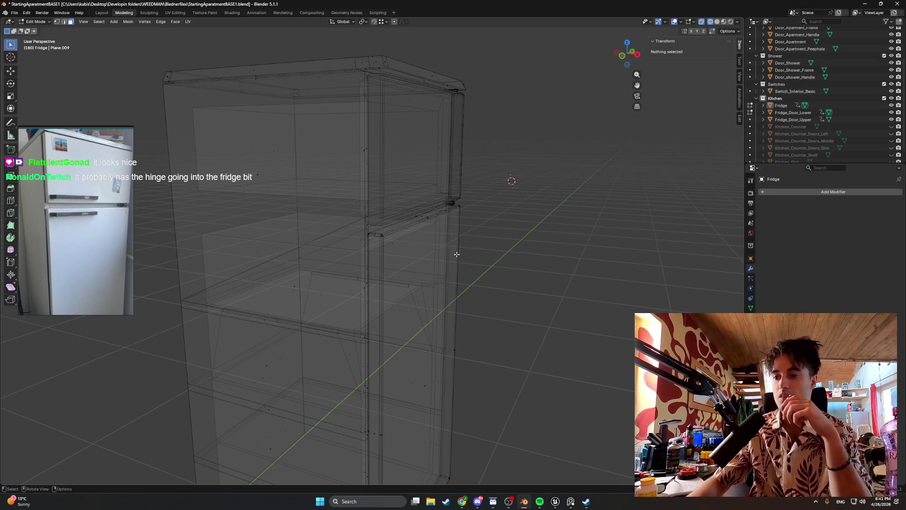
pyautogui.moveTo(452, 278)
pyautogui.mouseDown(button='middle')
pyautogui.moveTo(435, 279)
pyautogui.moveTo(432, 292)
pyautogui.mouseUp(button='middle')
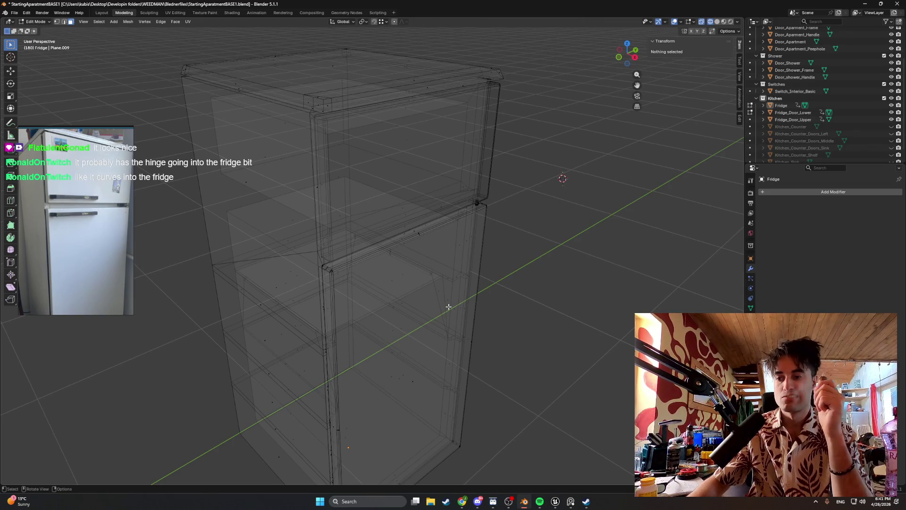
pyautogui.moveTo(465, 377)
pyautogui.mouseDown(button='middle')
pyautogui.moveTo(399, 309)
pyautogui.moveTo(335, 196)
pyautogui.moveTo(362, 286)
pyautogui.moveTo(371, 266)
pyautogui.moveTo(355, 177)
pyautogui.moveTo(340, 247)
pyautogui.moveTo(350, 172)
pyautogui.moveTo(350, 231)
pyautogui.moveTo(325, 164)
pyautogui.mouseUp(button='middle')
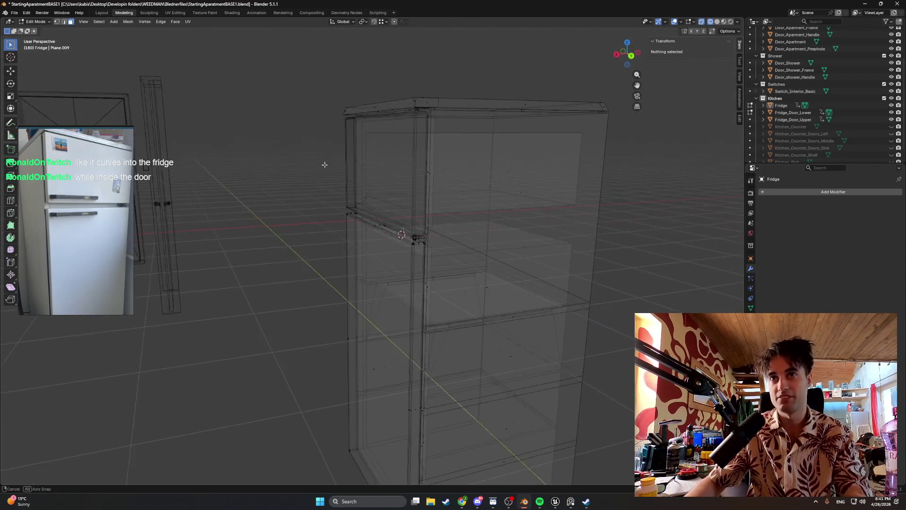
pyautogui.moveTo(401, 155)
pyautogui.mouseDown(button='middle')
pyautogui.moveTo(378, 137)
pyautogui.moveTo(348, 134)
pyautogui.moveTo(447, 140)
pyautogui.moveTo(385, 166)
pyautogui.moveTo(510, 152)
pyautogui.moveTo(442, 175)
pyautogui.mouseUp(button='middle')
pyautogui.hotkey('alt', 'z')
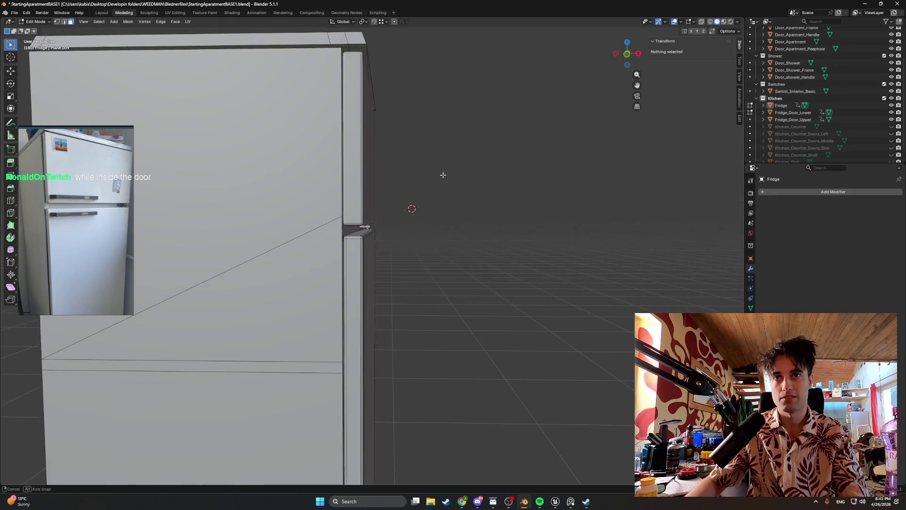
pyautogui.moveTo(442, 175)
pyautogui.mouseDown(button='middle')
pyautogui.moveTo(354, 245)
pyautogui.moveTo(344, 239)
pyautogui.moveTo(368, 233)
pyautogui.mouseUp(button='middle')
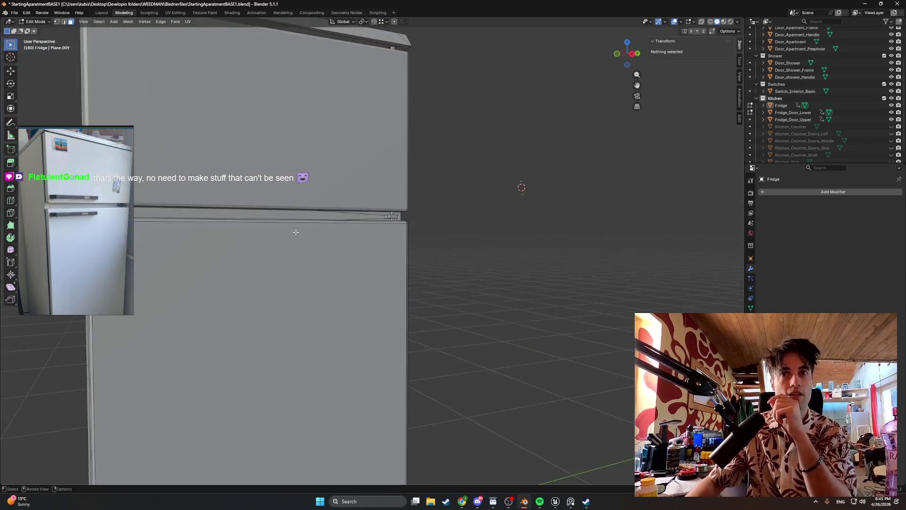
# - Hide Fridge_Door_Lower and Fridge_Door_Upper in the Outliner and select the top front face
pyautogui.click(891, 112)
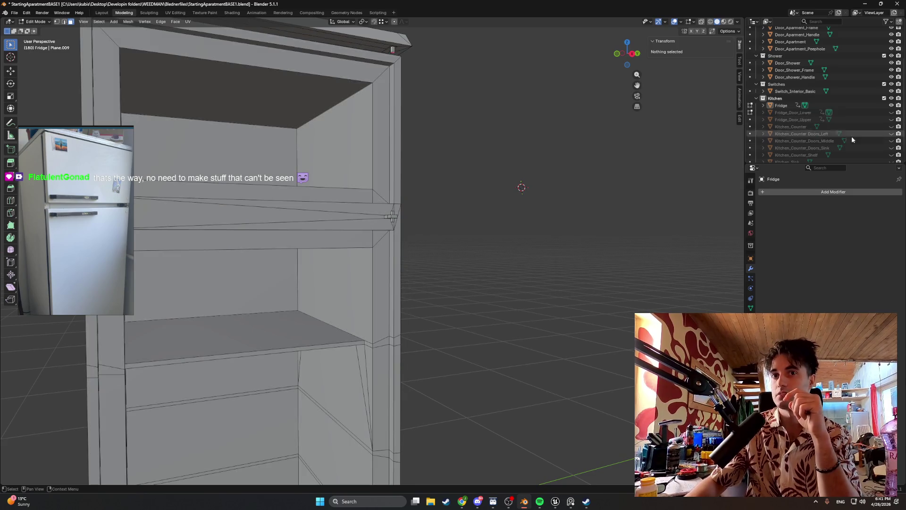
pyautogui.moveTo(439, 222); pyautogui.dragTo(396, 224, button='middle')
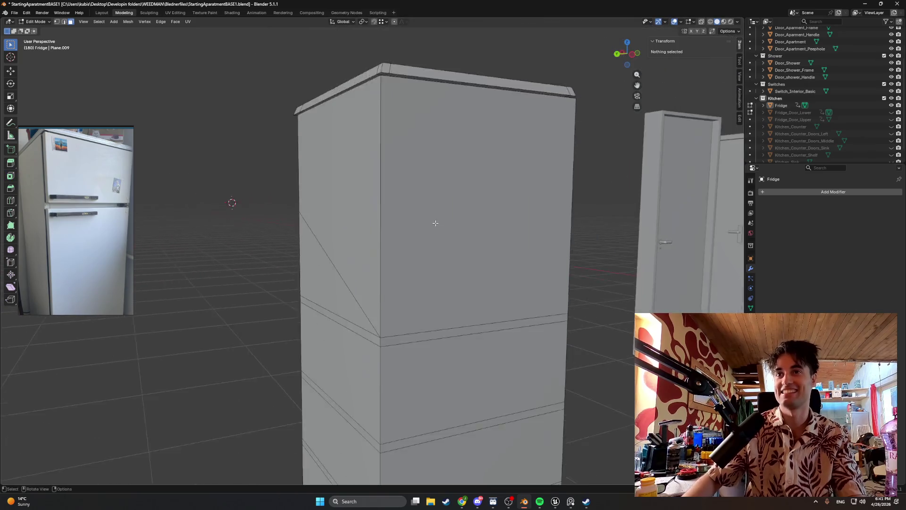
pyautogui.moveTo(394, 223); pyautogui.dragTo(431, 234, button='middle')
pyautogui.click(431, 234)
# - Select the fridge body's front faces and delete them as Faces
pyautogui.keyDown('shift'); pyautogui.click(430, 333); pyautogui.keyUp('shift')
pyautogui.keyDown('shift'); pyautogui.click(429, 389); pyautogui.keyUp('shift')
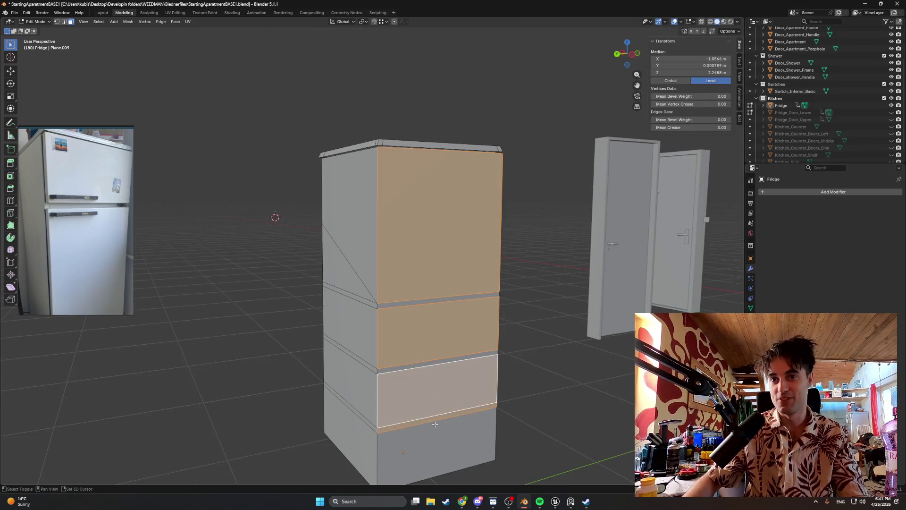
pyautogui.keyDown('shift'); pyautogui.click(428, 414); pyautogui.keyUp('shift')
pyautogui.keyDown('shift'); pyautogui.click(418, 375); pyautogui.keyUp('shift')
pyautogui.keyDown('shift'); pyautogui.click(418, 376); pyautogui.keyUp('shift')
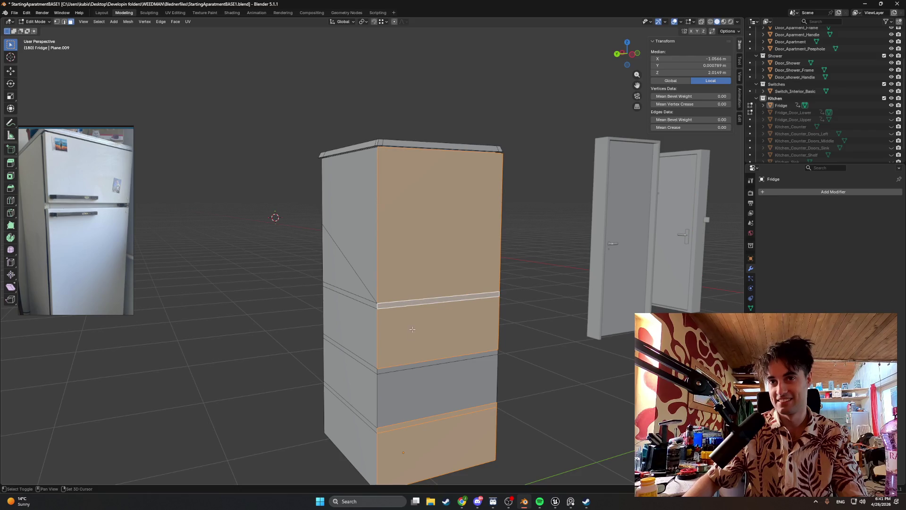
pyautogui.keyDown('shift'); pyautogui.click(460, 388); pyautogui.keyUp('shift')
pyautogui.moveTo(461, 388)
pyautogui.mouseDown(button='middle')
pyautogui.moveTo(431, 342)
pyautogui.moveTo(410, 347)
pyautogui.mouseUp(button='middle')
pyautogui.press('x')
pyautogui.click(429, 344)
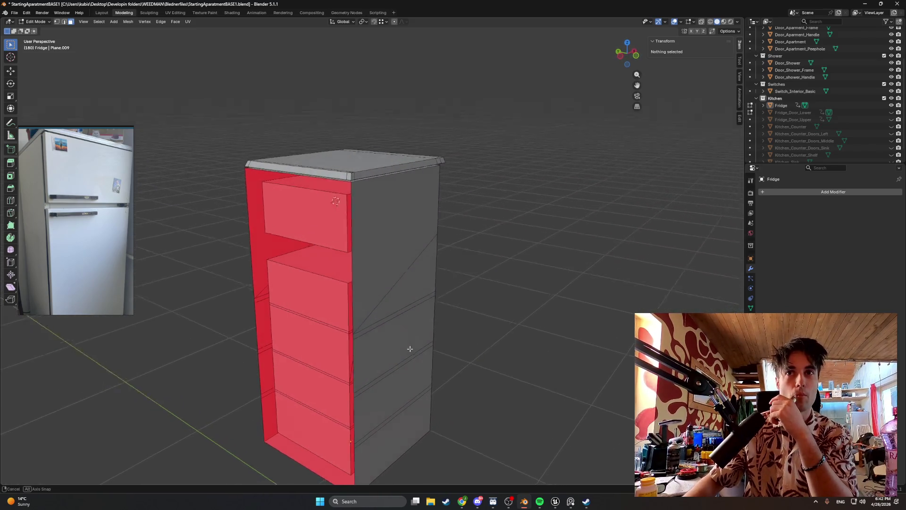
pyautogui.scroll(3, 324, 191)
pyautogui.scroll(2, 323, 192)
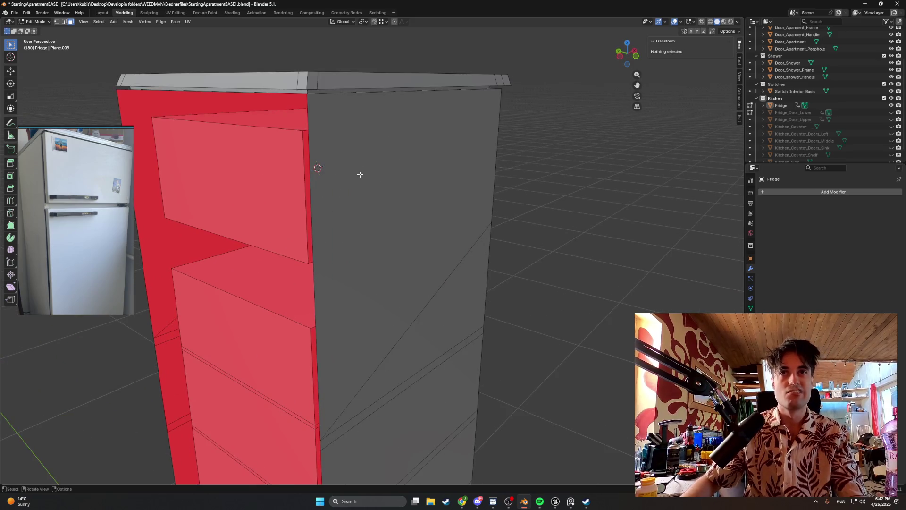
# - Hide the remaining front panel faces with H and show the Apartment collection
pyautogui.moveTo(304, 168); pyautogui.dragTo(370, 231, button='middle')
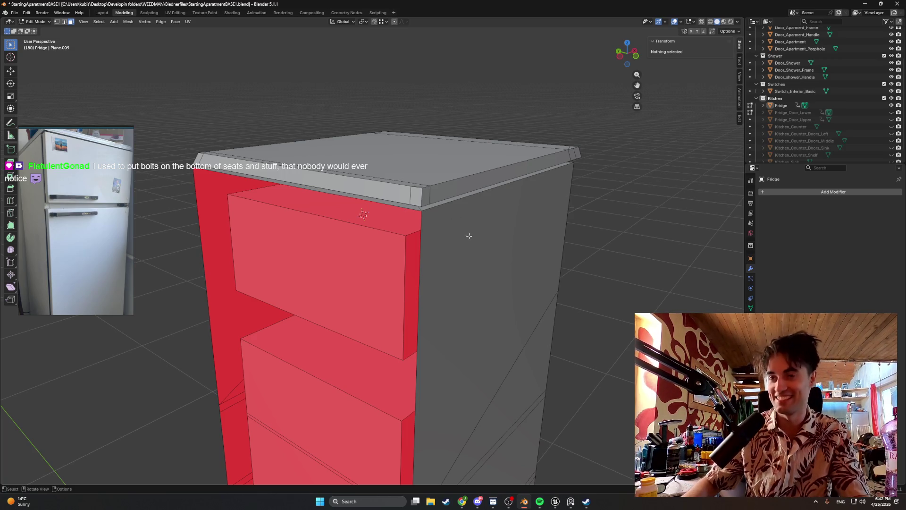
pyautogui.press('h')
pyautogui.moveTo(469, 236)
pyautogui.mouseDown(button='middle')
pyautogui.moveTo(502, 257)
pyautogui.moveTo(401, 244)
pyautogui.mouseUp(button='middle')
pyautogui.scroll(-4, 469, 235)
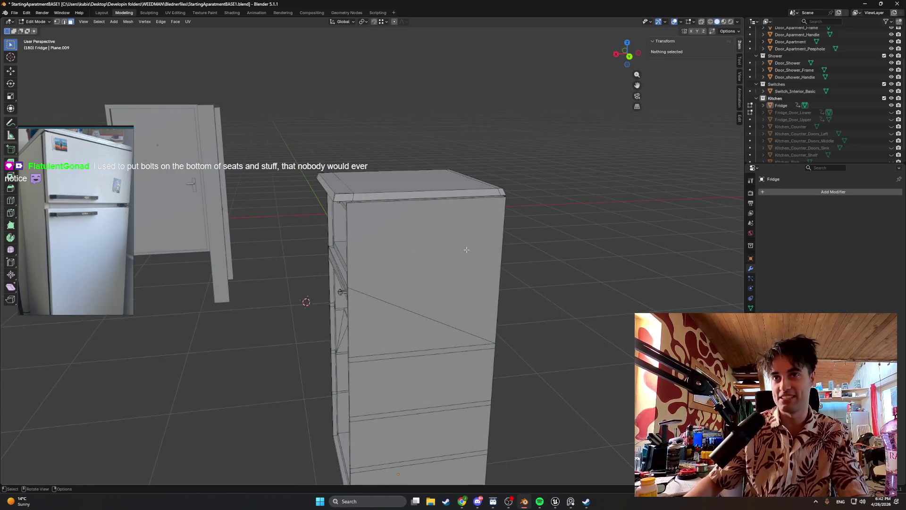
pyautogui.keyDown('shift'); pyautogui.moveTo(466, 250); pyautogui.dragTo(400, 241, button='middle'); pyautogui.keyUp('shift')
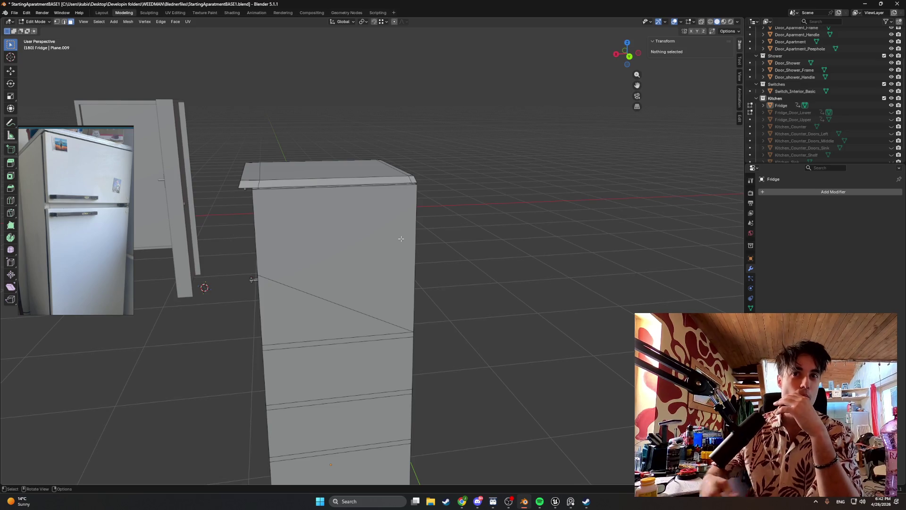
pyautogui.press('l')
pyautogui.moveTo(393, 240)
pyautogui.mouseDown(button='middle')
pyautogui.moveTo(300, 246)
pyautogui.moveTo(488, 224)
pyautogui.mouseUp(button='middle')
pyautogui.press('h')
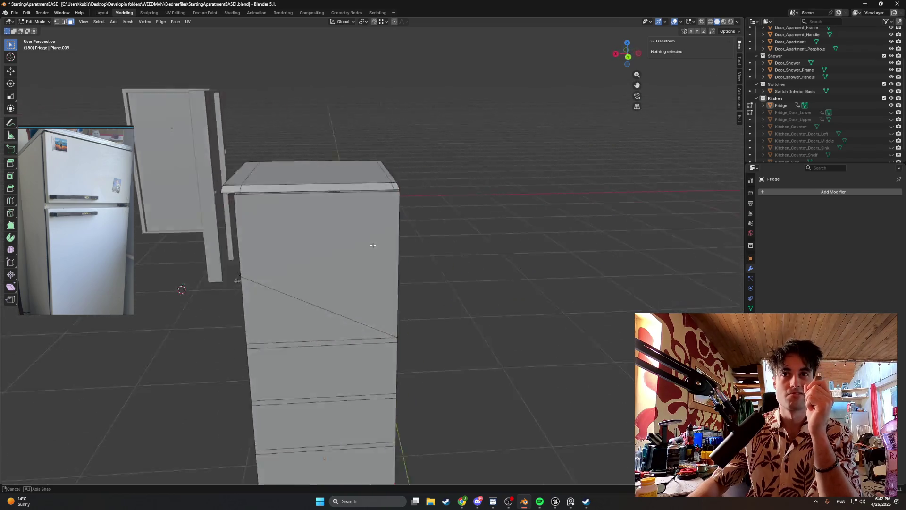
pyautogui.scroll(3, 822, 92)
pyautogui.click(892, 38)
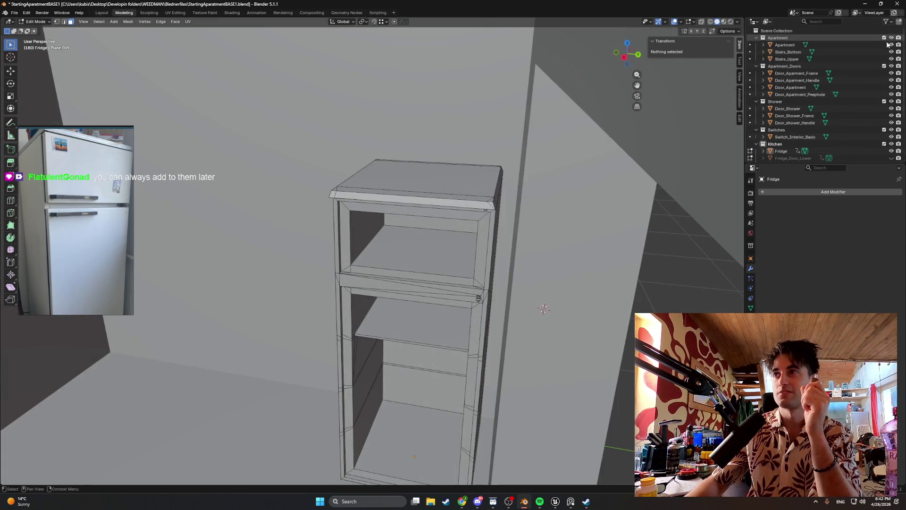
# - Show the fridge doors, kitchen counter, sink and faucet, then orbit out to the apartment building
pyautogui.moveTo(488, 224)
pyautogui.mouseDown(button='middle')
pyautogui.moveTo(450, 193)
pyautogui.moveTo(510, 213)
pyautogui.mouseUp(button='middle')
pyautogui.scroll(-4, 450, 193)
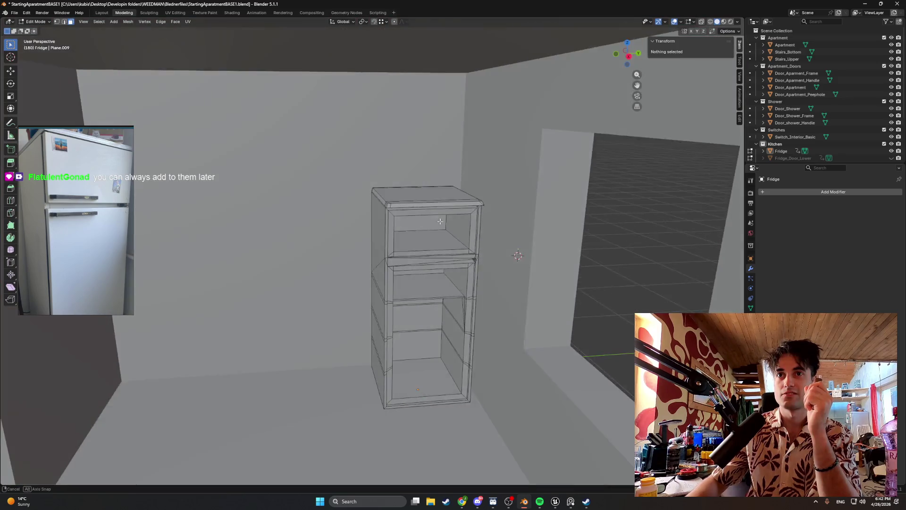
pyautogui.scroll(-3, 888, 129)
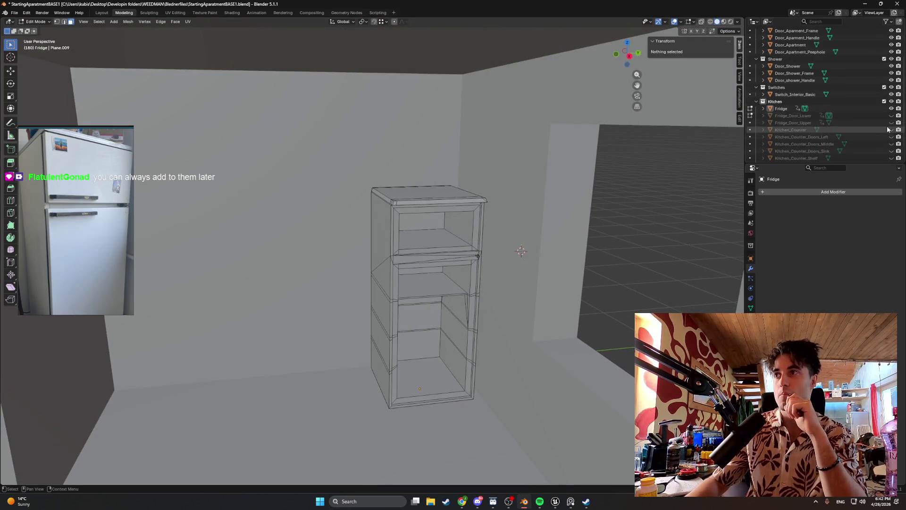
pyautogui.click(892, 115)
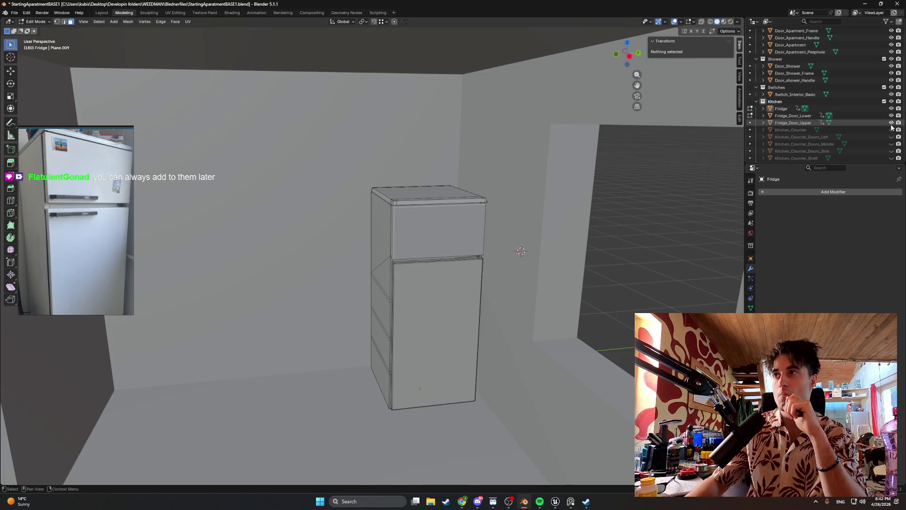
pyautogui.moveTo(891, 130); pyautogui.dragTo(894, 161)
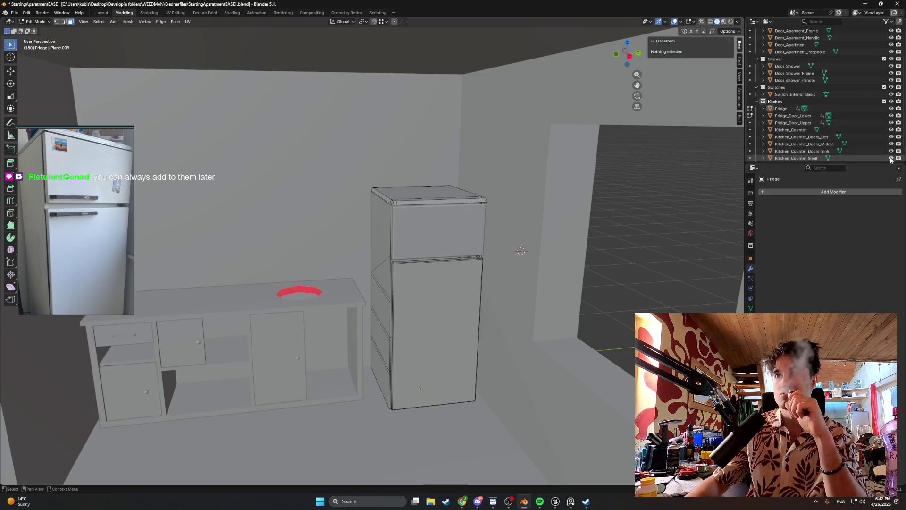
pyautogui.scroll(-1, 891, 160)
pyautogui.click(891, 147)
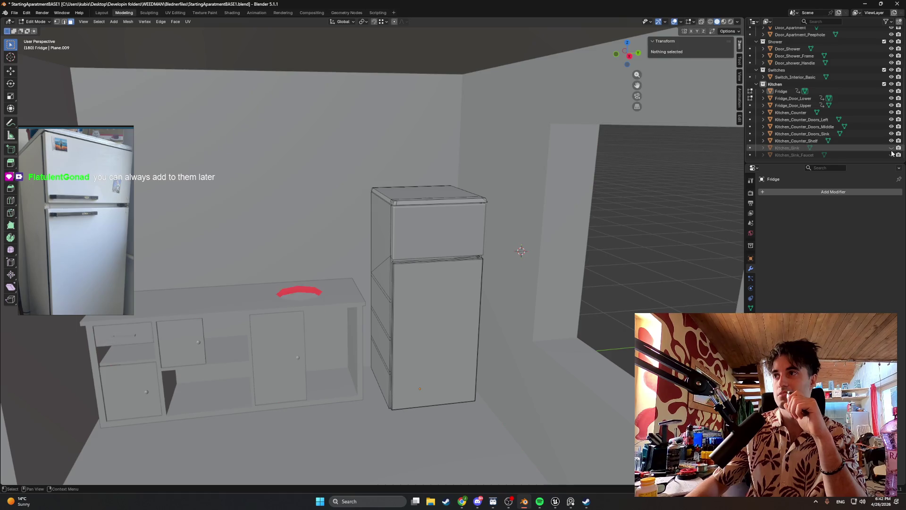
pyautogui.click(891, 154)
pyautogui.moveTo(495, 213)
pyautogui.mouseDown(button='middle')
pyautogui.moveTo(368, 203)
pyautogui.moveTo(397, 217)
pyautogui.moveTo(414, 209)
pyautogui.mouseUp(button='middle')
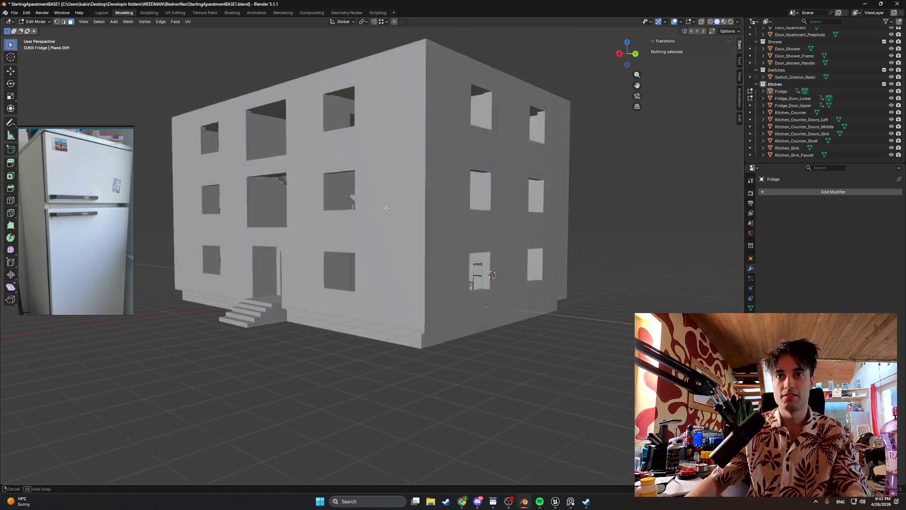
pyautogui.moveTo(414, 209); pyautogui.dragTo(428, 205, button='middle')
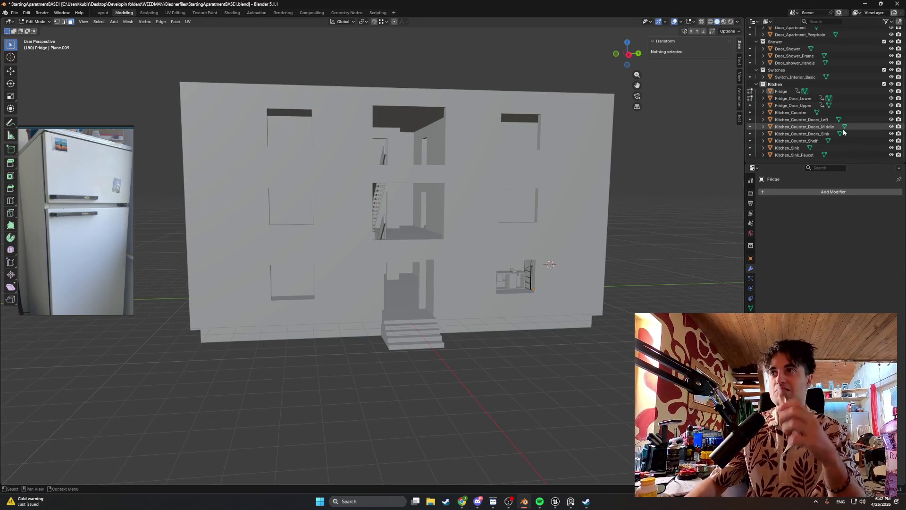
# - Hide the sink and faucet, counter doors, and the Switches, Shower and Apartment collections
pyautogui.click(892, 154)
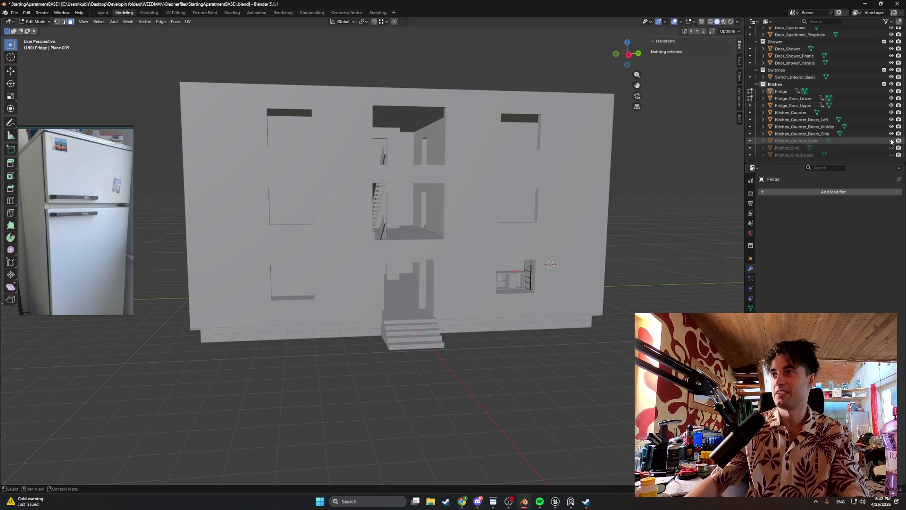
pyautogui.click(891, 119)
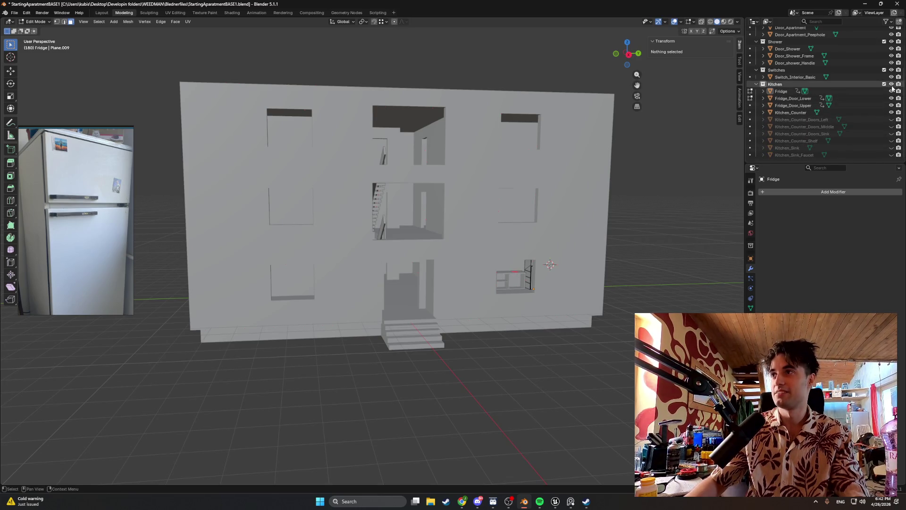
pyautogui.click(892, 70)
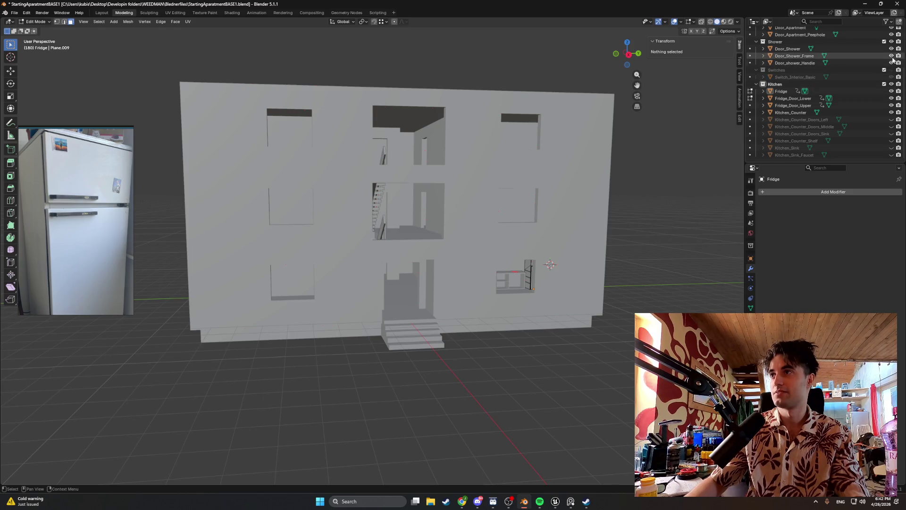
pyautogui.scroll(3, 891, 75)
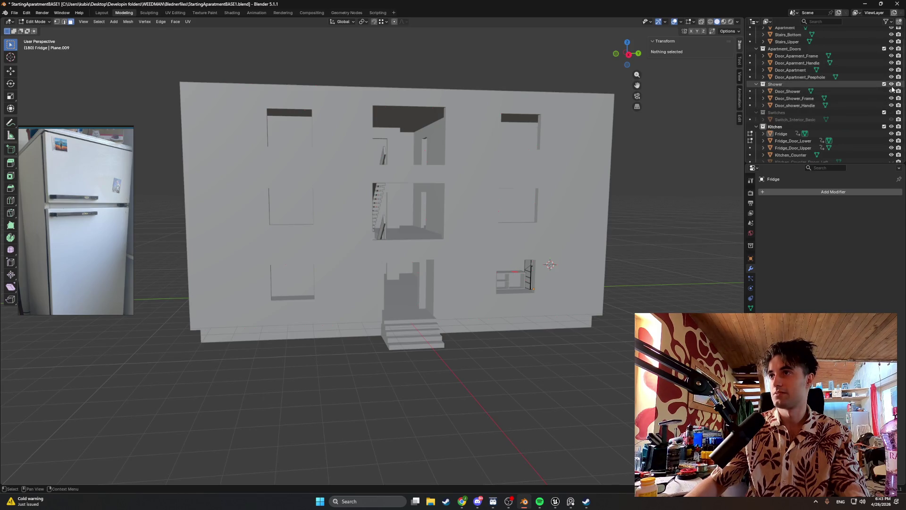
pyautogui.click(892, 85)
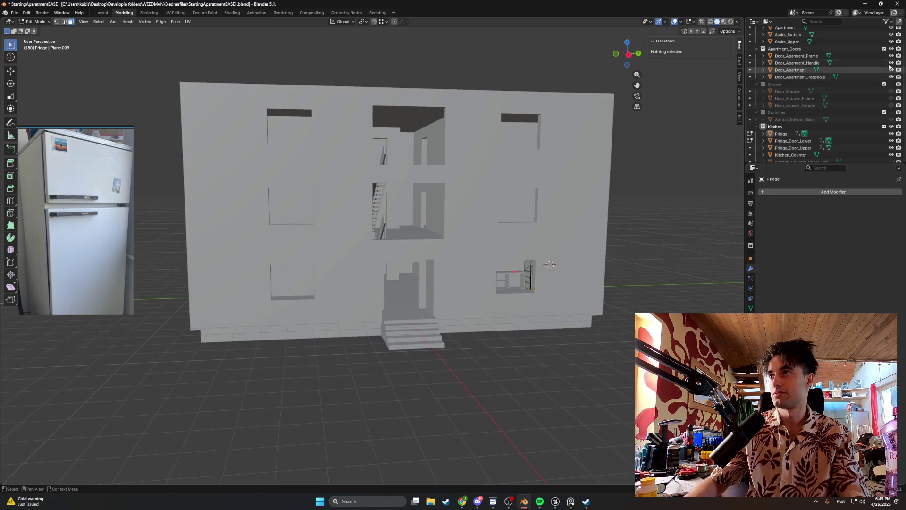
pyautogui.scroll(2, 894, 48)
pyautogui.click(896, 38)
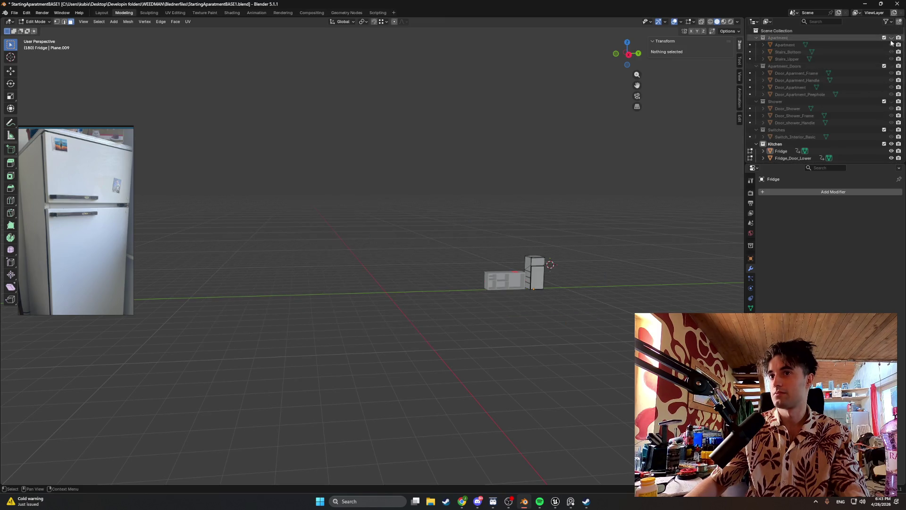
pyautogui.scroll(5, 621, 222)
# - Hide both fridge door objects after a brief check and orbit to the open fridge interior
pyautogui.keyDown('shift'); pyautogui.moveTo(621, 223); pyautogui.dragTo(284, 253, button='middle'); pyautogui.keyUp('shift')
pyautogui.scroll(5, 402, 293)
pyautogui.keyDown('shift'); pyautogui.moveTo(401, 293); pyautogui.dragTo(482, 157, button='middle'); pyautogui.keyUp('shift')
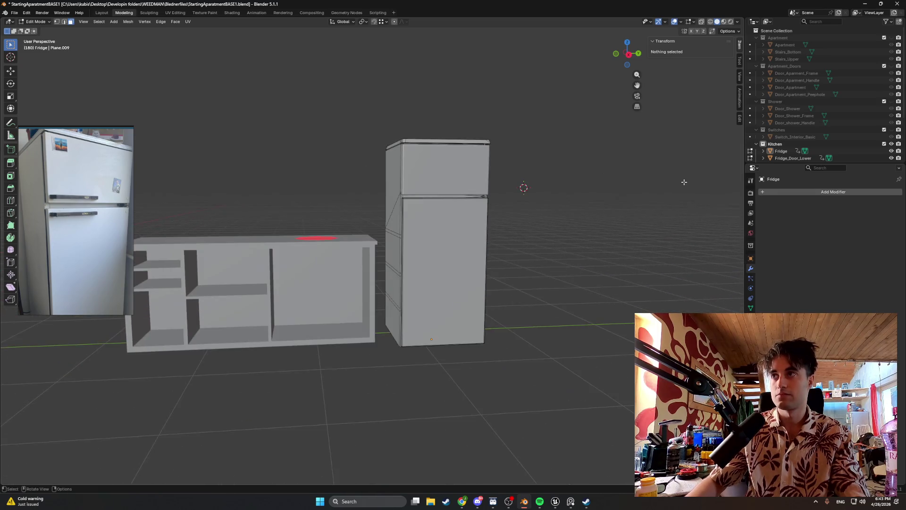
pyautogui.scroll(-2, 855, 135)
pyautogui.click(891, 137)
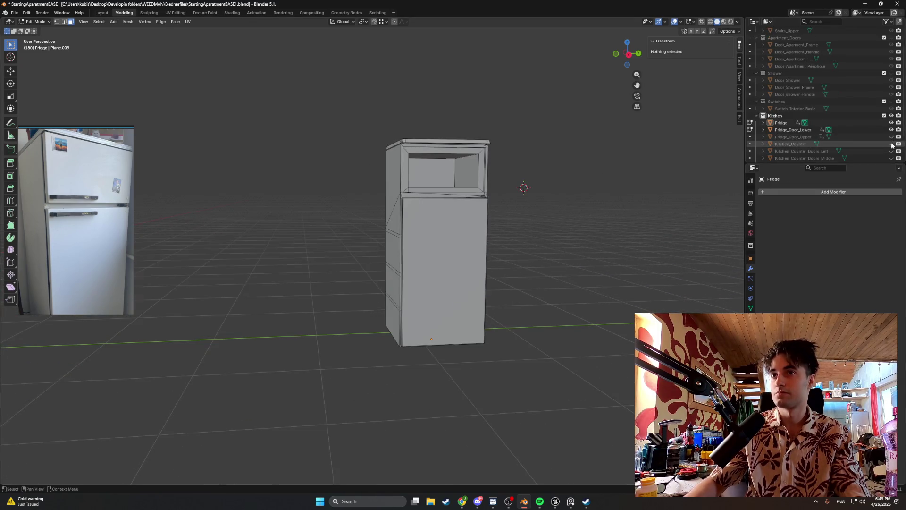
pyautogui.scroll(3, 538, 198)
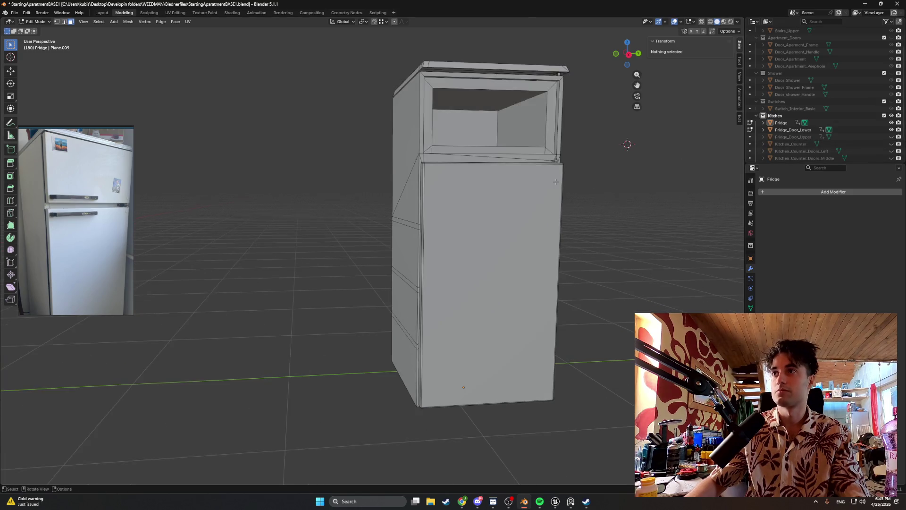
pyautogui.moveTo(538, 199); pyautogui.dragTo(611, 203, button='middle')
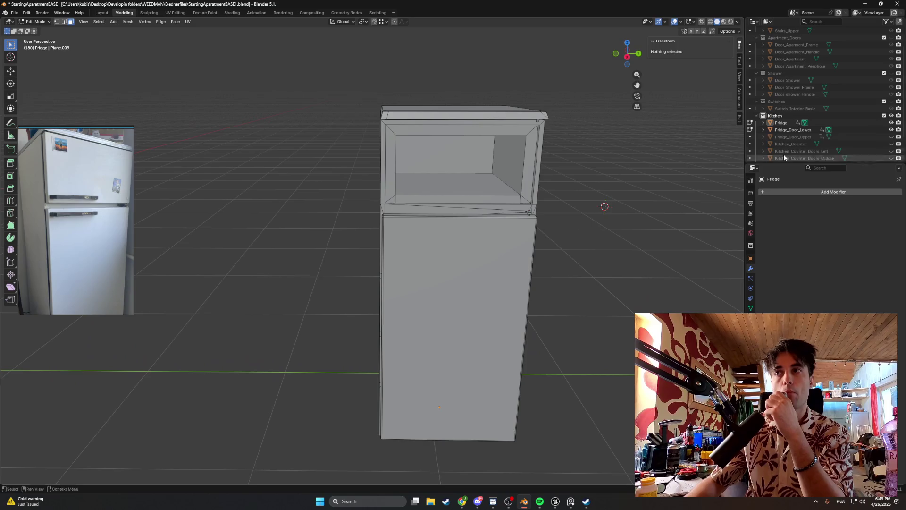
pyautogui.click(891, 137)
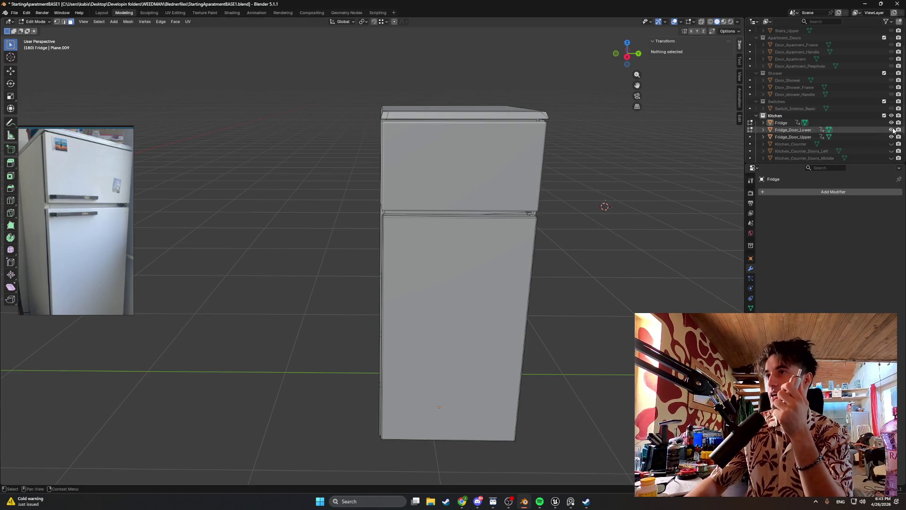
pyautogui.click(892, 129)
pyautogui.moveTo(602, 206)
pyautogui.mouseDown(button='middle')
pyautogui.moveTo(526, 164)
pyautogui.moveTo(489, 205)
pyautogui.mouseUp(button='middle')
pyautogui.scroll(3, 517, 162)
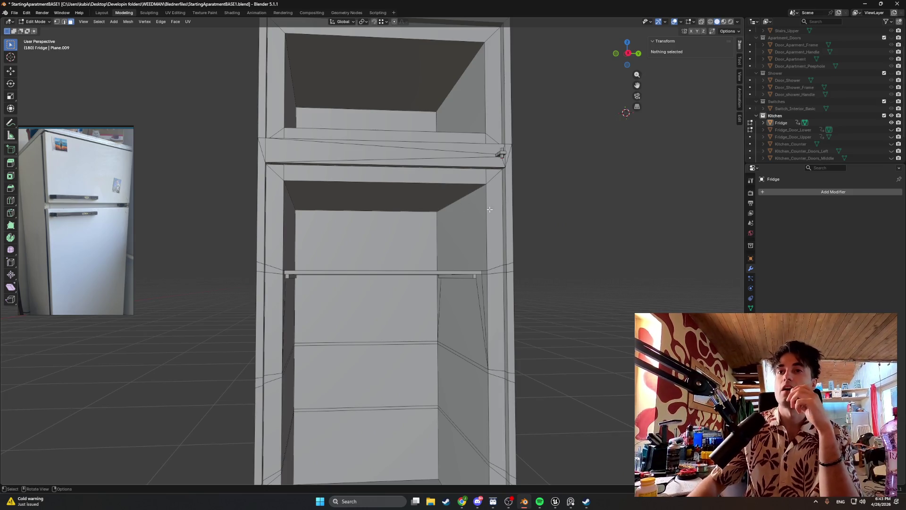
pyautogui.scroll(-3, 479, 211)
# - Save the apartment file with Ctrl+S and inspect the fridge shelves from the front and underneath
pyautogui.moveTo(397, 168)
pyautogui.mouseDown(button='middle')
pyautogui.moveTo(479, 222)
pyautogui.moveTo(398, 216)
pyautogui.moveTo(416, 188)
pyautogui.mouseUp(button='middle')
pyautogui.scroll(3, 469, 217)
pyautogui.scroll(-3, 453, 213)
pyautogui.scroll(3, 464, 220)
pyautogui.hotkey('ctrl', 's')
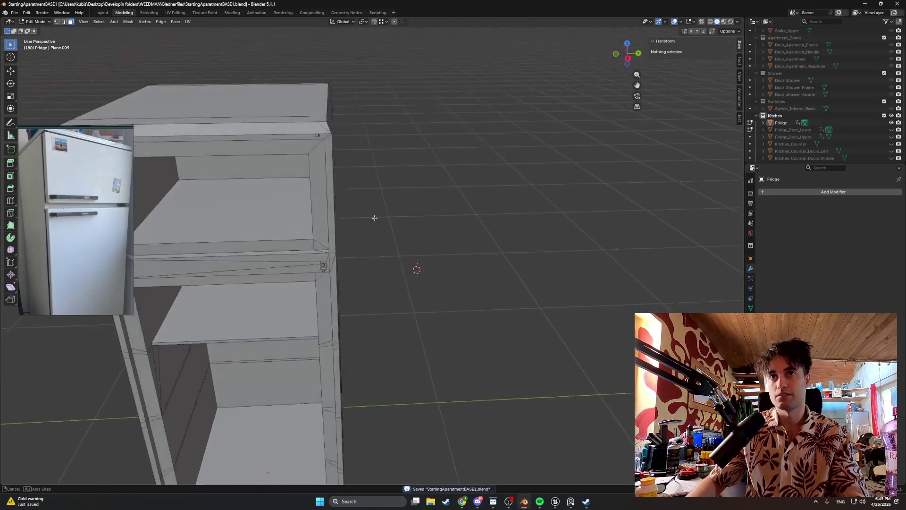
pyautogui.scroll(2, 416, 188)
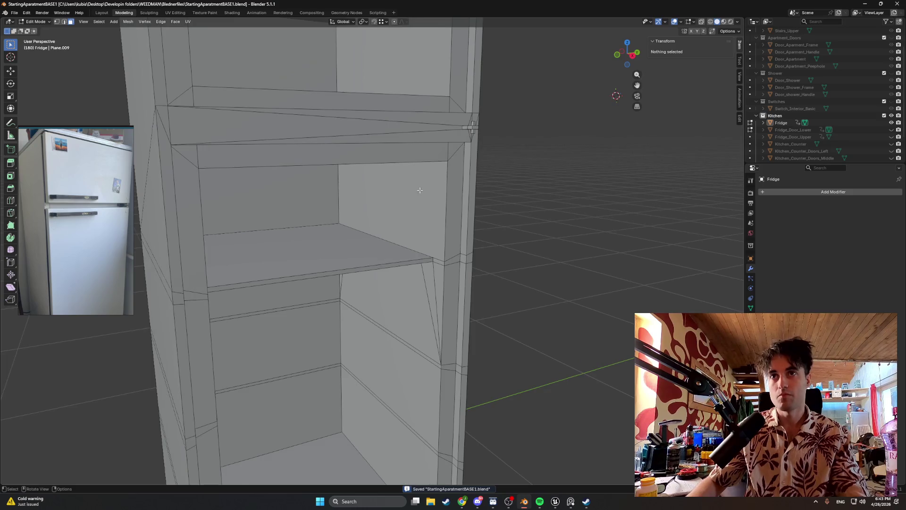
pyautogui.moveTo(421, 192); pyautogui.dragTo(411, 191, button='middle')
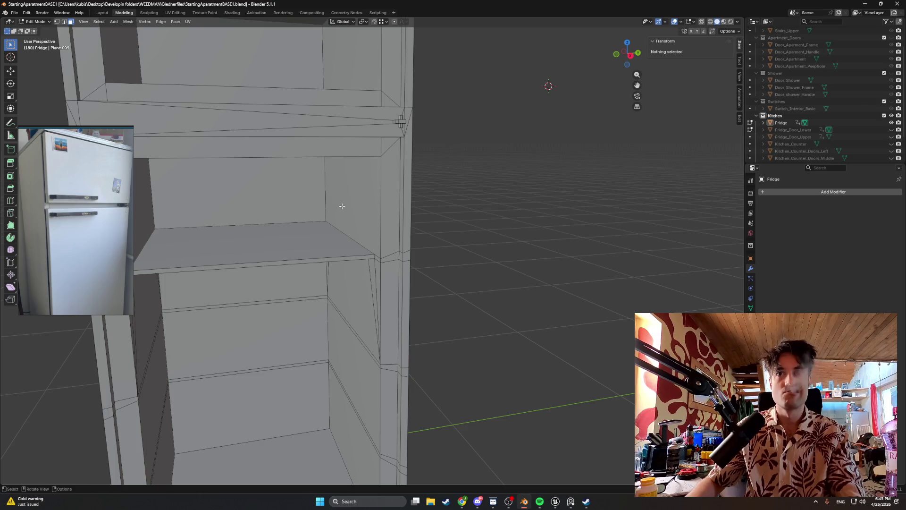
pyautogui.moveTo(342, 205); pyautogui.dragTo(390, 227, button='middle')
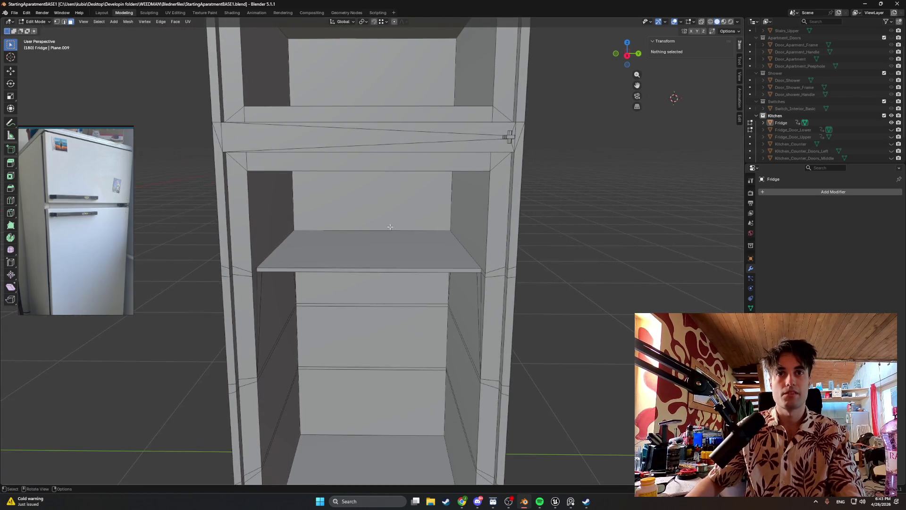
pyautogui.scroll(2, 315, 247)
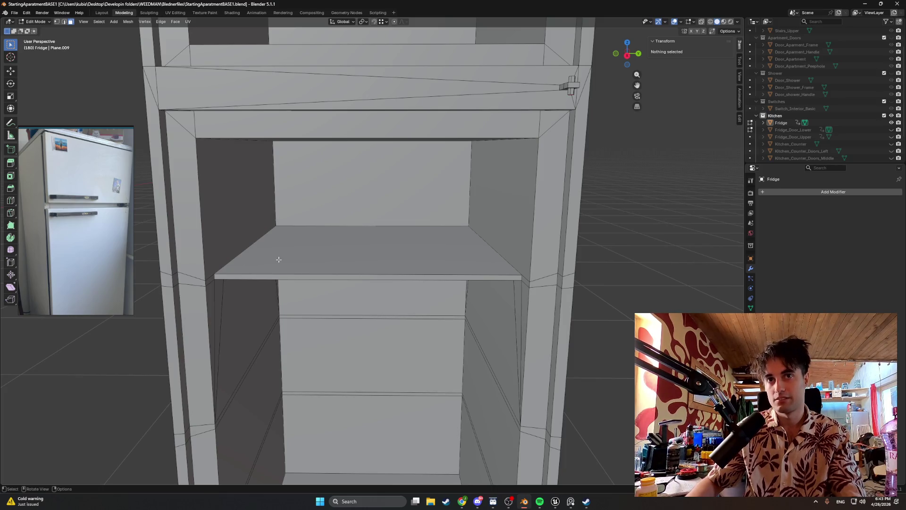
pyautogui.moveTo(206, 276); pyautogui.dragTo(278, 239, button='middle')
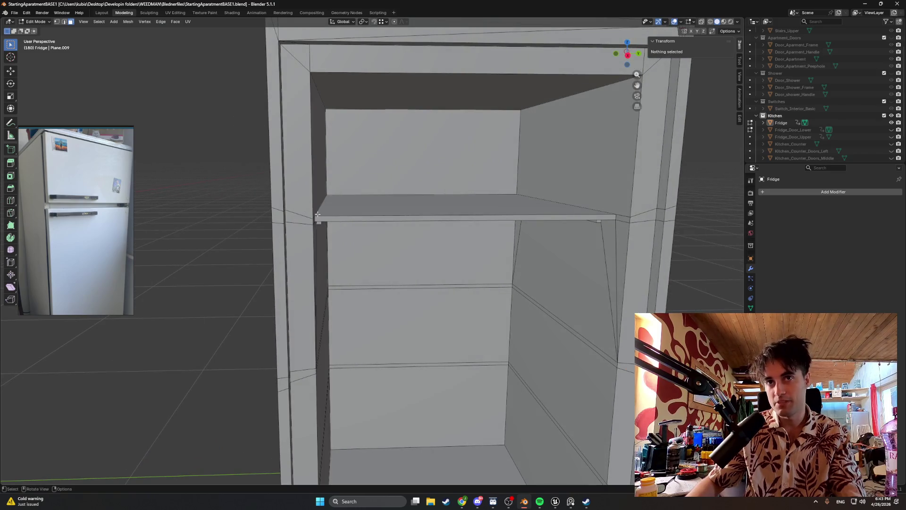
pyautogui.moveTo(318, 219); pyautogui.dragTo(439, 202, button='middle')
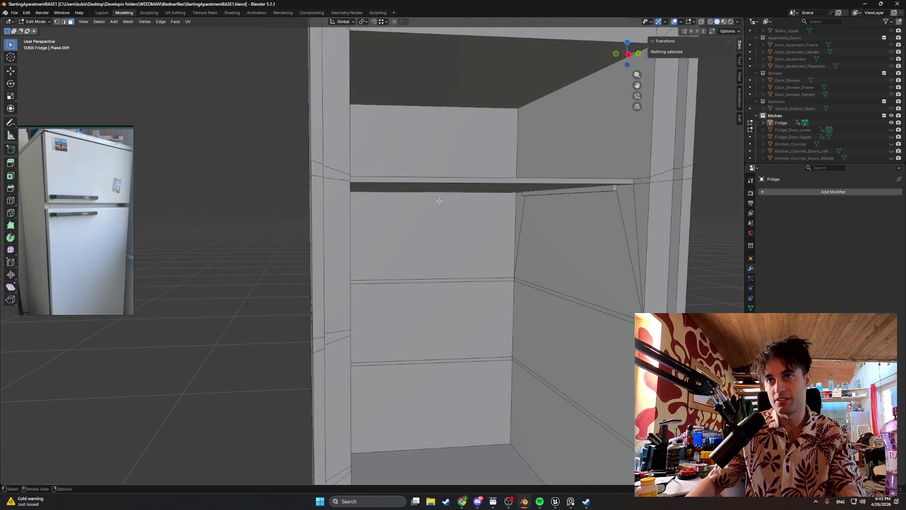
# - Select the rail edge under the upper shelf and examine the interior side walls up close
pyautogui.click(569, 192)
pyautogui.moveTo(569, 191); pyautogui.dragTo(564, 250, button='middle')
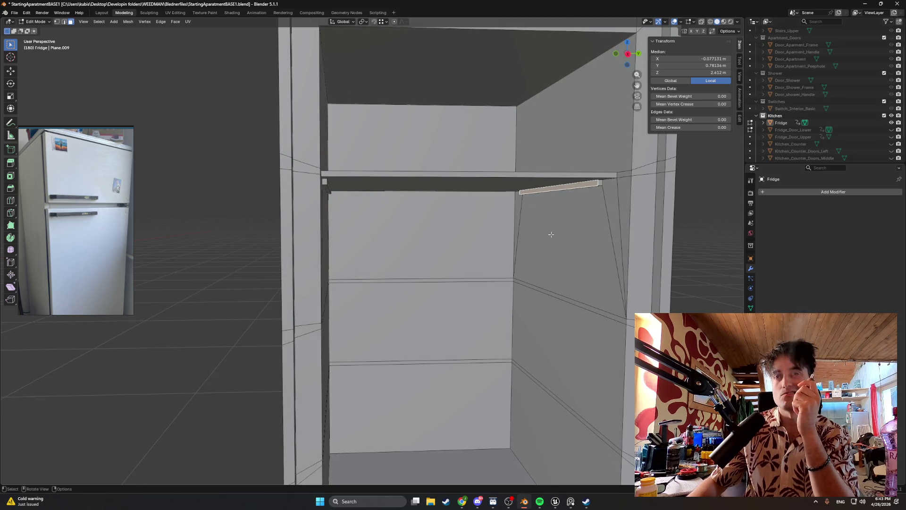
pyautogui.moveTo(546, 233)
pyautogui.mouseDown(button='middle')
pyautogui.moveTo(518, 229)
pyautogui.moveTo(531, 229)
pyautogui.mouseUp(button='middle')
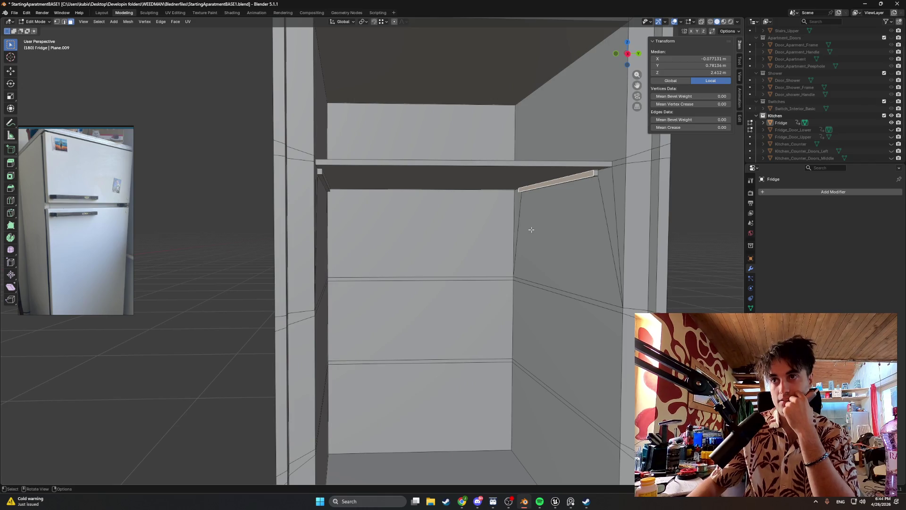
pyautogui.moveTo(531, 229); pyautogui.dragTo(551, 233, button='middle')
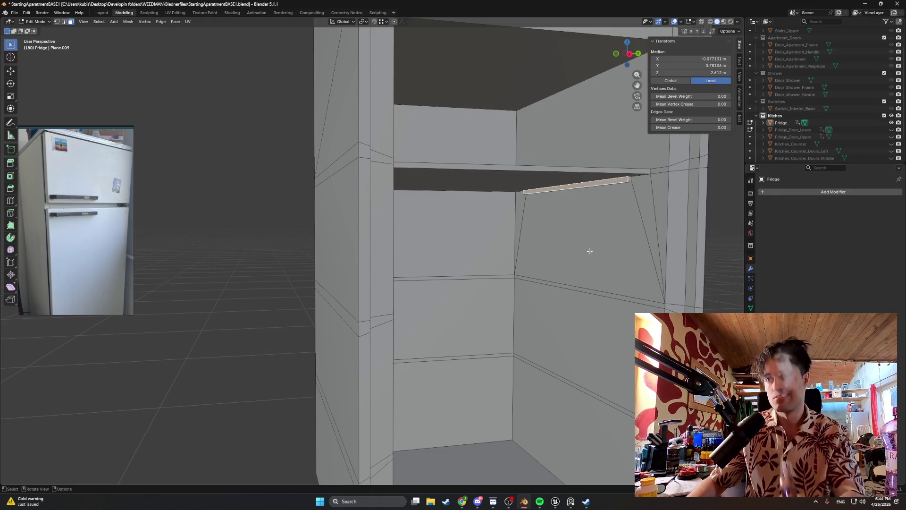
pyautogui.scroll(2, 572, 248)
pyautogui.scroll(3, 574, 250)
pyautogui.moveTo(575, 250); pyautogui.dragTo(516, 248, button='middle')
# - Move the side wall's corner vertex along the X axis to a new position
pyautogui.click(634, 228)
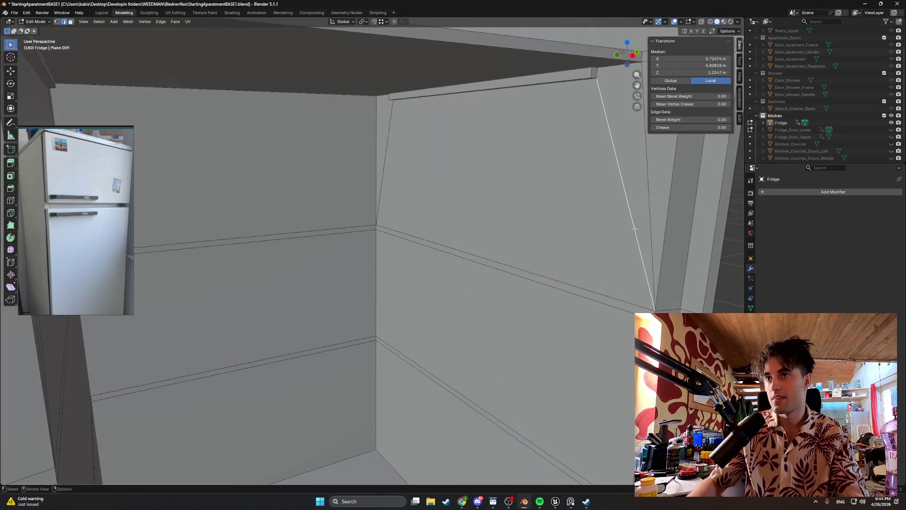
pyautogui.press('1')
pyautogui.click(652, 309)
pyautogui.press('g')
pyautogui.press('x')
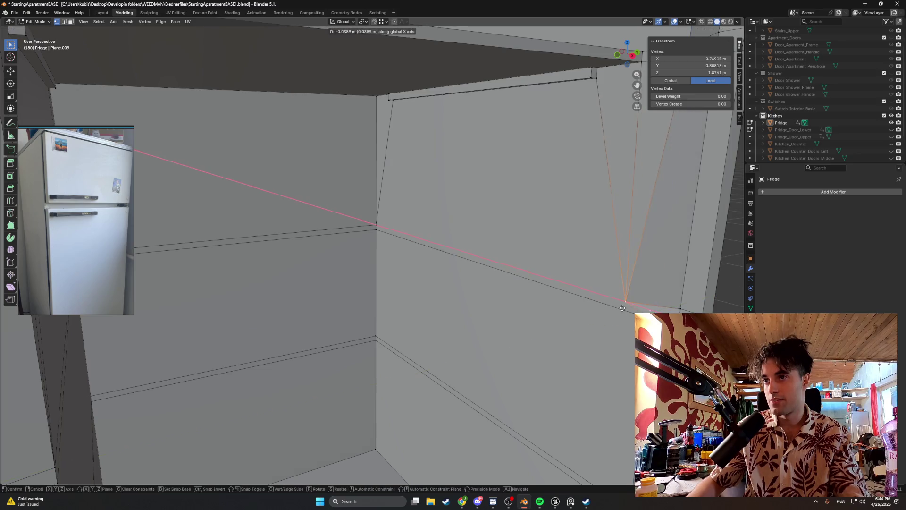
pyautogui.click(626, 308)
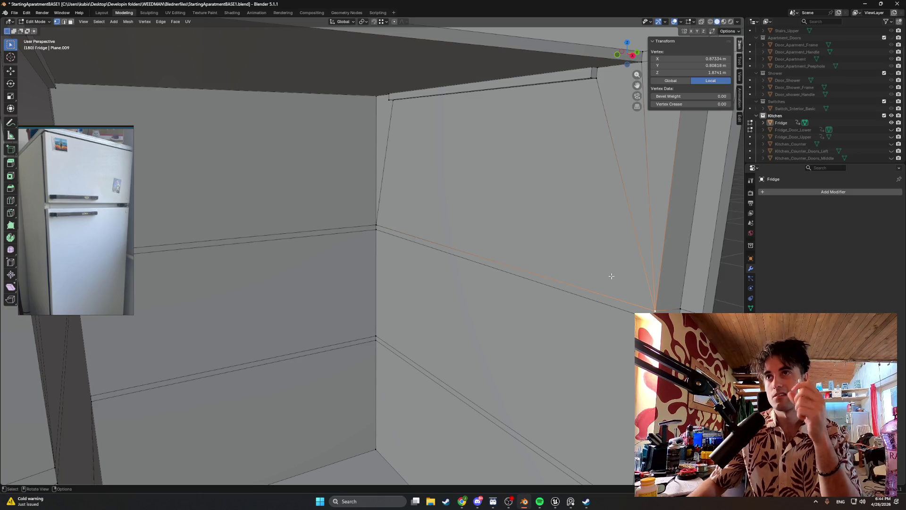
pyautogui.scroll(-3, 613, 182)
pyautogui.scroll(3, 607, 188)
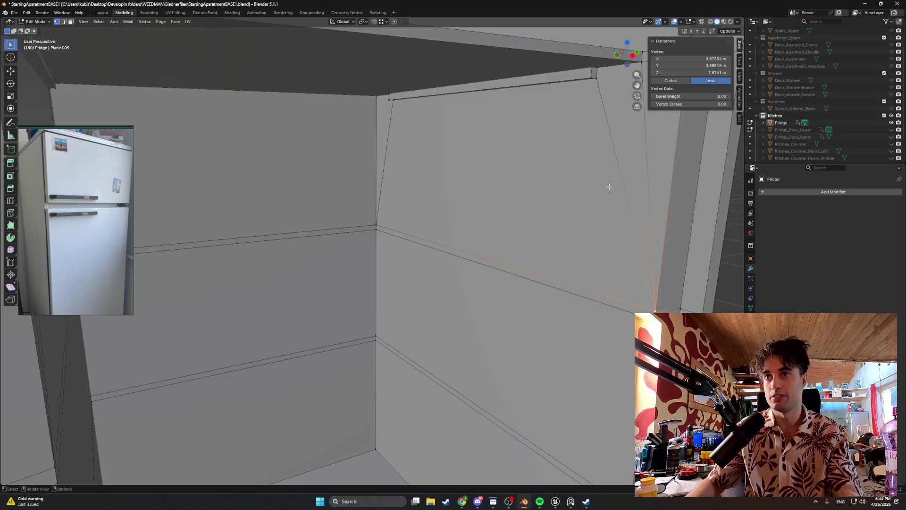
pyautogui.scroll(-2, 604, 191)
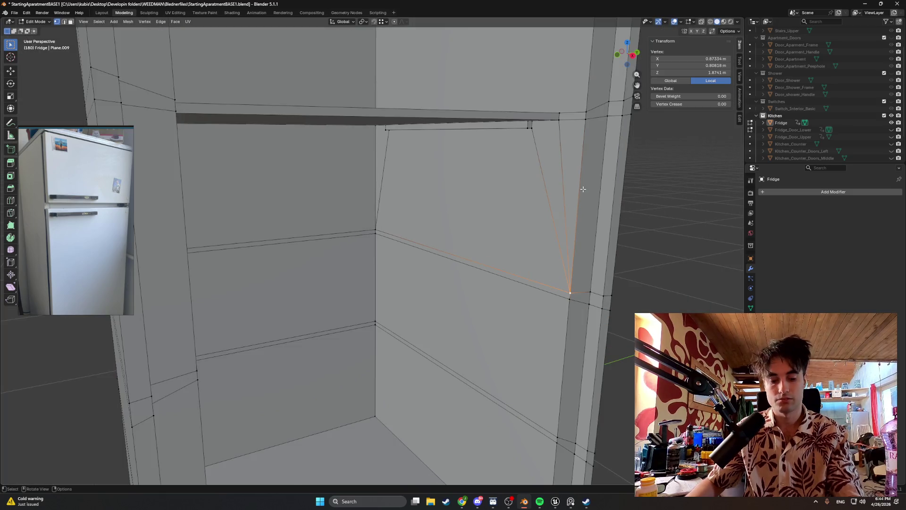
# - In edge mode with X-ray off, delete the slanted edge on the upper inner side wall
pyautogui.press('2')
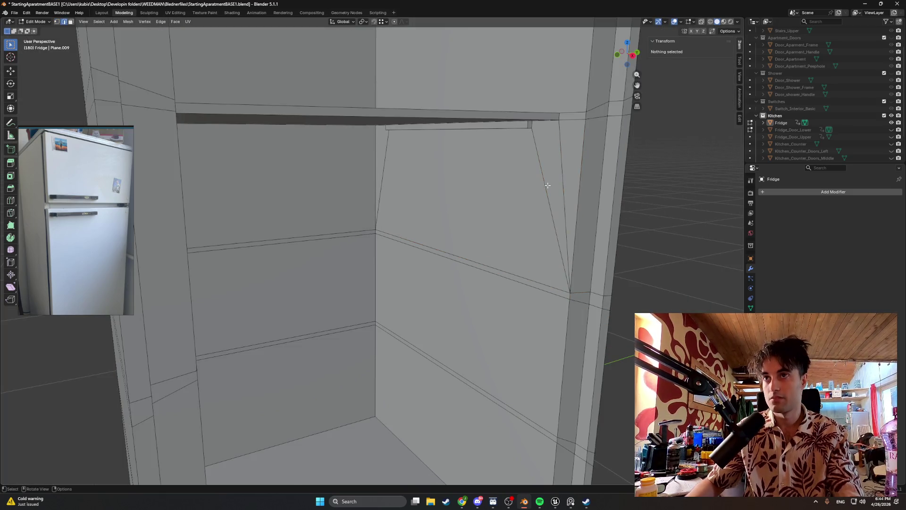
pyautogui.click(540, 181)
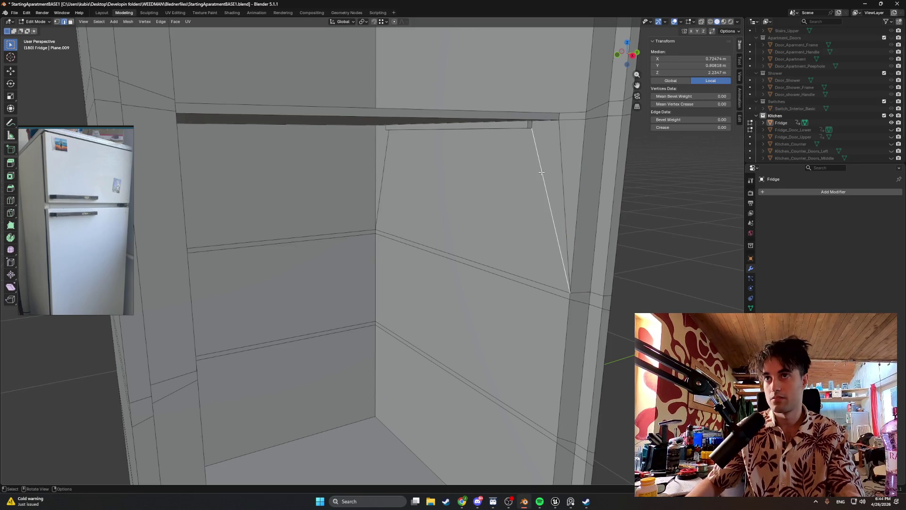
pyautogui.hotkey('alt', 'z')
pyautogui.press('x')
pyautogui.click(520, 171)
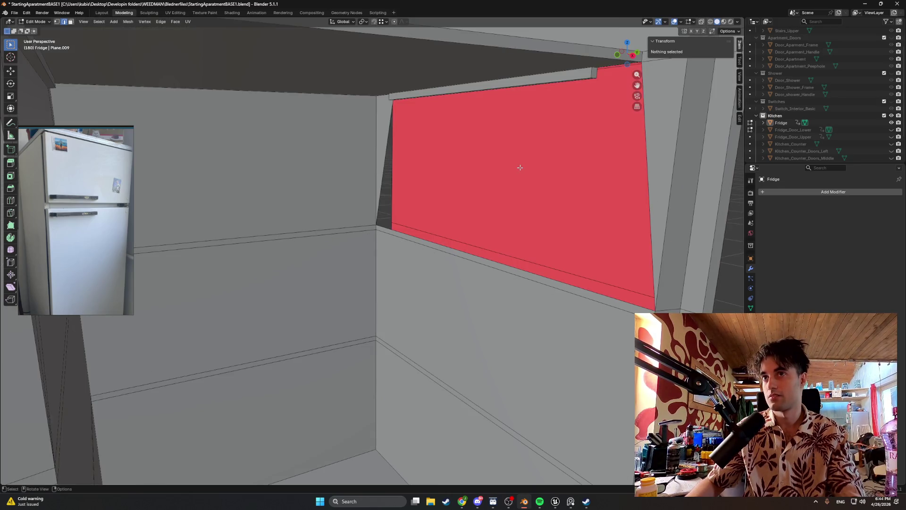
# - Undo the edge deletion and knife-cut a vertical edge from the wall's top vertex to its lower edge
pyautogui.moveTo(534, 159); pyautogui.dragTo(530, 158, button='middle')
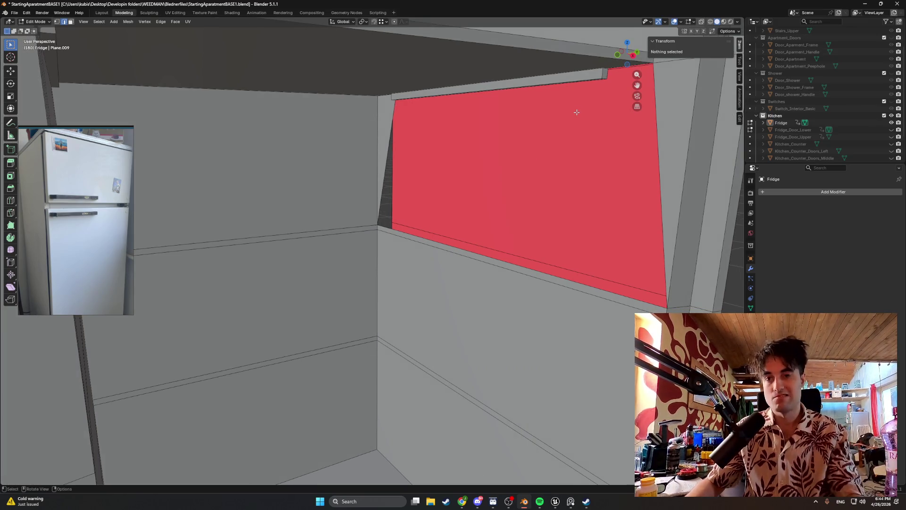
pyautogui.hotkey('ctrl', 'z')
pyautogui.press('k')
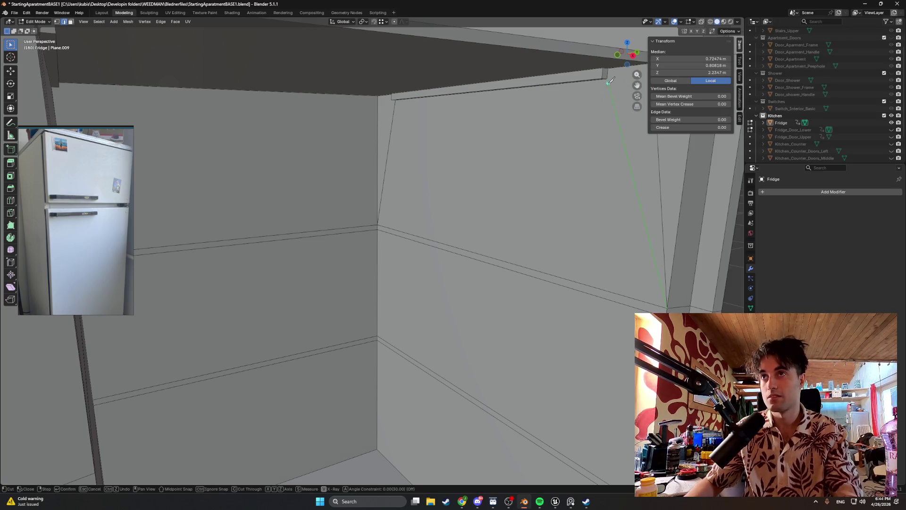
pyautogui.click(607, 79)
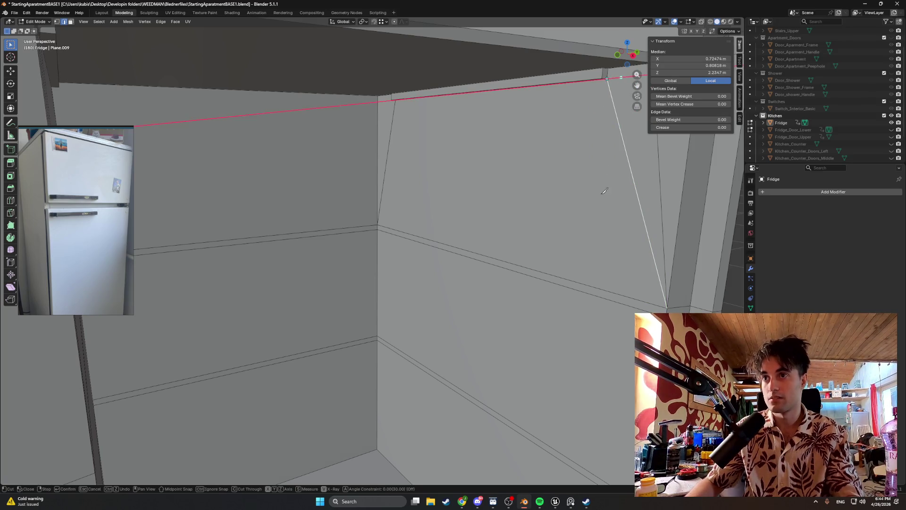
pyautogui.click(598, 283)
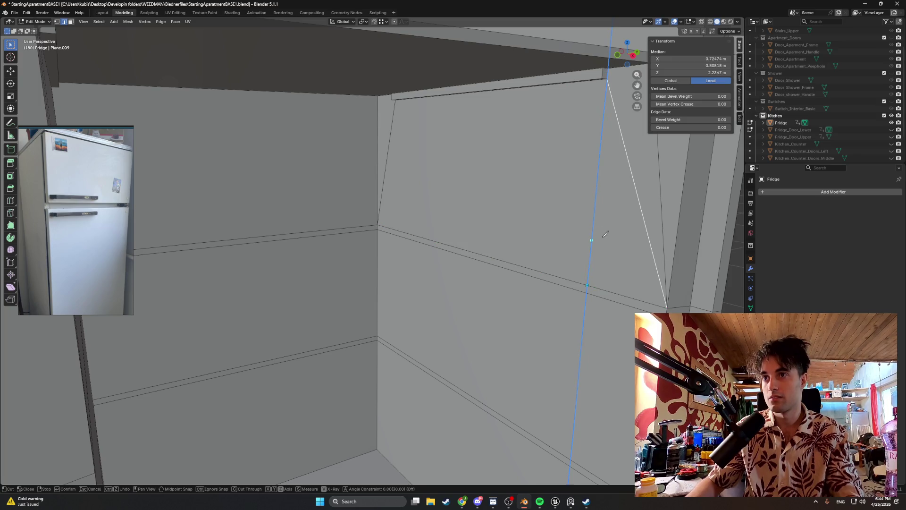
pyautogui.press('Return')
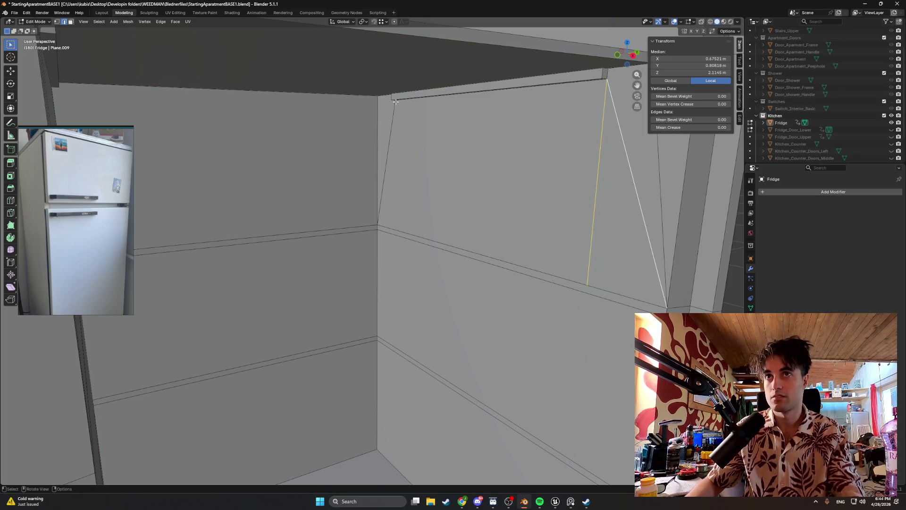
# - Knife-cut a second vertical edge locked to the Z axis, then clear the selection
pyautogui.moveTo(395, 101); pyautogui.dragTo(405, 99, button='middle')
pyautogui.press('k')
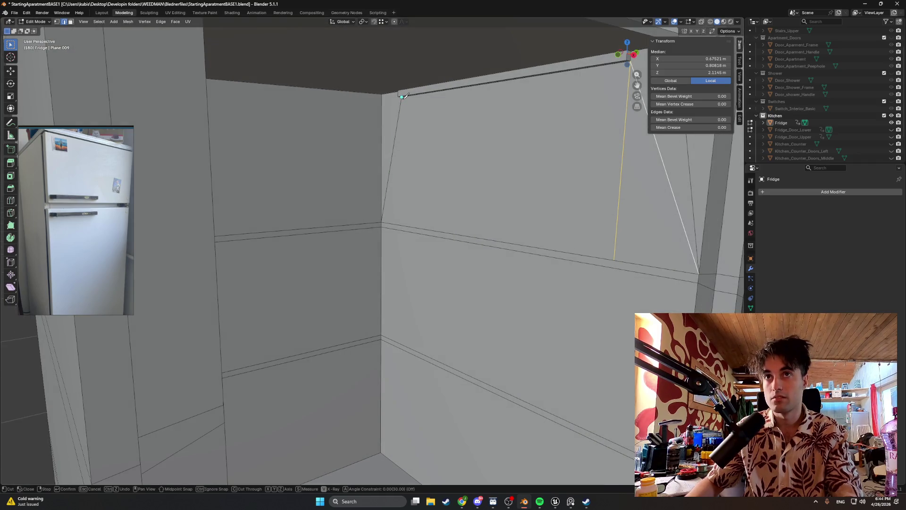
pyautogui.press('x')
pyautogui.press('z')
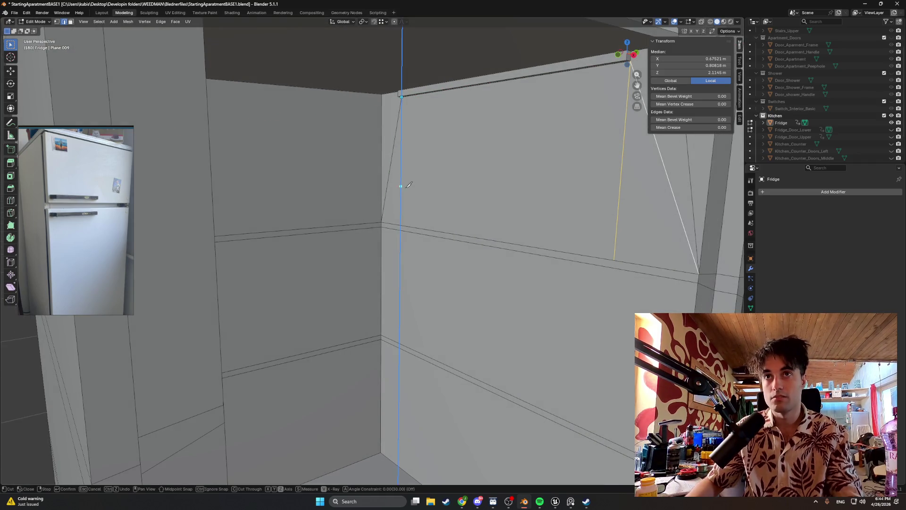
pyautogui.press('z')
pyautogui.press('z')
pyautogui.press('z')
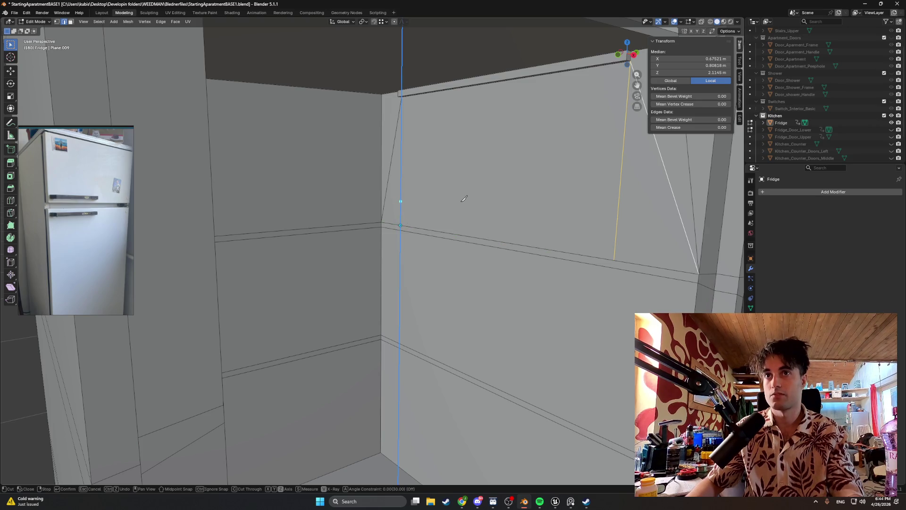
pyautogui.press('Return')
pyautogui.moveTo(475, 202); pyautogui.dragTo(469, 203, button='middle')
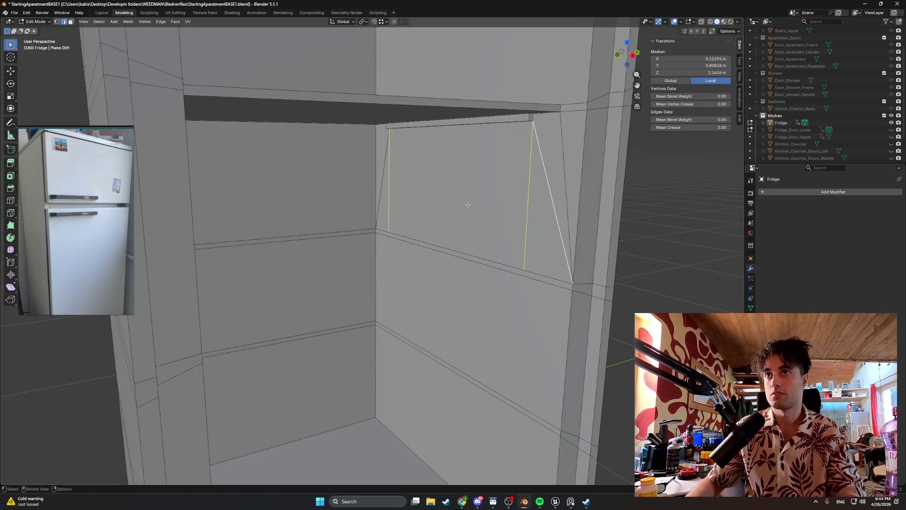
pyautogui.keyDown('shift'); pyautogui.moveTo(485, 232); pyautogui.dragTo(424, 201, button='middle'); pyautogui.keyUp('shift')
pyautogui.scroll(-2, 428, 200)
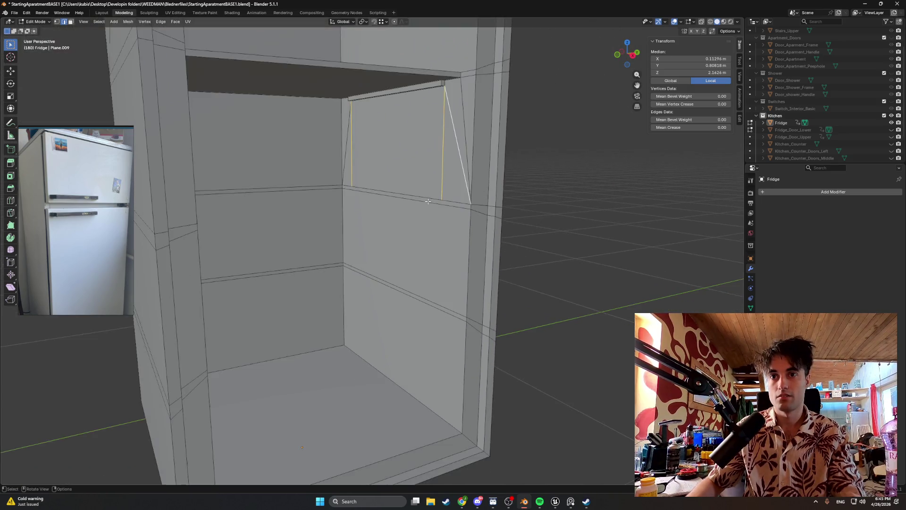
pyautogui.scroll(2, 427, 201)
pyautogui.keyDown('shift'); pyautogui.moveTo(428, 202); pyautogui.dragTo(425, 219, button='middle'); pyautogui.keyUp('shift')
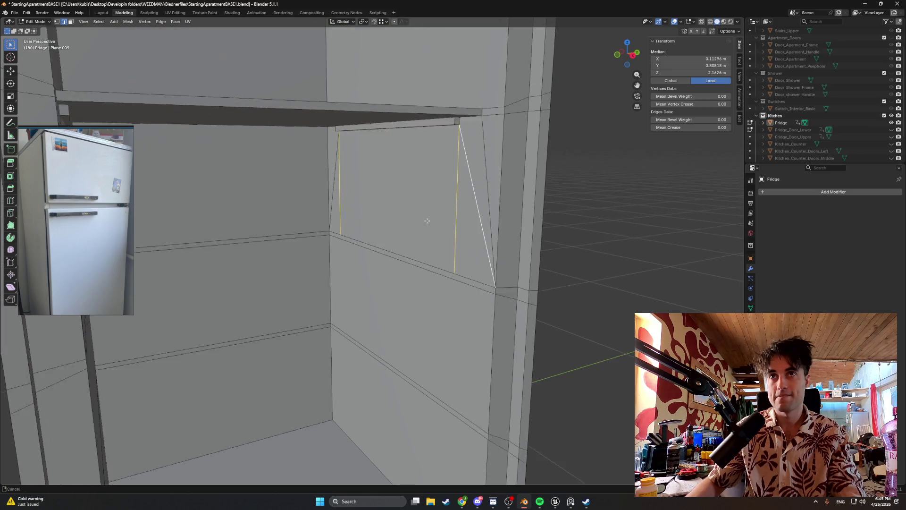
pyautogui.scroll(1, 425, 219)
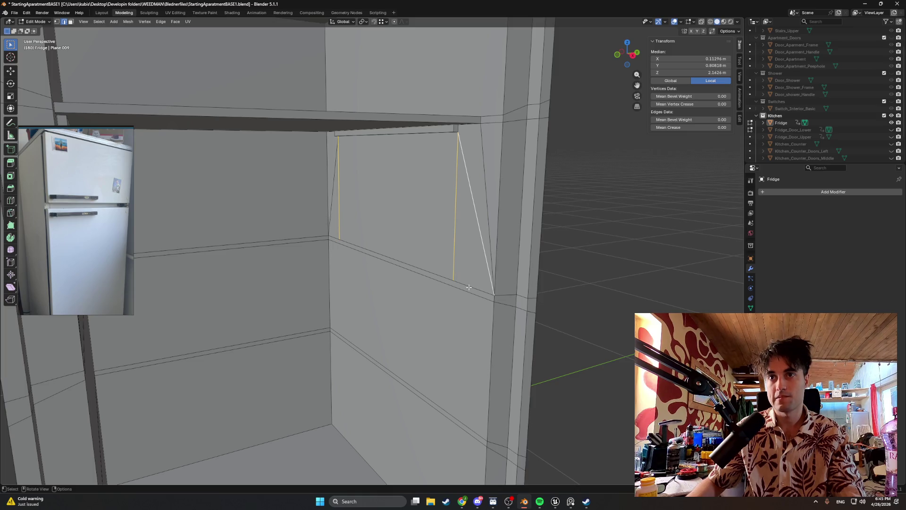
pyautogui.hotkey('alt', 'a')
# - Alt-select the horizontal edge loops on the side and left walls into one continuous interior loop
pyautogui.keyDown('alt'); pyautogui.click(495, 293); pyautogui.keyUp('alt')
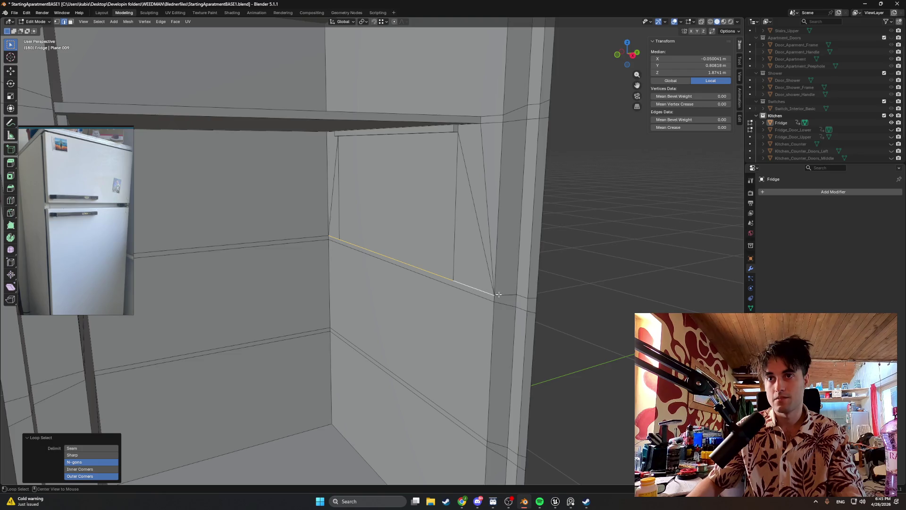
pyautogui.keyDown('alt'); pyautogui.keyDown('shift'); pyautogui.click(504, 293); pyautogui.keyUp('shift'); pyautogui.keyUp('alt')
pyautogui.keyDown('alt'); pyautogui.keyDown('shift'); pyautogui.click(318, 239); pyautogui.keyUp('shift'); pyautogui.keyUp('alt')
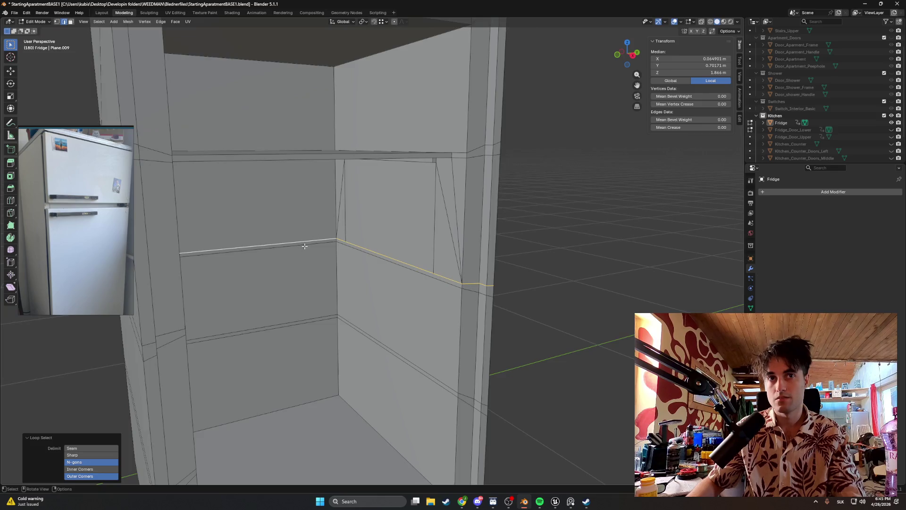
pyautogui.moveTo(319, 239)
pyautogui.mouseDown(button='middle')
pyautogui.moveTo(227, 239)
pyautogui.moveTo(209, 259)
pyautogui.moveTo(363, 244)
pyautogui.mouseUp(button='middle')
pyautogui.keyDown('alt'); pyautogui.keyDown('shift'); pyautogui.click(207, 250); pyautogui.keyUp('shift'); pyautogui.keyUp('alt')
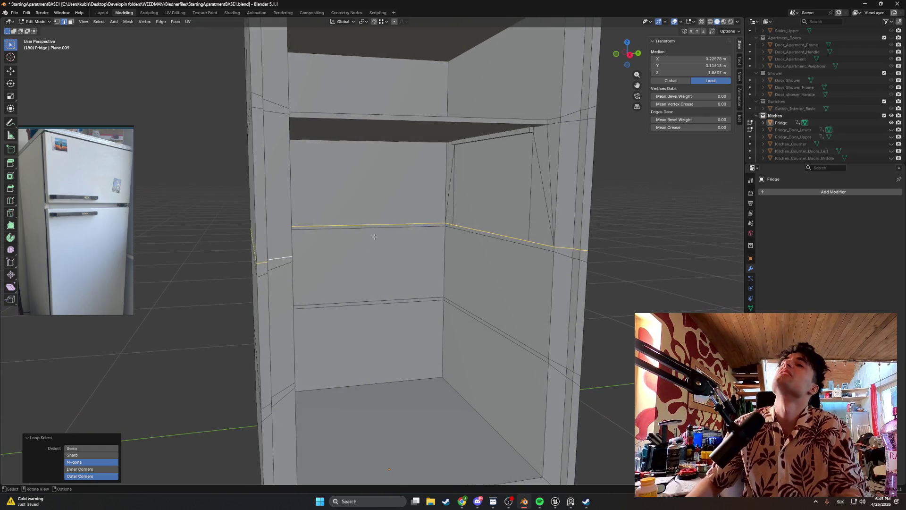
pyautogui.moveTo(491, 192); pyautogui.dragTo(488, 194, button='middle')
pyautogui.scroll(3, 489, 193)
pyautogui.scroll(1, 488, 206)
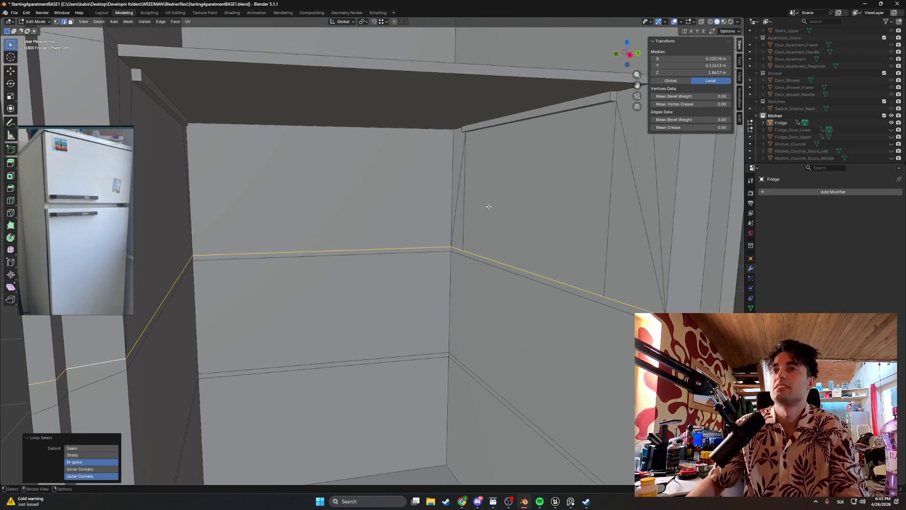
pyautogui.moveTo(505, 202); pyautogui.dragTo(469, 202, button='middle')
pyautogui.scroll(-1, 469, 201)
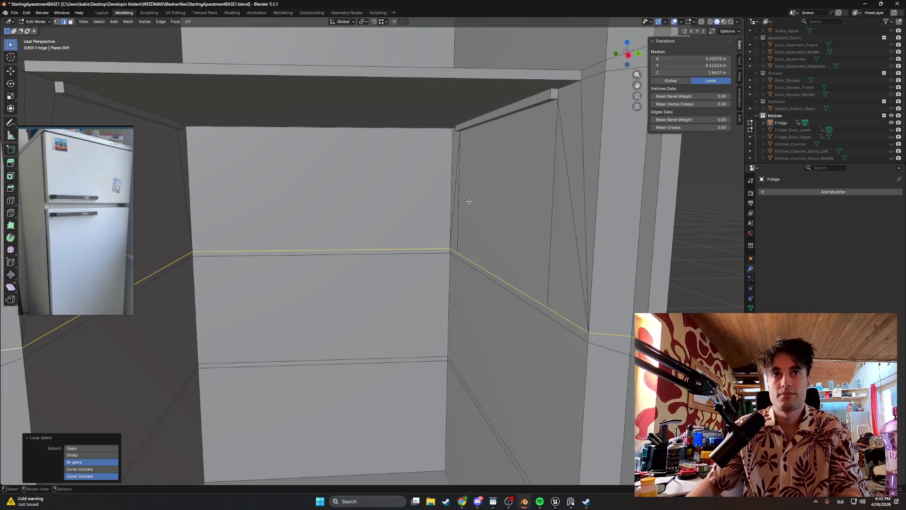
pyautogui.scroll(-2, 469, 201)
pyautogui.scroll(-1, 444, 196)
pyautogui.scroll(2, 444, 196)
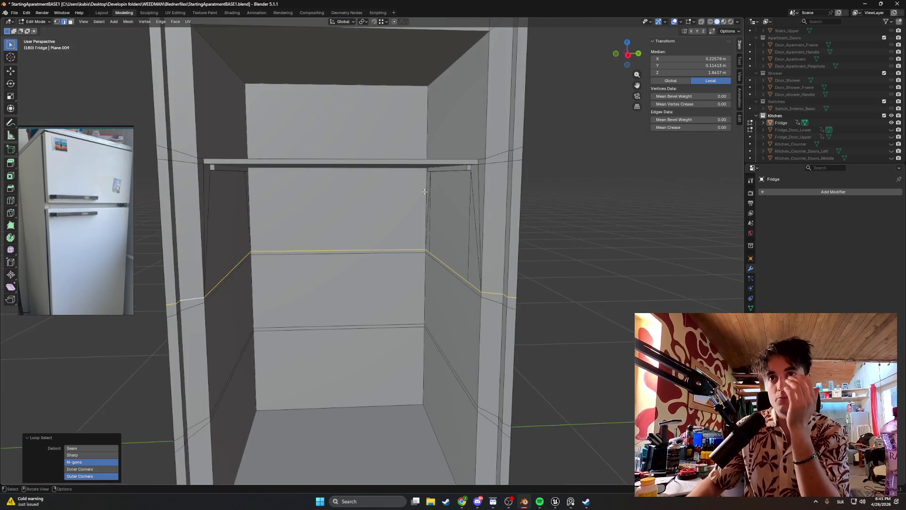
pyautogui.moveTo(402, 184)
pyautogui.mouseDown(button='middle')
pyautogui.moveTo(396, 193)
pyautogui.moveTo(339, 174)
pyautogui.mouseUp(button='middle')
pyautogui.scroll(-2, 340, 174)
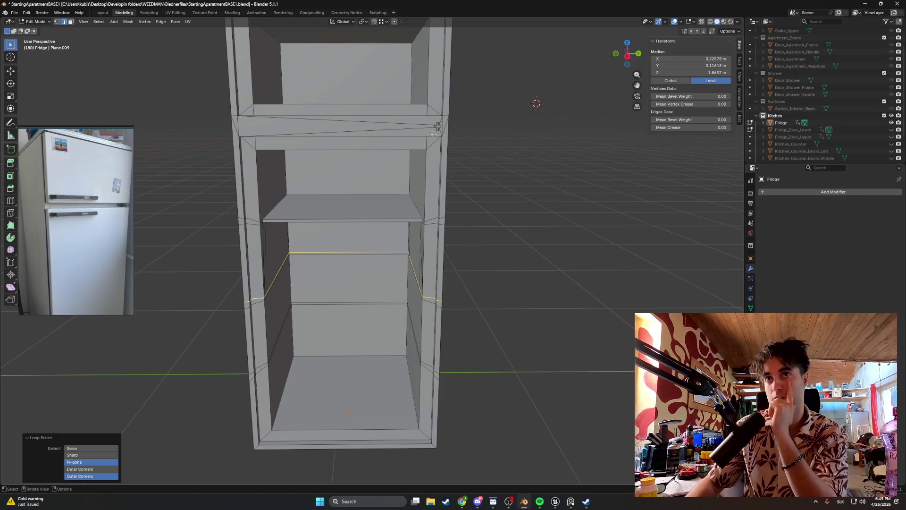
pyautogui.scroll(-2, 441, 132)
pyautogui.scroll(2, 407, 132)
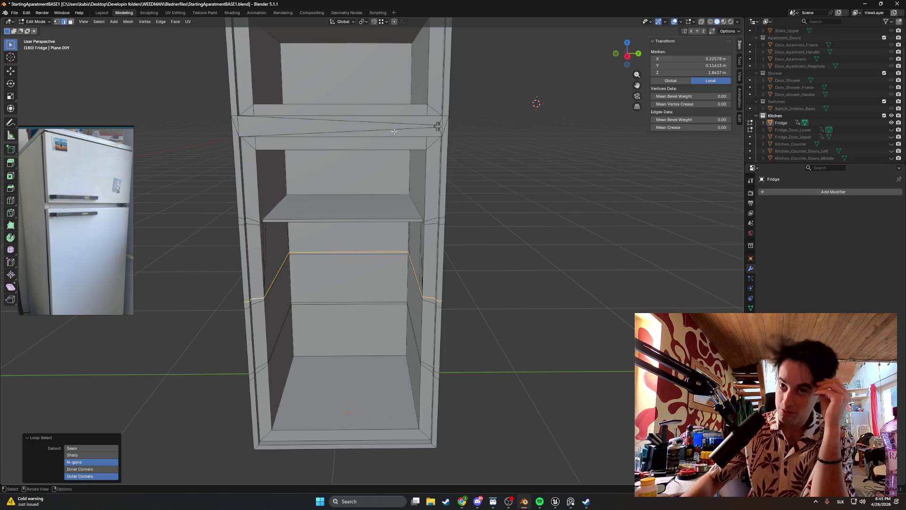
pyautogui.scroll(2, 357, 208)
pyautogui.scroll(1, 357, 208)
pyautogui.scroll(1, 358, 206)
pyautogui.scroll(1, 359, 203)
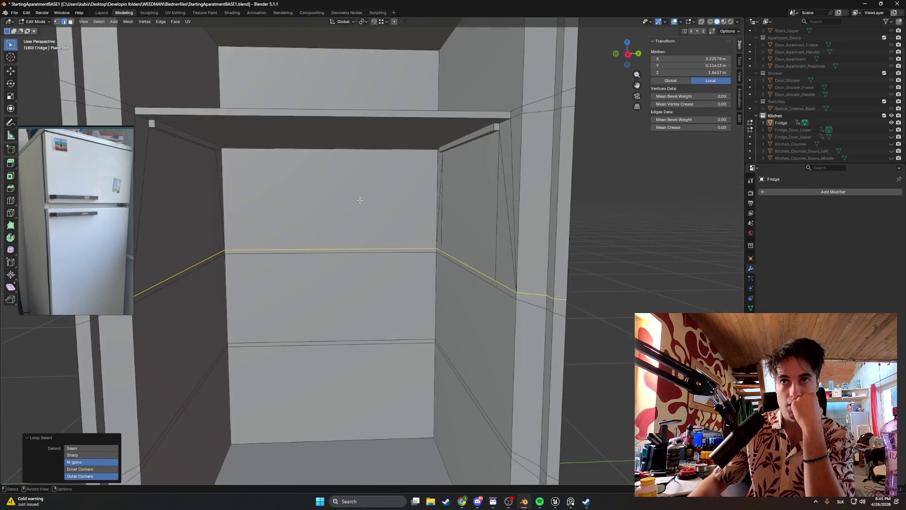
pyautogui.moveTo(361, 203); pyautogui.dragTo(454, 187, button='middle')
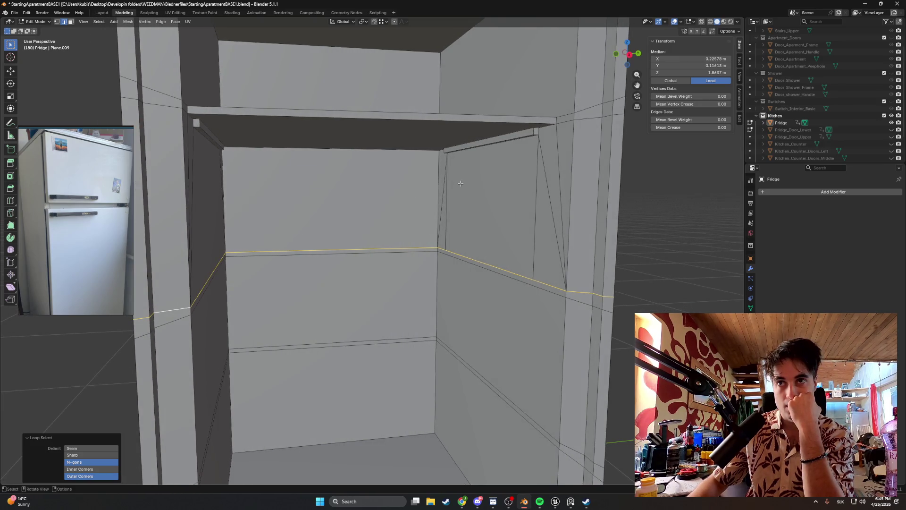
# - Clear the selection and inset the upper side-wall panel face with a narrow border
pyautogui.hotkey('alt', 'a')
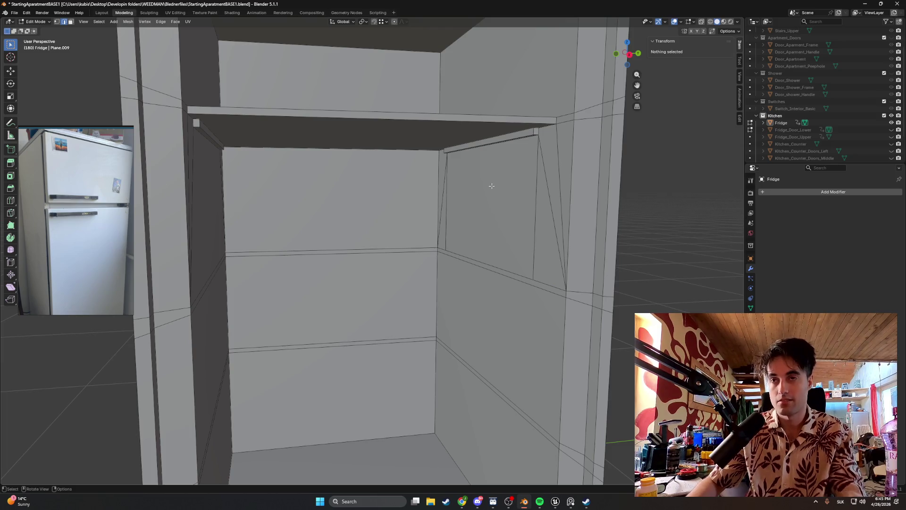
pyautogui.press('3')
pyautogui.click(496, 183)
pyautogui.press('i')
pyautogui.click(518, 174)
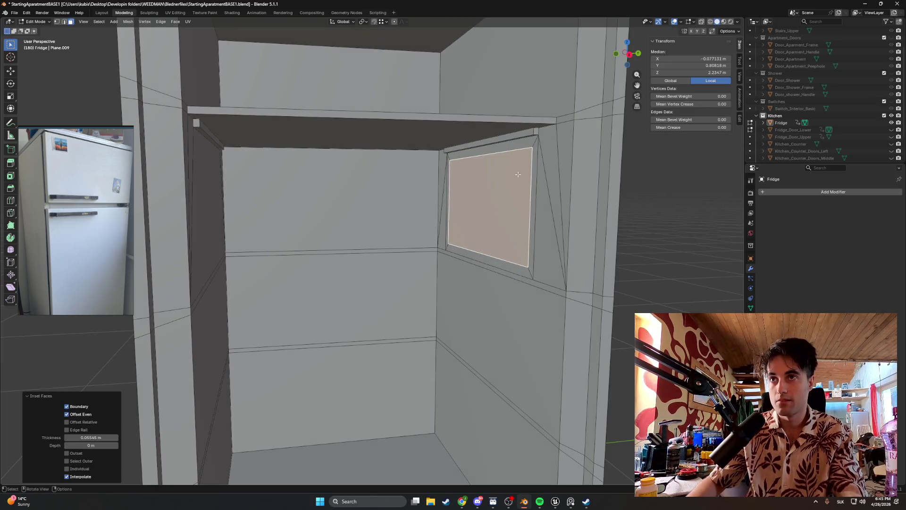
pyautogui.scroll(3, 522, 164)
pyautogui.click(519, 171)
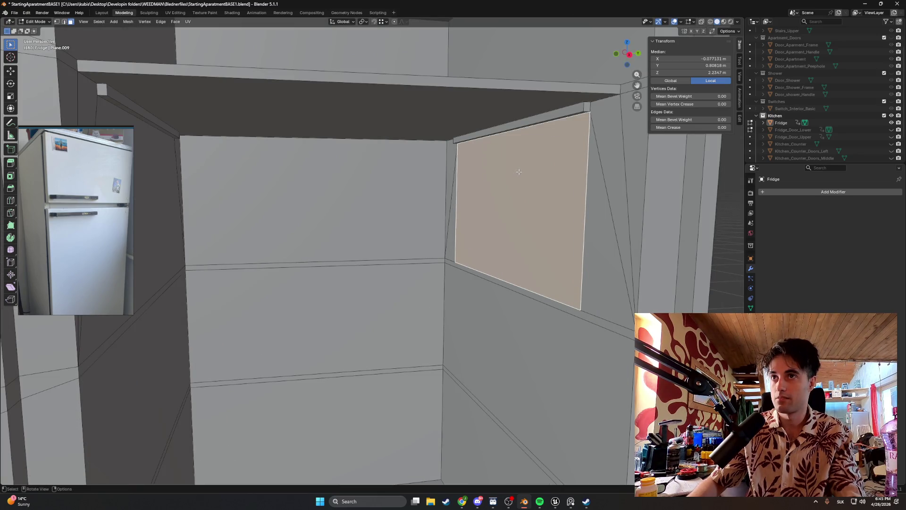
# - Select the thin strip along the top of the side wall and view it edge-on
pyautogui.moveTo(519, 172); pyautogui.dragTo(530, 171, button='middle')
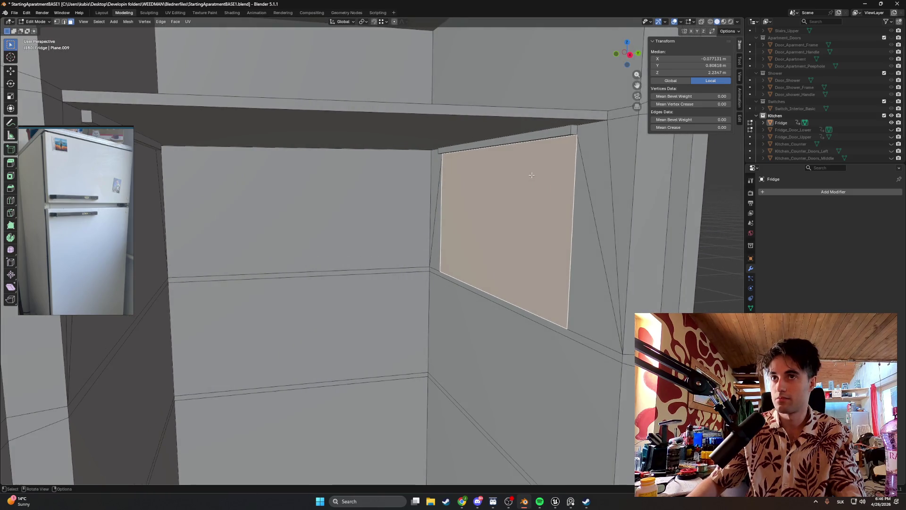
pyautogui.scroll(-2, 527, 173)
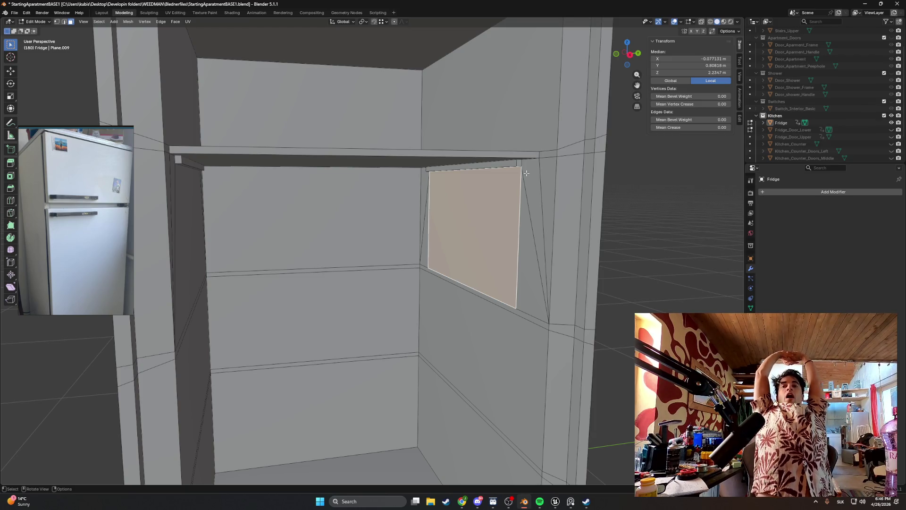
pyautogui.scroll(3, 499, 169)
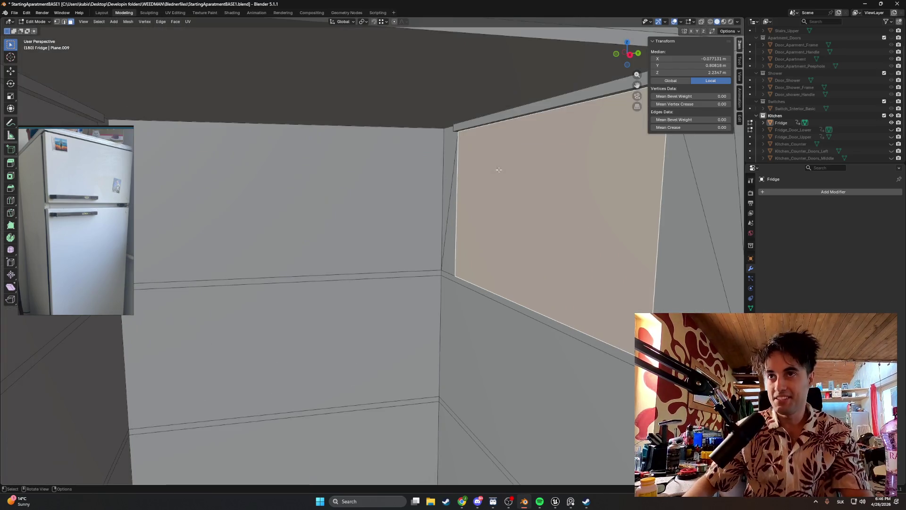
pyautogui.click(538, 103)
pyautogui.moveTo(538, 103)
pyautogui.mouseDown(button='middle')
pyautogui.moveTo(551, 83)
pyautogui.moveTo(478, 62)
pyautogui.moveTo(406, 173)
pyautogui.moveTo(457, 217)
pyautogui.mouseUp(button='middle')
# - Delete the stray strip edges via the X delete menu
pyautogui.press('x')
pyautogui.click(421, 181)
pyautogui.press('x')
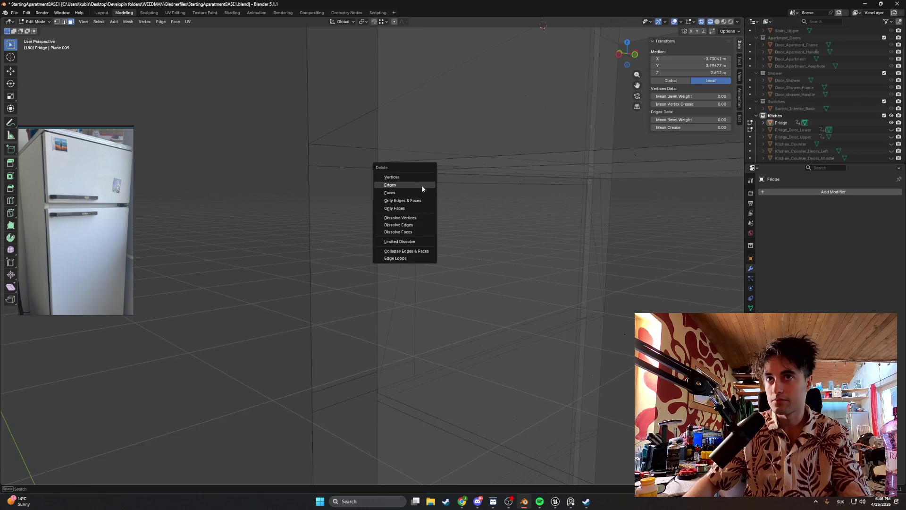
pyautogui.click(415, 192)
# - Switch to solid shading and select the whole top rail with Ctrl+L linked selection
pyautogui.moveTo(494, 201); pyautogui.dragTo(414, 211, button='middle')
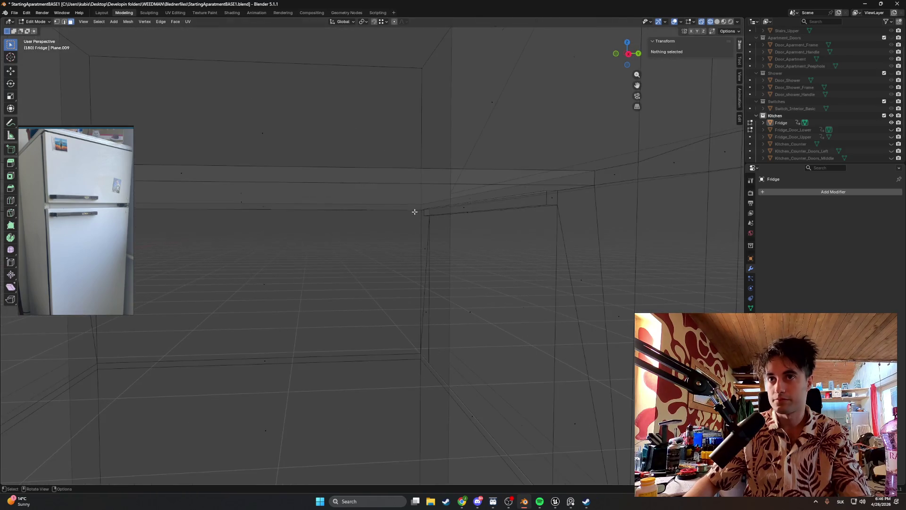
pyautogui.press('z')
pyautogui.click(440, 216)
pyautogui.moveTo(440, 215); pyautogui.dragTo(473, 179, button='middle')
pyautogui.click(473, 179)
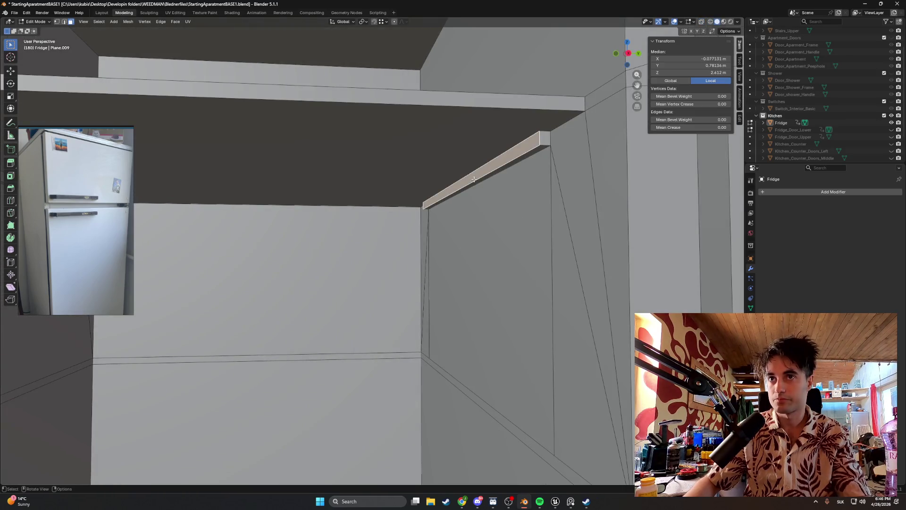
pyautogui.hotkey('ctrl', 'l')
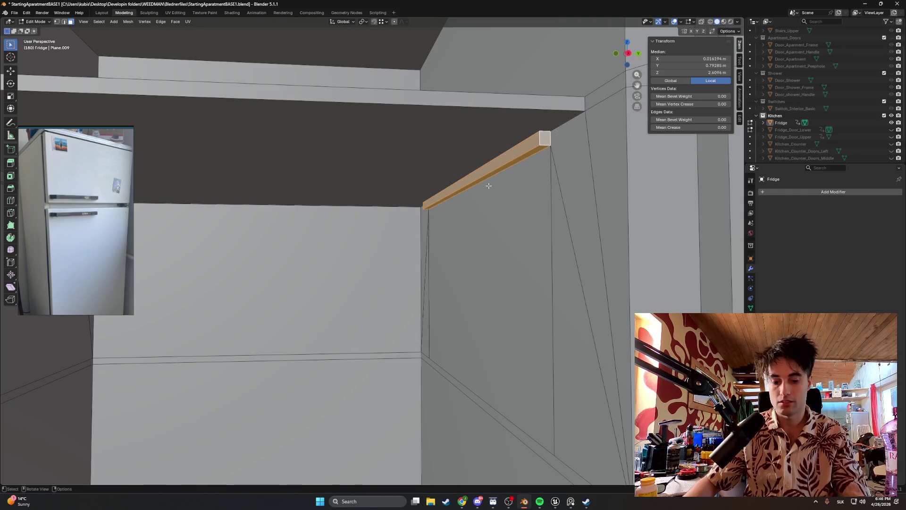
pyautogui.hotkey('shift', 'd')
pyautogui.rightClick(500, 194)
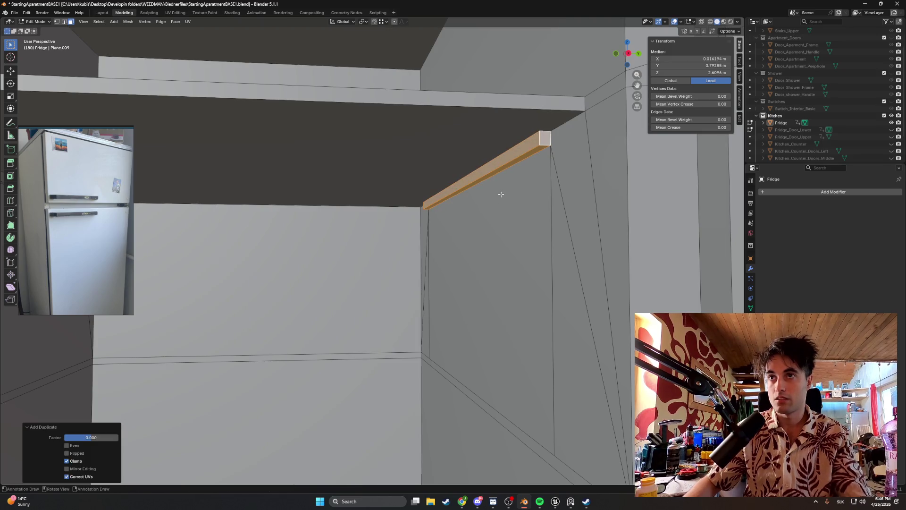
pyautogui.press('g')
pyautogui.press('z')
pyautogui.click(497, 249)
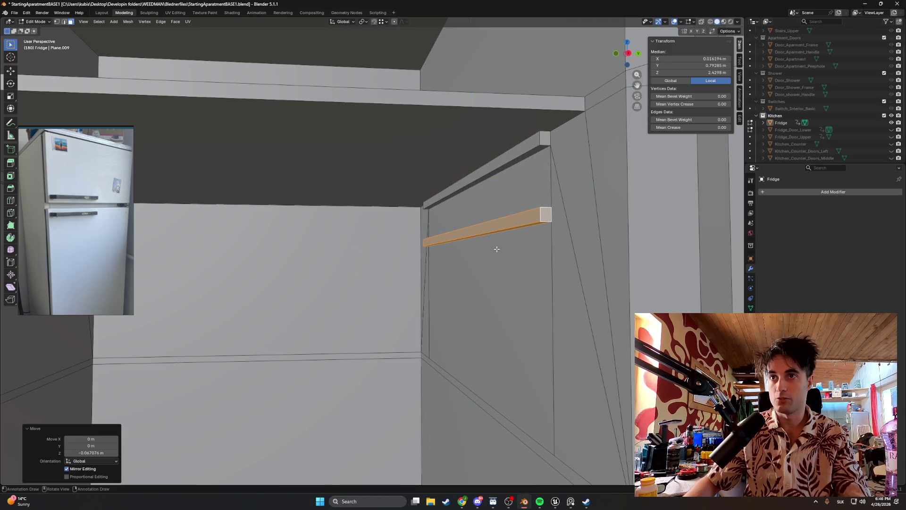
pyautogui.moveTo(497, 248)
pyautogui.mouseDown(button='middle')
pyautogui.moveTo(507, 248)
pyautogui.moveTo(496, 243)
pyautogui.mouseUp(button='middle')
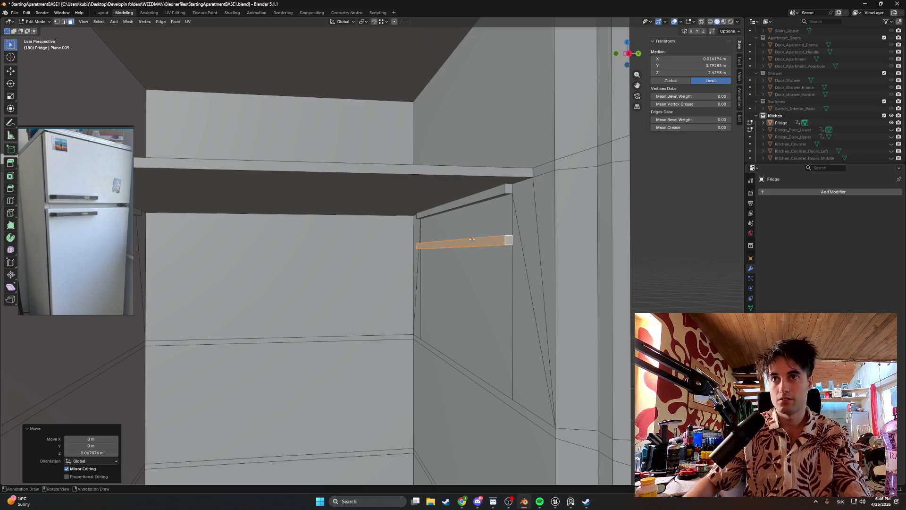
pyautogui.hotkey('ctrl', 'z')
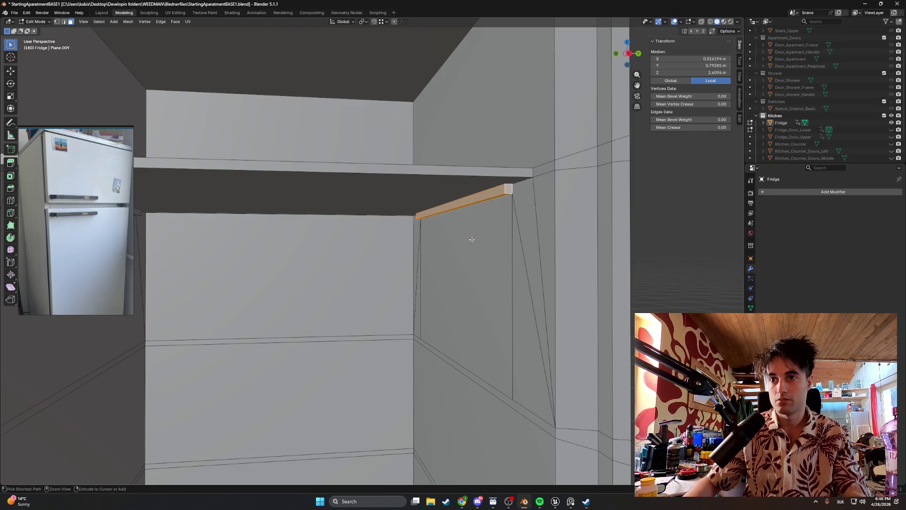
pyautogui.moveTo(448, 237); pyautogui.dragTo(236, 251, button='middle')
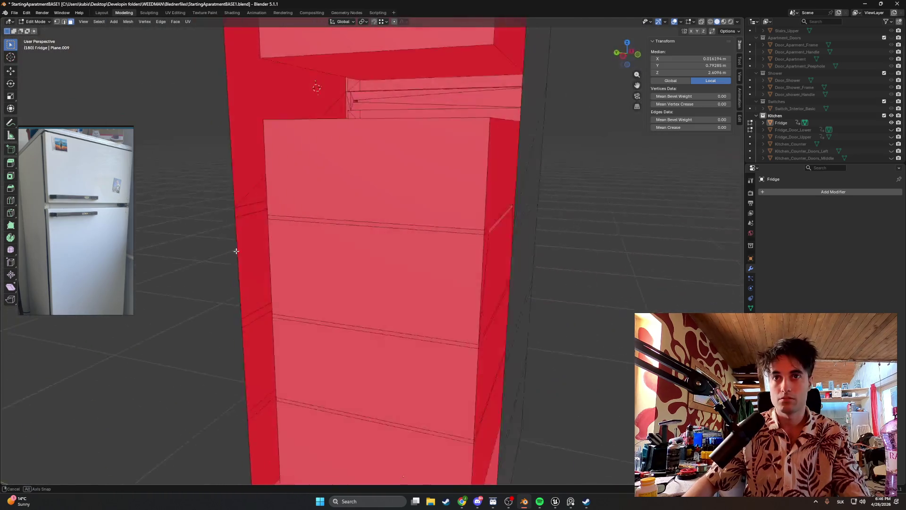
# - In wireframe shading, delete the stray vertex on the fridge wall
pyautogui.press('z')
pyautogui.click(188, 251)
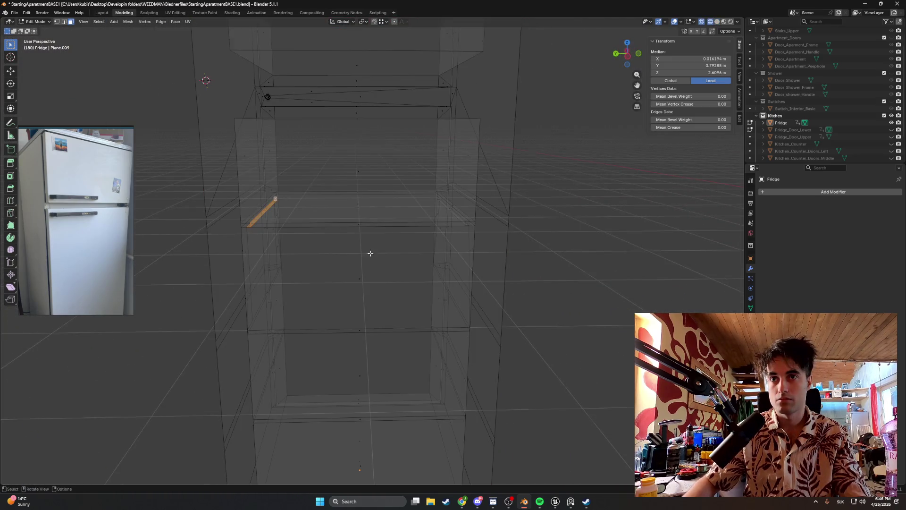
pyautogui.moveTo(188, 250); pyautogui.dragTo(625, 197, button='middle')
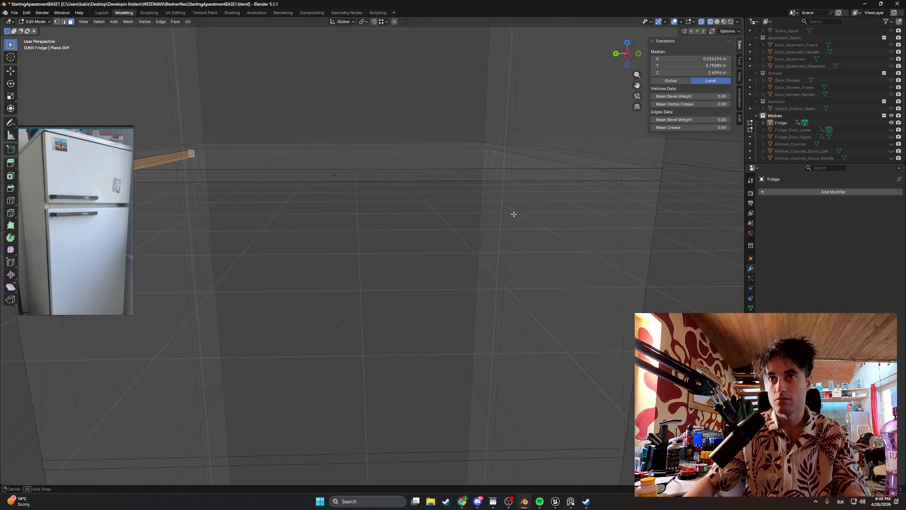
pyautogui.click(673, 192)
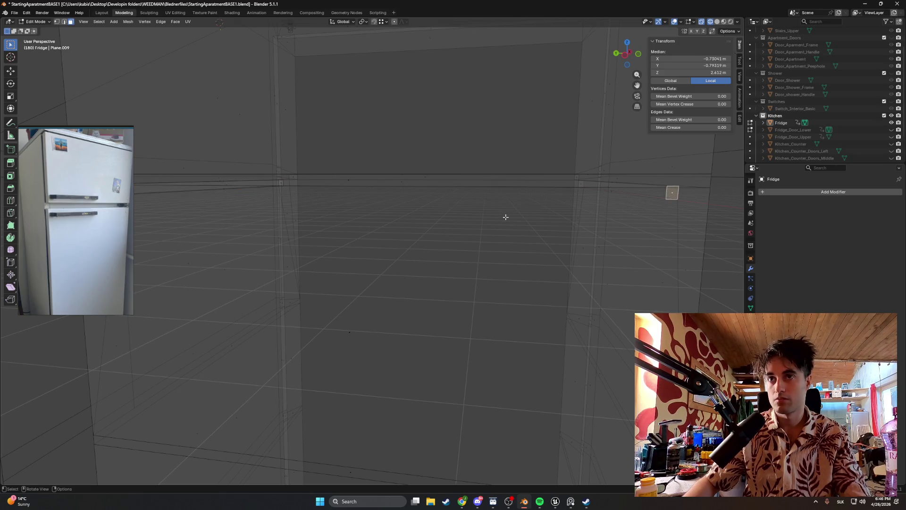
pyautogui.press('x')
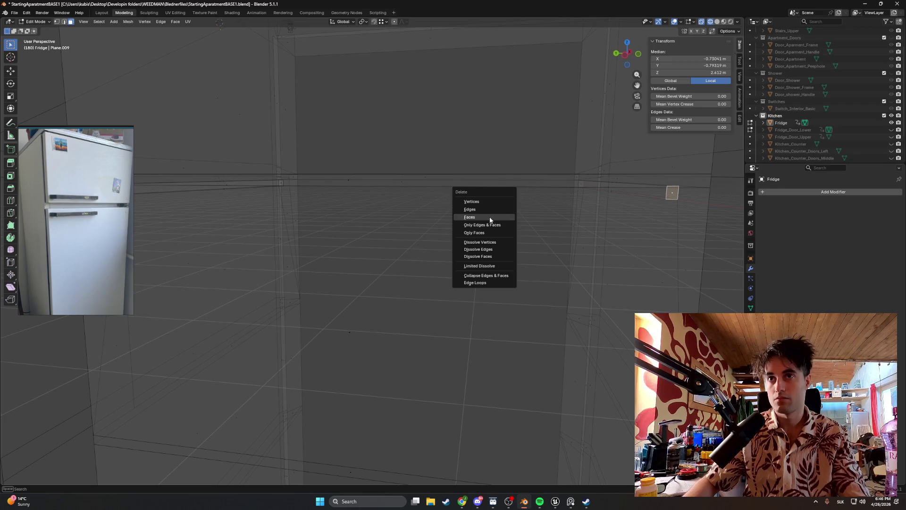
pyautogui.click(485, 214)
# - Select the top rails on both the left and right interior walls and return to solid shading
pyautogui.moveTo(486, 214)
pyautogui.mouseDown(button='middle')
pyautogui.moveTo(597, 213)
pyautogui.moveTo(302, 223)
pyautogui.mouseUp(button='middle')
pyautogui.click(302, 222)
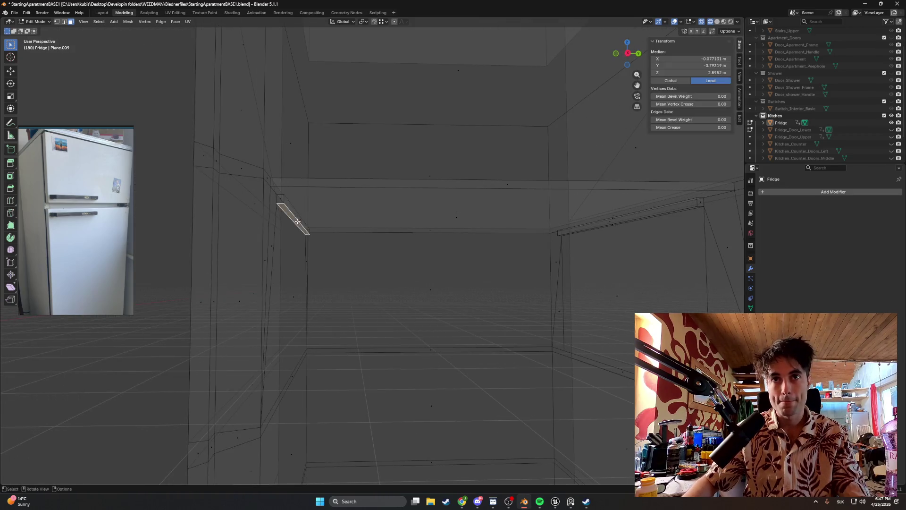
pyautogui.moveTo(472, 247); pyautogui.dragTo(373, 236, button='middle')
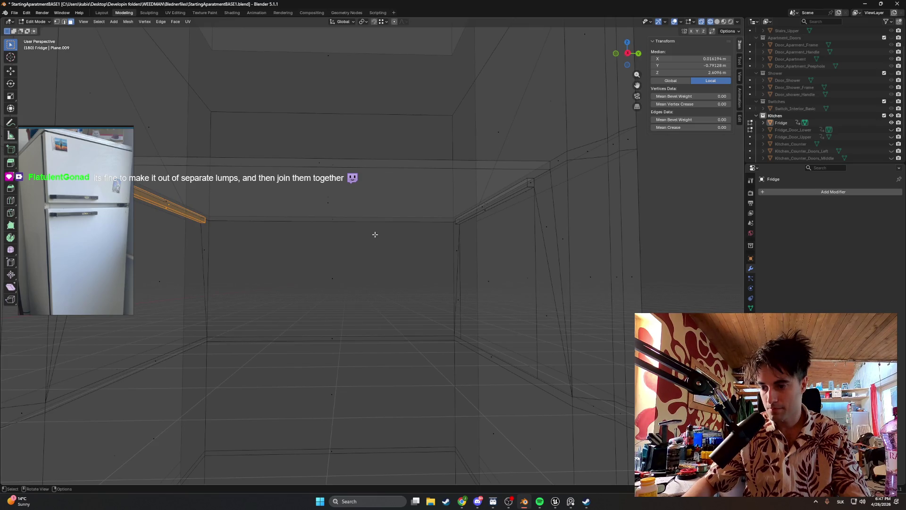
pyautogui.moveTo(472, 208); pyautogui.dragTo(452, 222, button='middle')
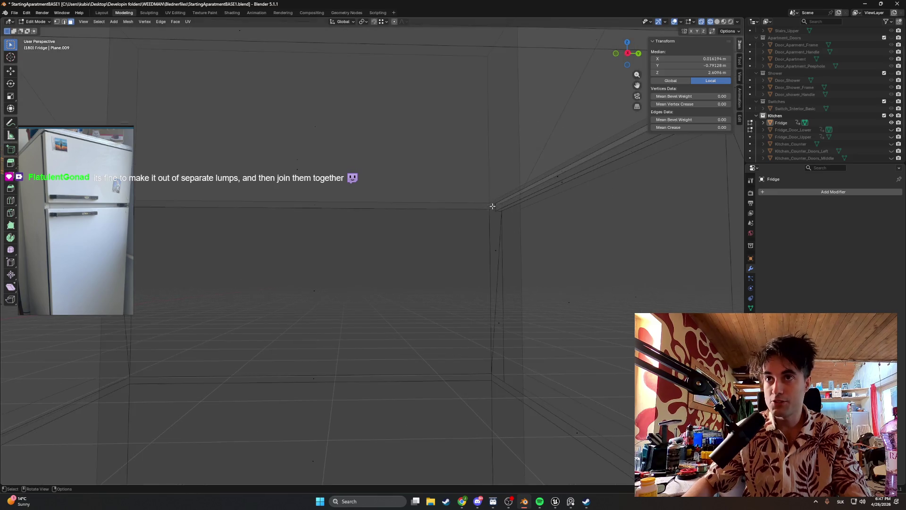
pyautogui.click(486, 214)
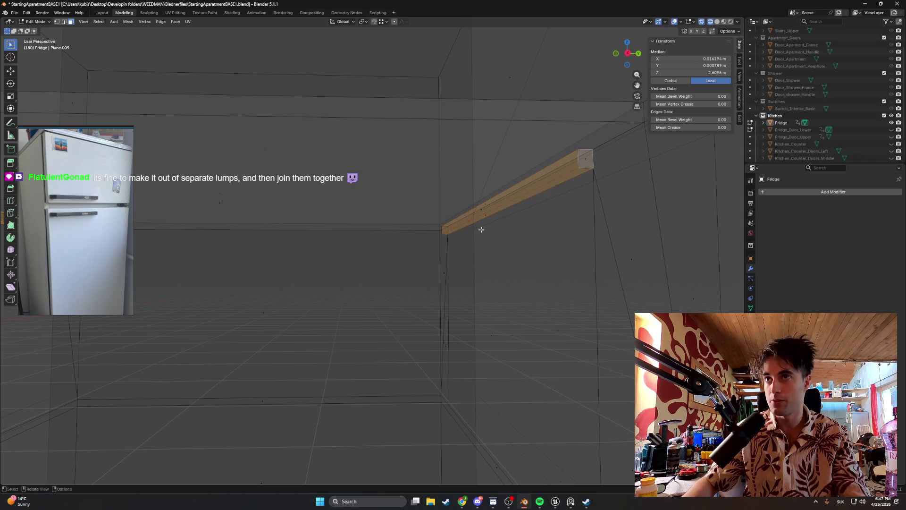
pyautogui.moveTo(479, 228)
pyautogui.mouseDown(button='middle')
pyautogui.moveTo(472, 246)
pyautogui.moveTo(484, 233)
pyautogui.mouseUp(button='middle')
pyautogui.press('z')
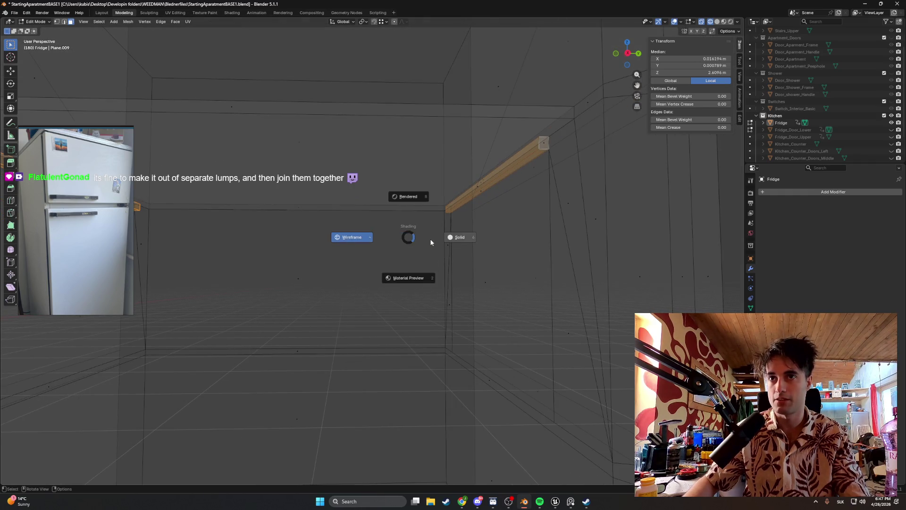
pyautogui.click(444, 242)
pyautogui.moveTo(443, 241); pyautogui.dragTo(461, 227, button='middle')
# - Duplicate both top rails straight down and enter a -0.5 m Z offset in the Add Duplicate panel
pyautogui.press('g')
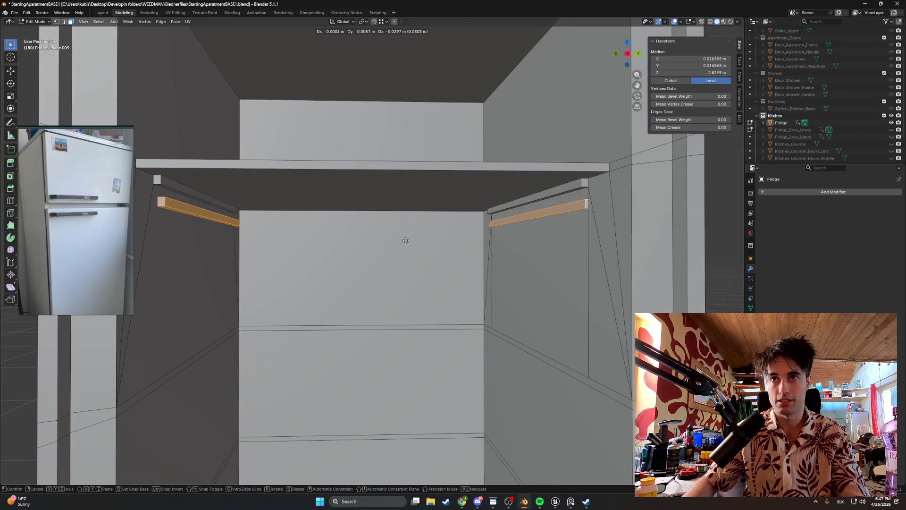
pyautogui.press('z')
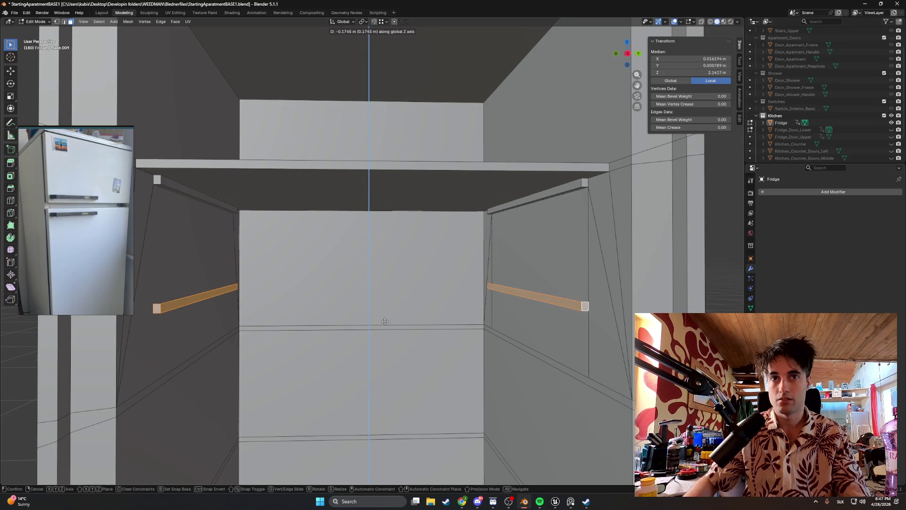
pyautogui.click(381, 279)
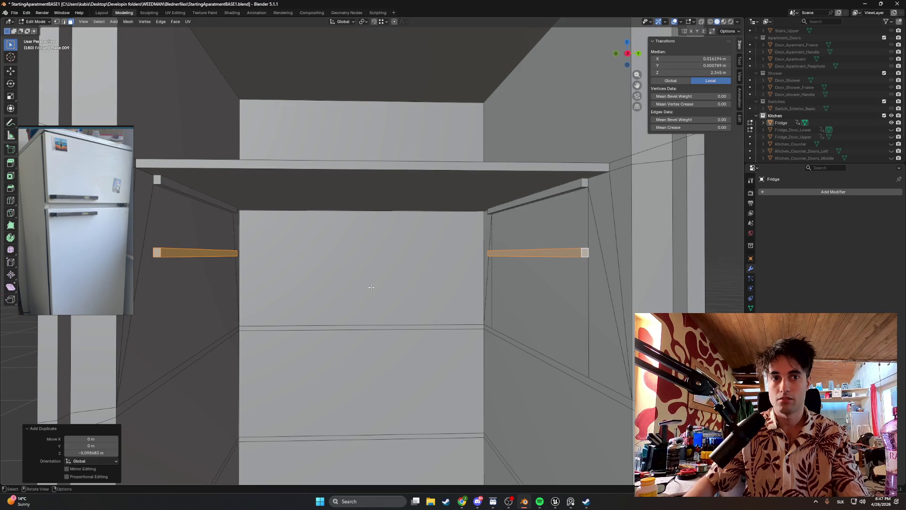
pyautogui.doubleClick(102, 450)
pyautogui.write('-')
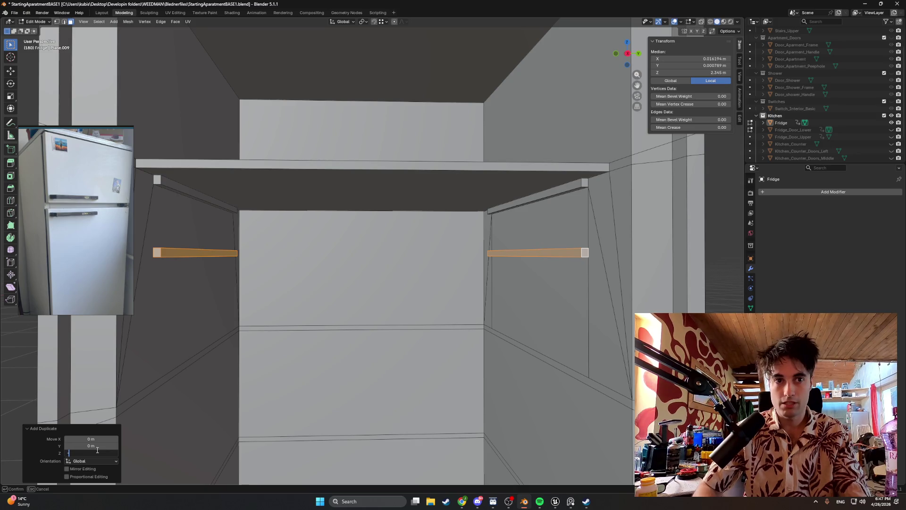
pyautogui.write('1')
pyautogui.press('Return')
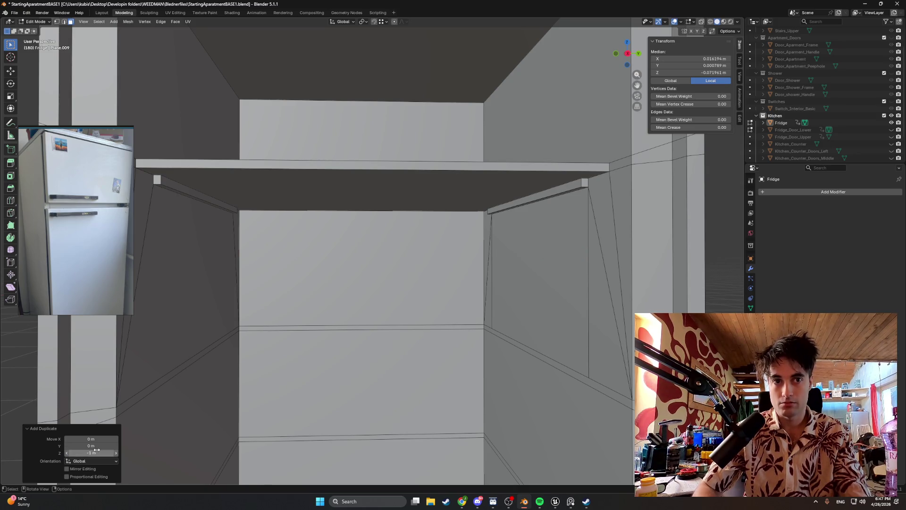
pyautogui.click(97, 451)
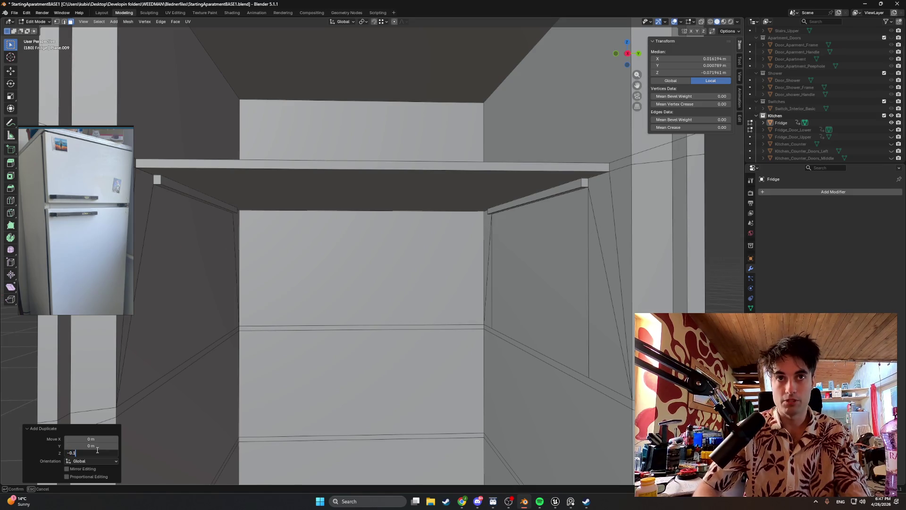
pyautogui.press('Return')
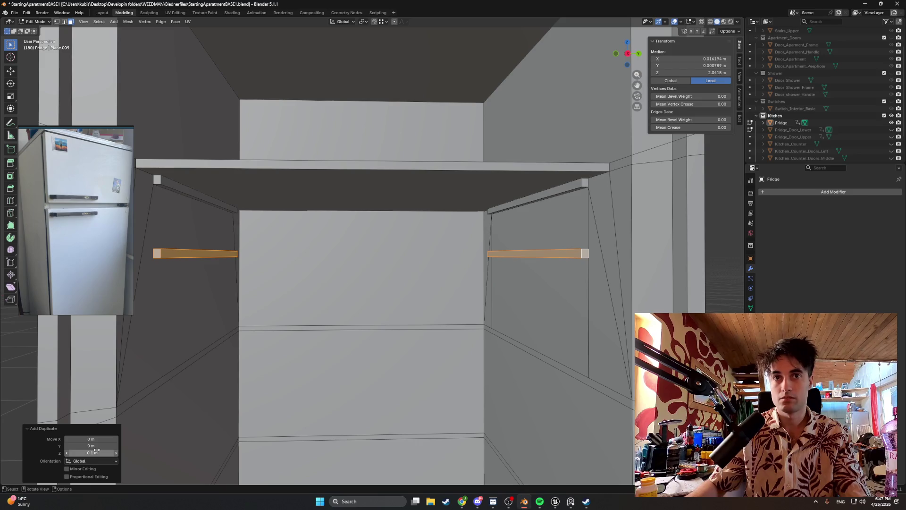
pyautogui.moveTo(425, 309); pyautogui.dragTo(427, 285, button='middle')
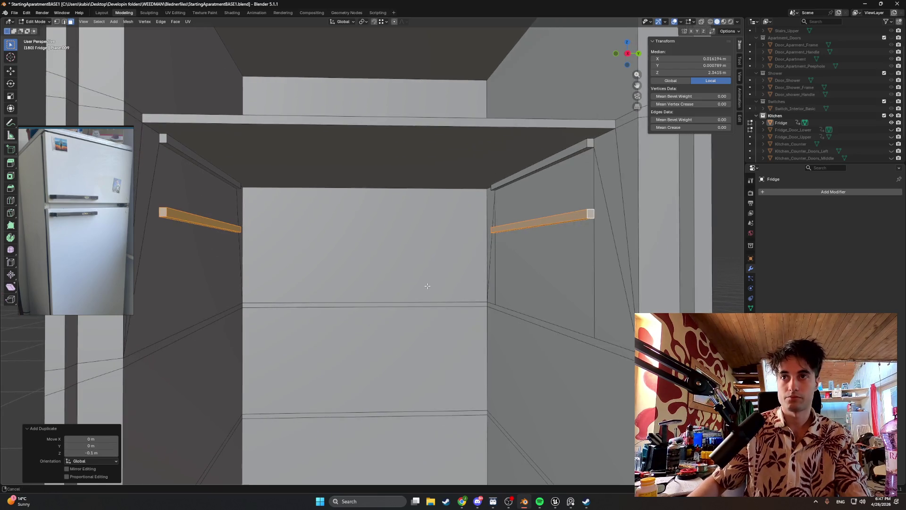
# - Cancel a stray re-duplicate, then move the copied rails down with the Move panel Z set to -0.5 m
pyautogui.hotkey('shift', 'd')
pyautogui.press('z')
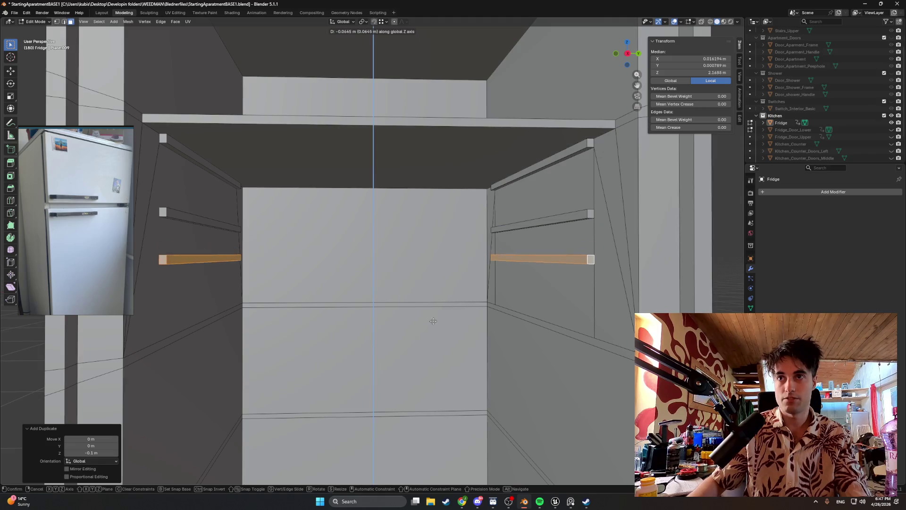
pyautogui.press('Escape')
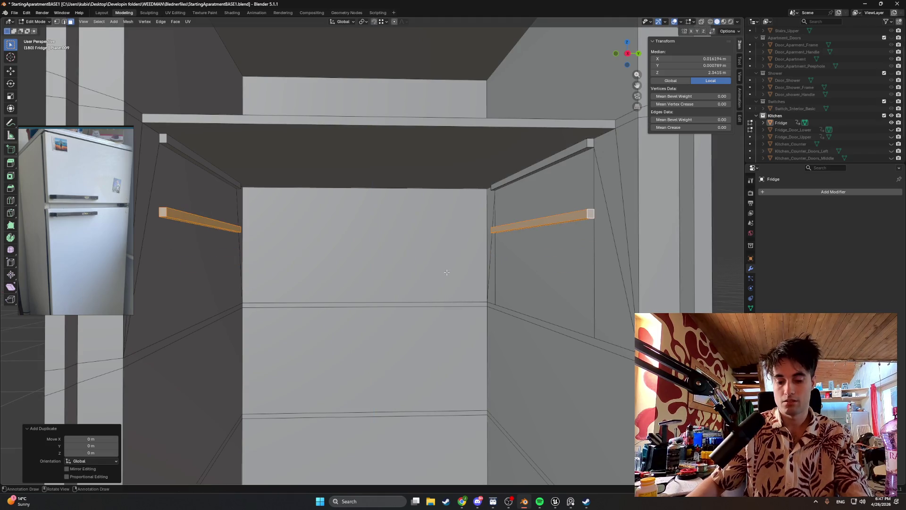
pyautogui.press('g')
pyautogui.press('z')
pyautogui.click(436, 293)
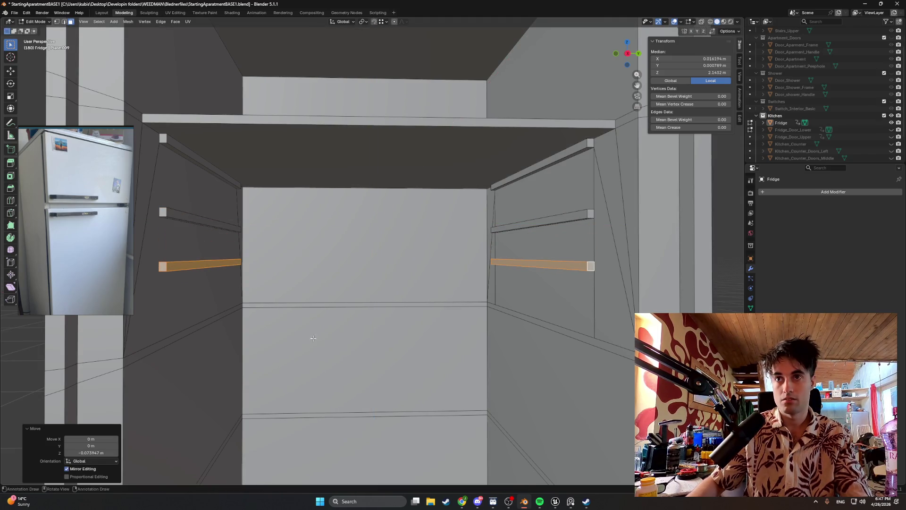
pyautogui.click(101, 454)
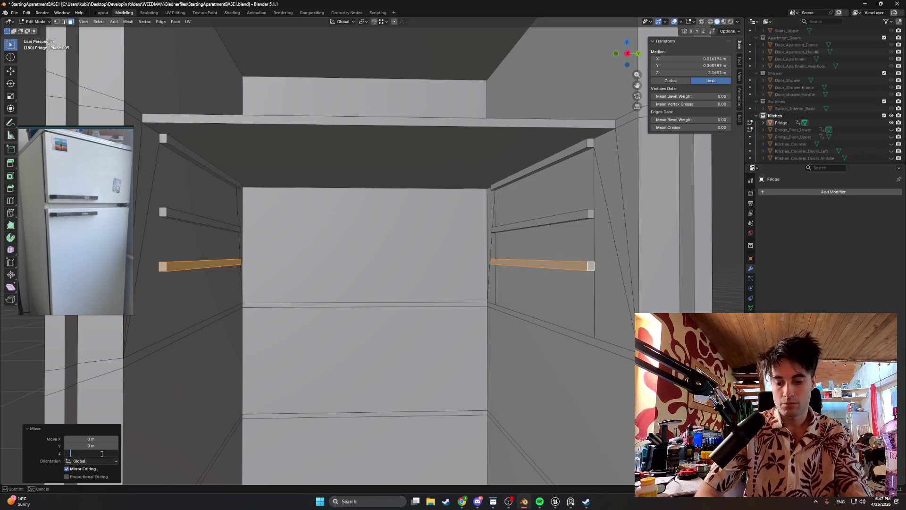
pyautogui.press('Return')
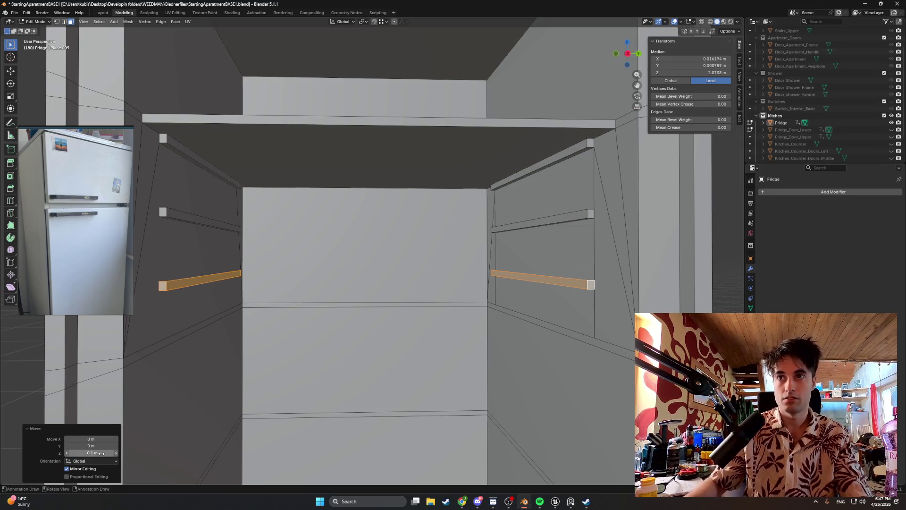
pyautogui.scroll(-2, 299, 303)
pyautogui.scroll(-2, 298, 303)
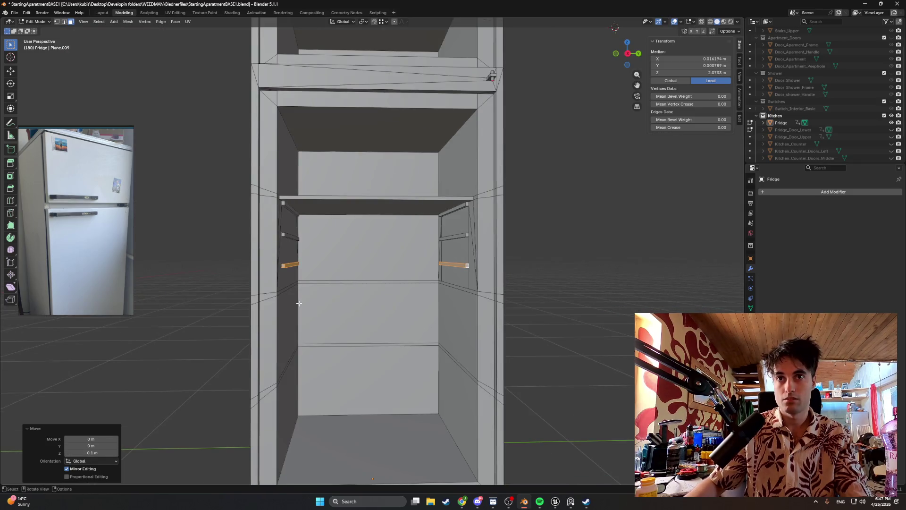
pyautogui.scroll(3, 298, 303)
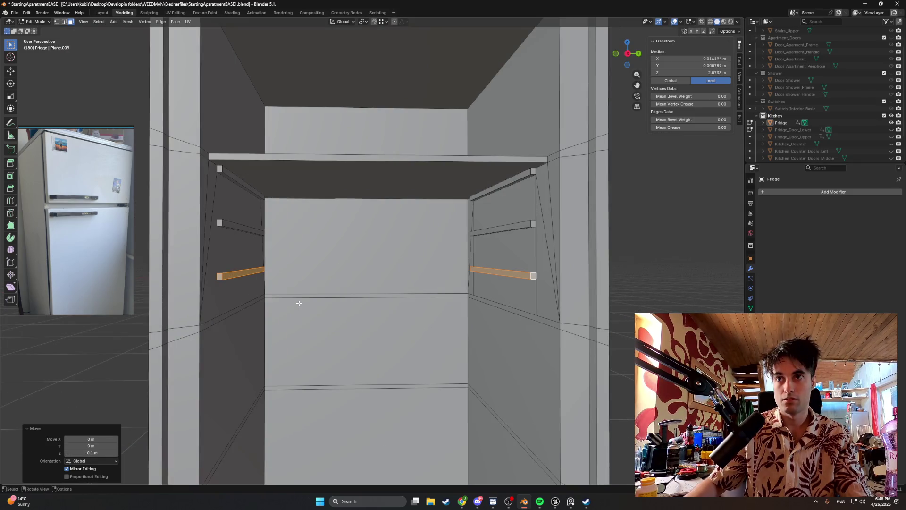
pyautogui.moveTo(299, 303); pyautogui.dragTo(301, 305, button='middle')
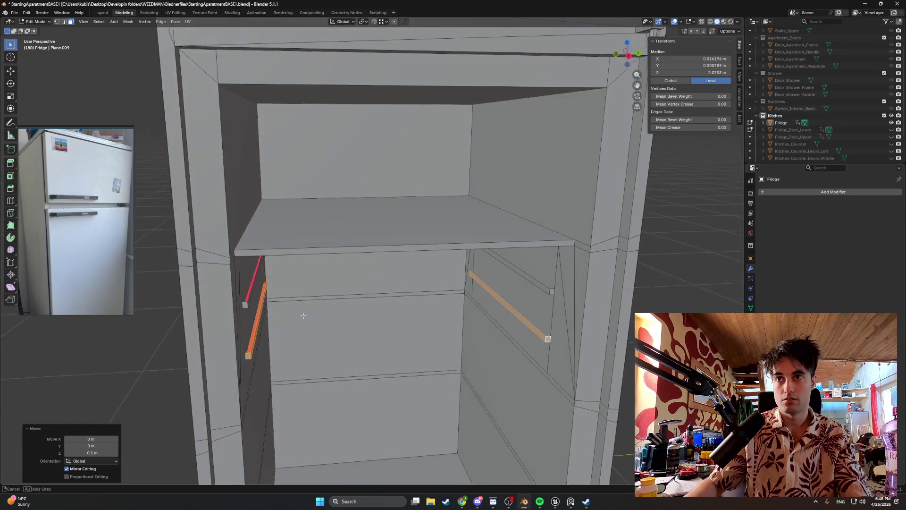
pyautogui.scroll(-1, 301, 304)
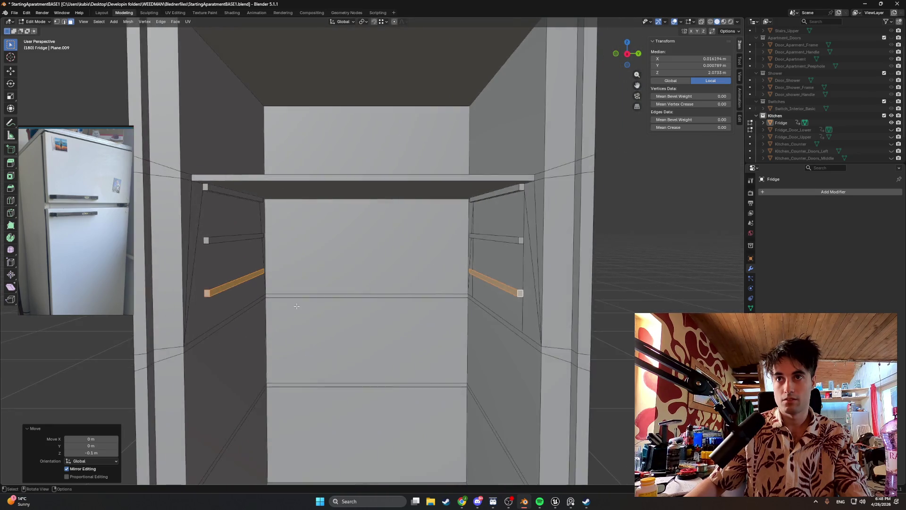
pyautogui.scroll(-2, 412, 282)
pyautogui.scroll(1, 413, 282)
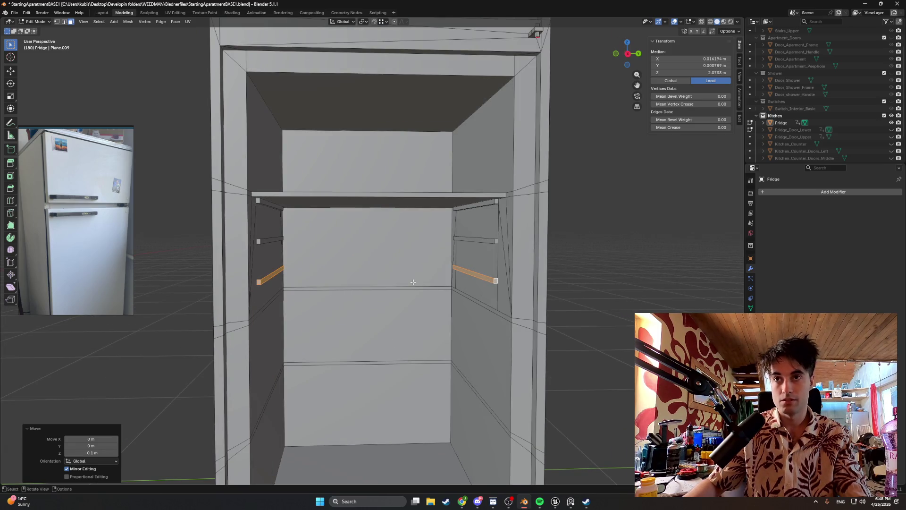
# - Undo the rails' drop, abandon a vertex slide leaving them in place, and start moving them down along Z
pyautogui.hotkey('ctrl', 'z')
pyautogui.press('g')
pyautogui.press('z')
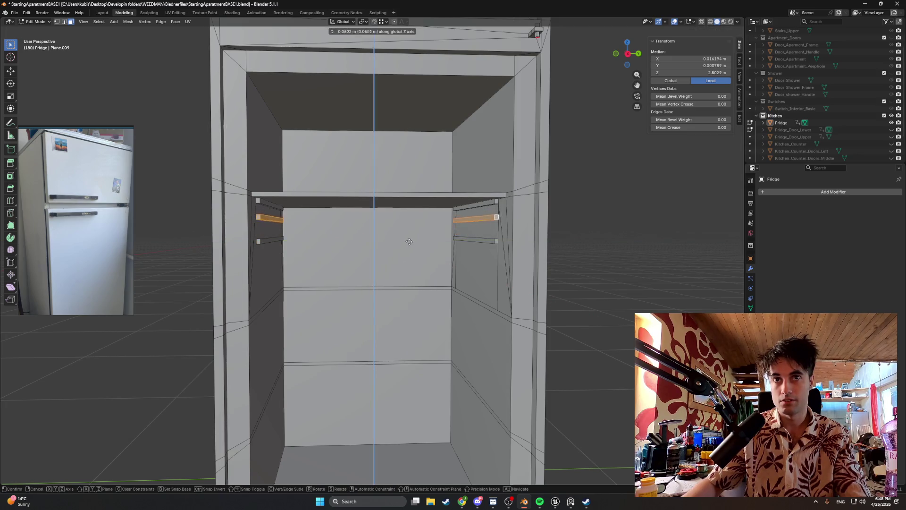
pyautogui.press('z')
pyautogui.press('z')
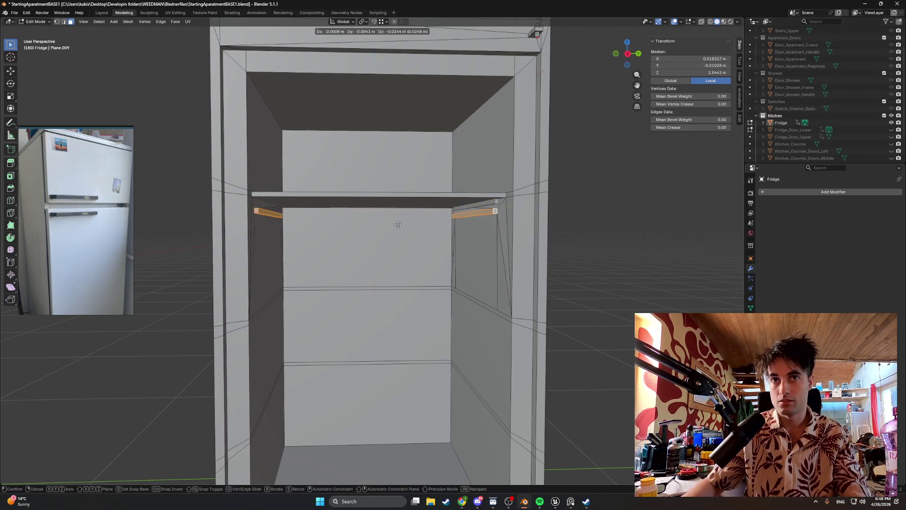
pyautogui.scroll(2, 400, 223)
pyautogui.scroll(2, 414, 215)
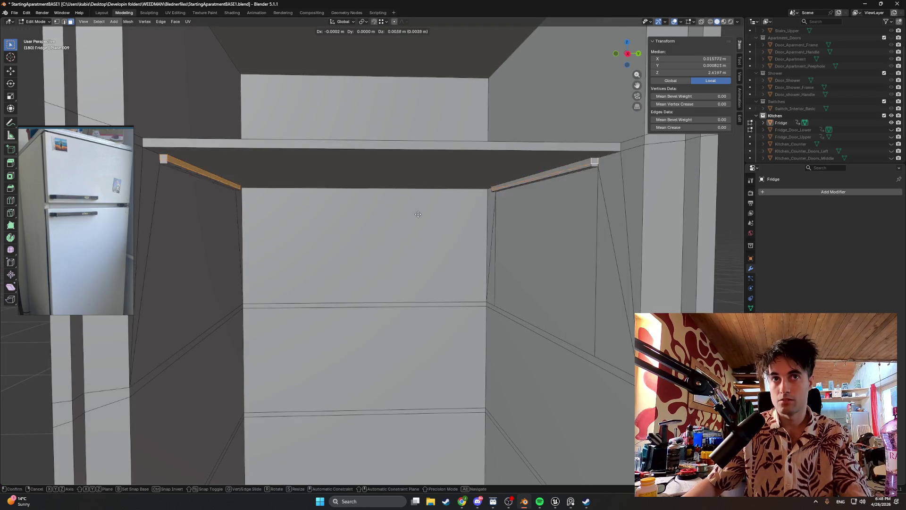
pyautogui.press('g')
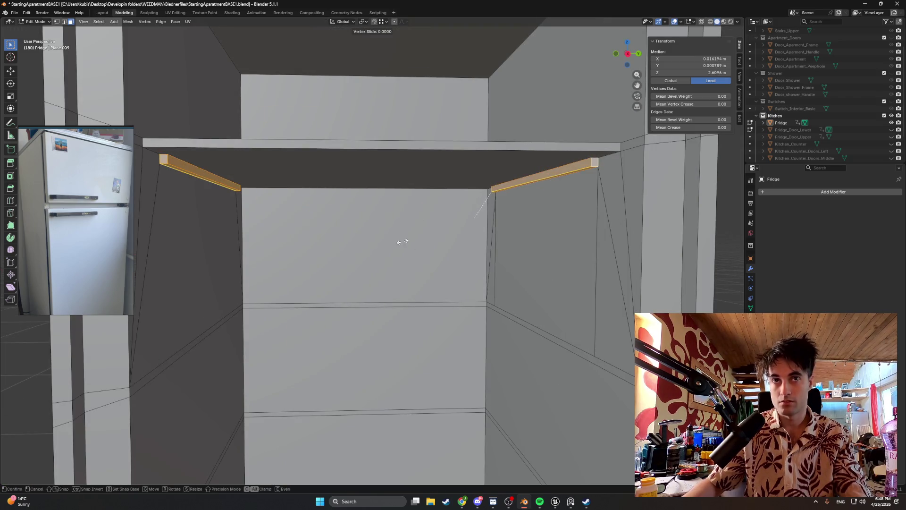
pyautogui.click(402, 241)
pyautogui.scroll(-1, 425, 234)
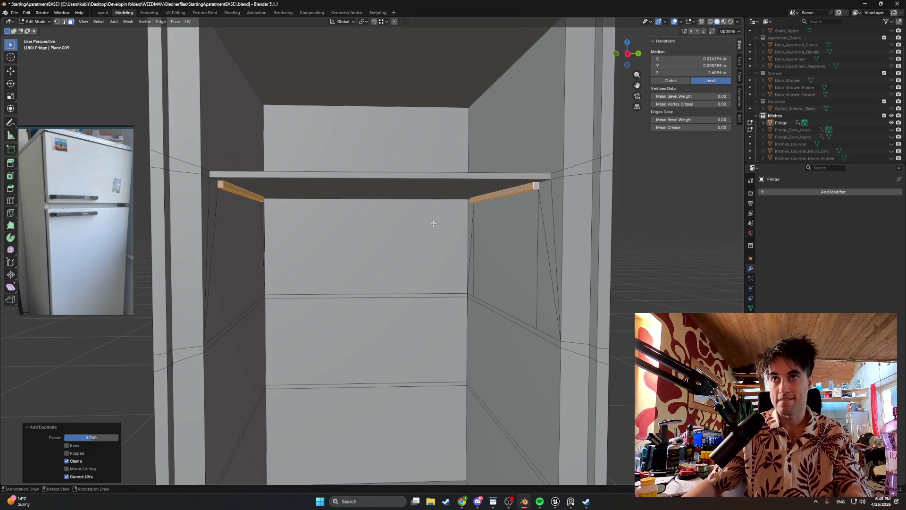
pyautogui.press('g')
pyautogui.press('z')
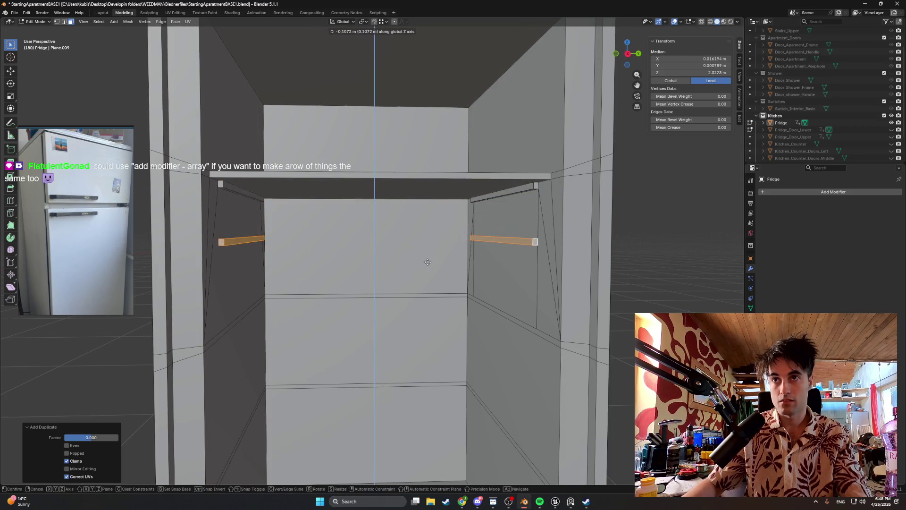
pyautogui.click(402, 281)
pyautogui.moveTo(87, 452); pyautogui.dragTo(92, 453)
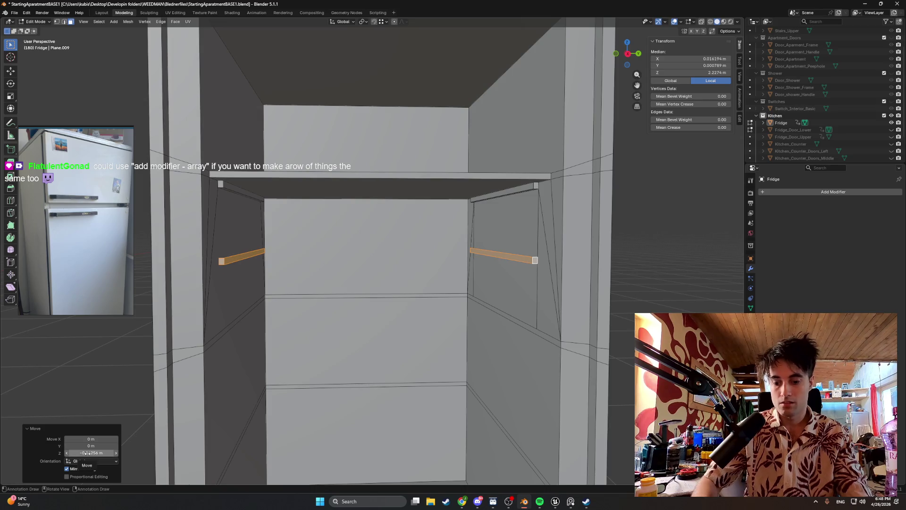
pyautogui.click(87, 452)
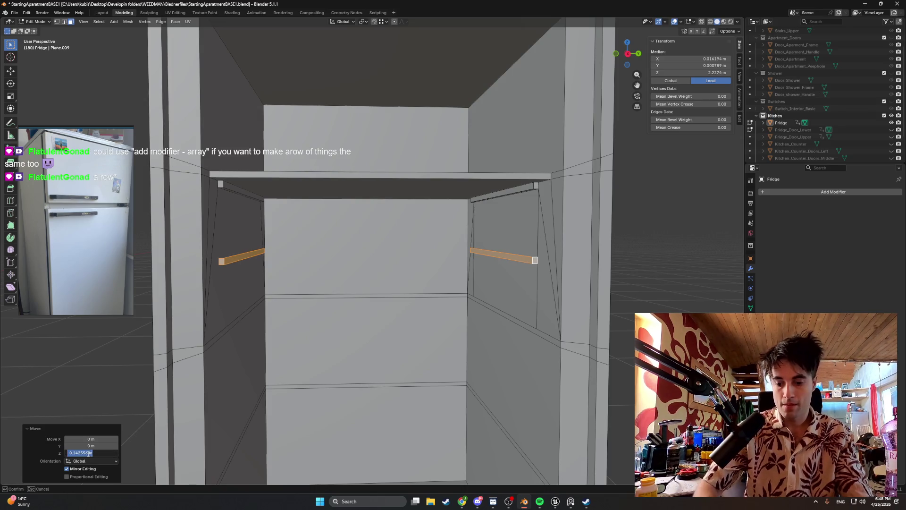
pyautogui.press('BackSpace')
pyautogui.write('-')
pyautogui.write('0.2')
pyautogui.press('Return')
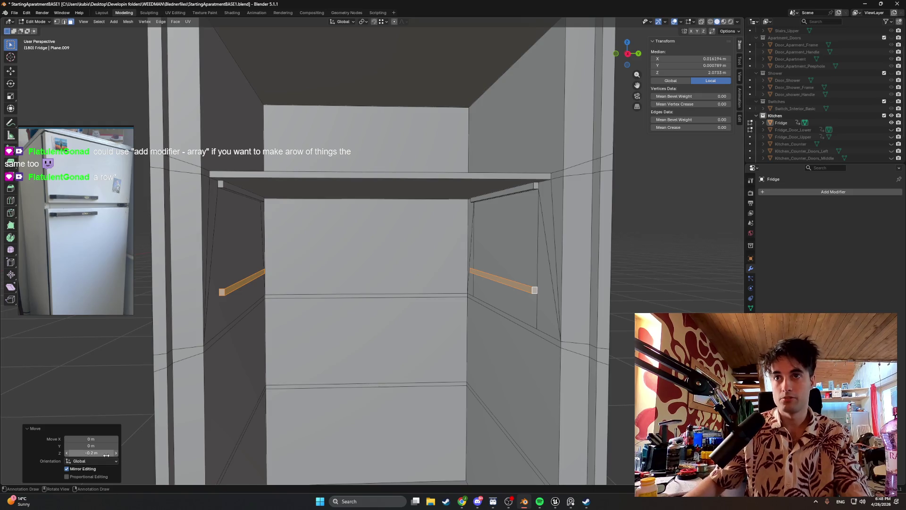
pyautogui.scroll(-2, 356, 350)
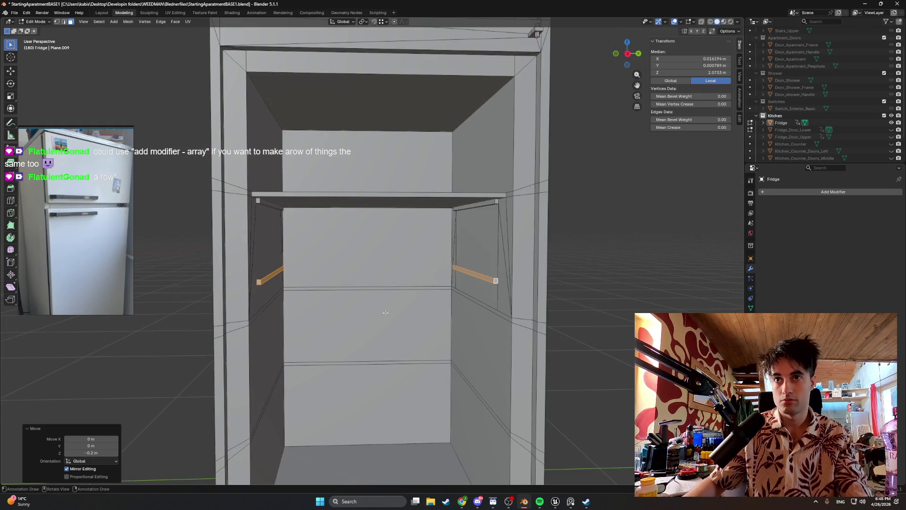
pyautogui.click(97, 453)
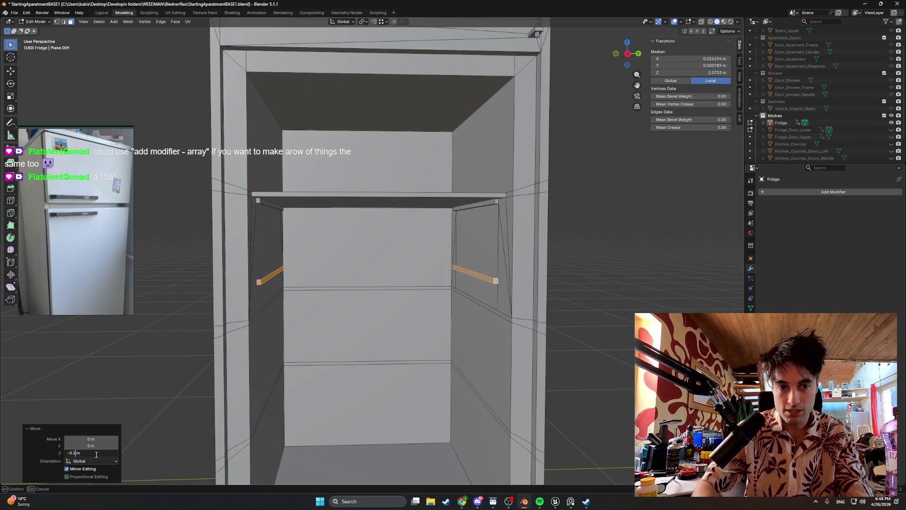
pyautogui.write('-0.15')
pyautogui.press('Return')
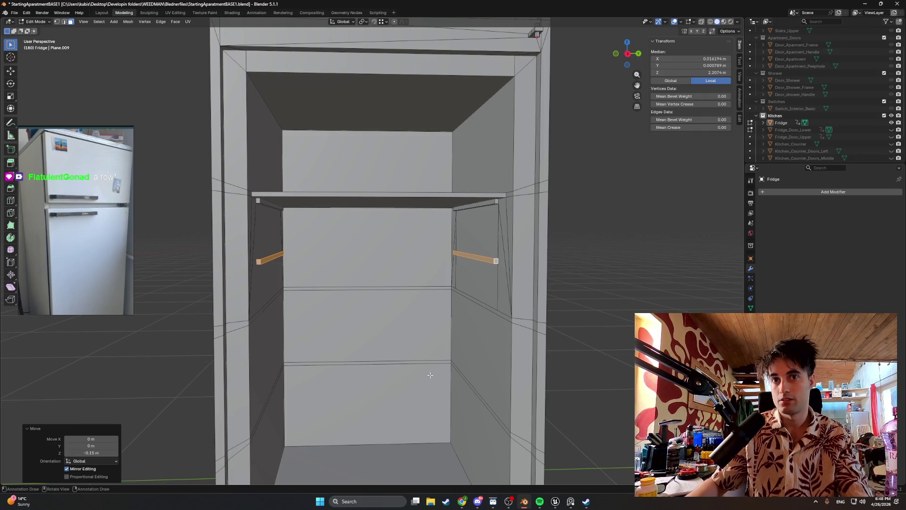
pyautogui.click(95, 453)
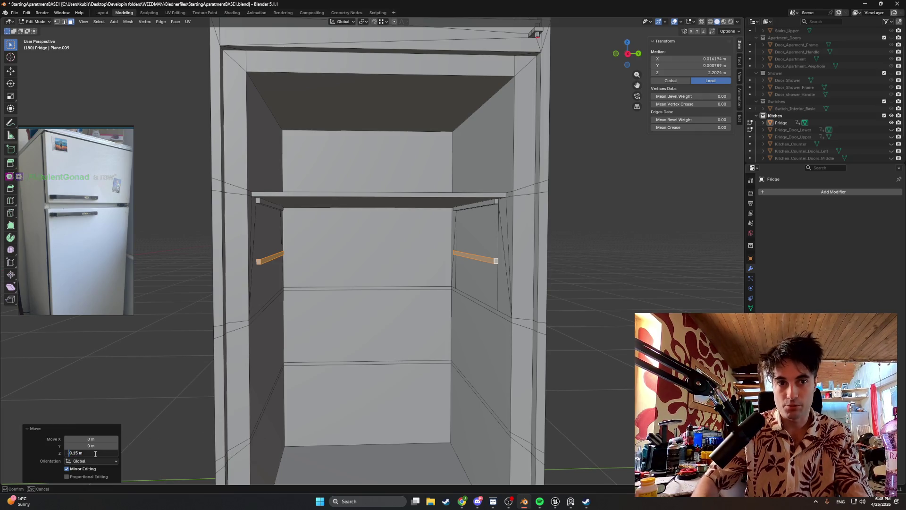
pyautogui.write('-0.1')
pyautogui.press('Return')
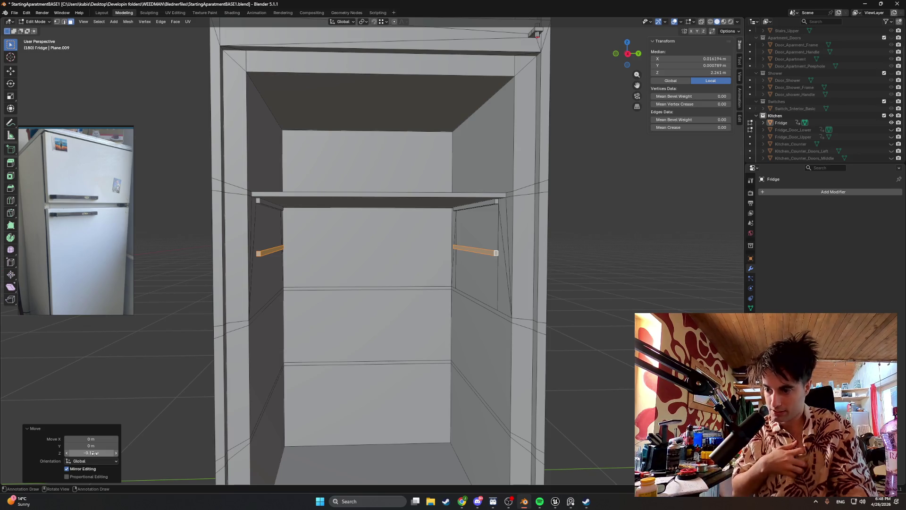
pyautogui.hotkey('ctrl', 'z')
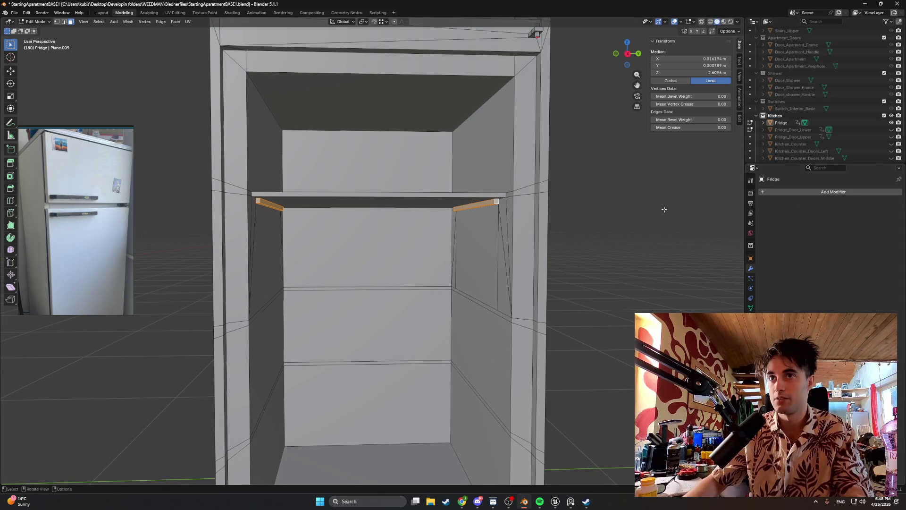
pyautogui.press('g')
pyautogui.press('Escape')
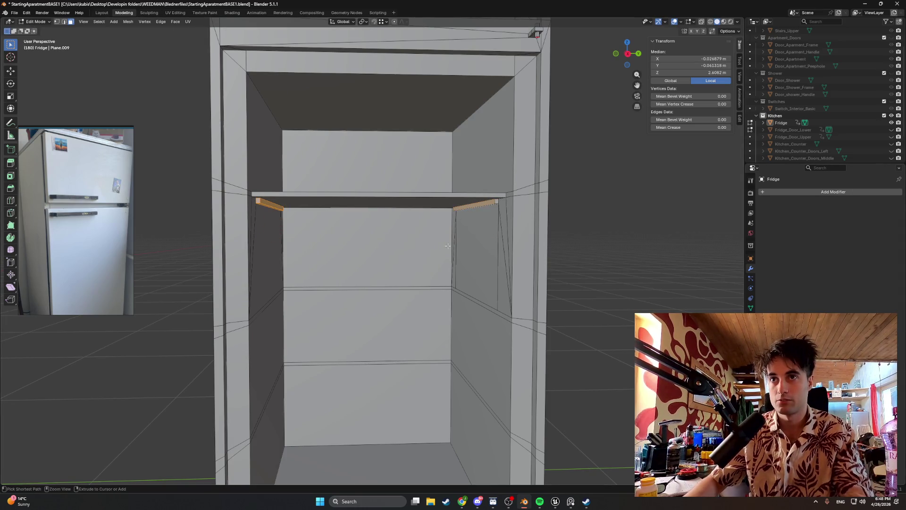
pyautogui.scroll(3, 448, 246)
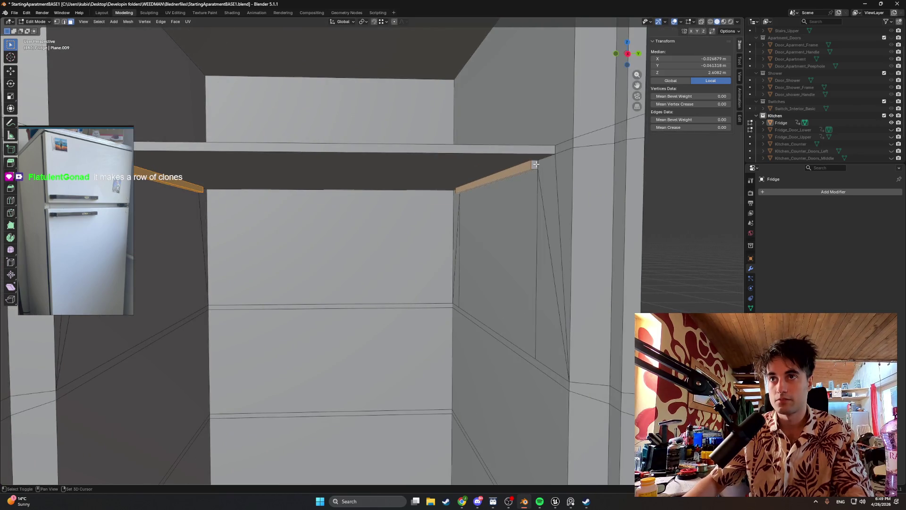
# - Add an Array modifier with two copies so a duplicate fridge appears beside the original
pyautogui.moveTo(535, 164); pyautogui.dragTo(636, 163, button='middle')
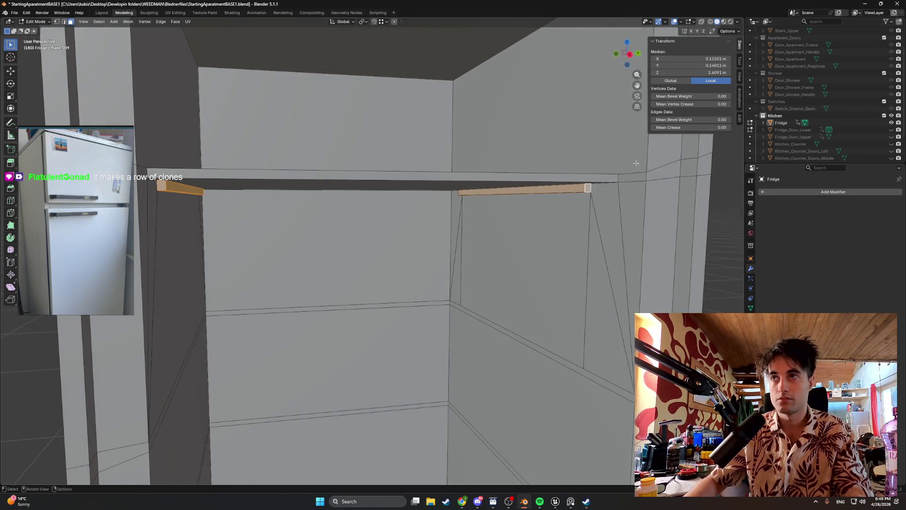
pyautogui.click(799, 191)
pyautogui.write('array')
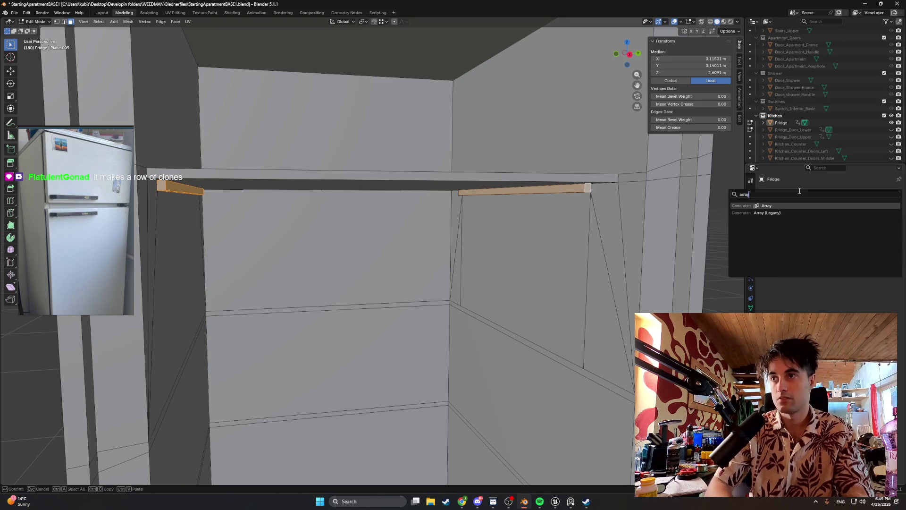
pyautogui.press('Return')
pyautogui.scroll(-5, 502, 241)
pyautogui.scroll(-5, 502, 241)
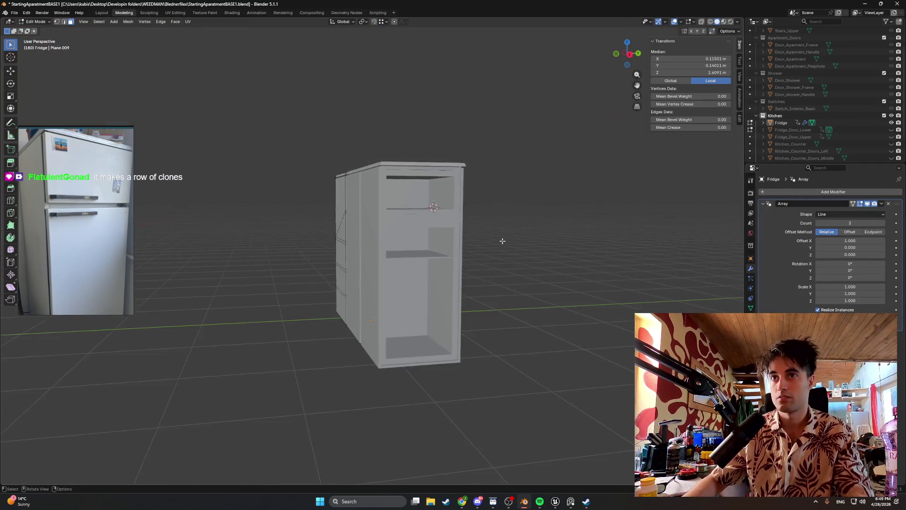
pyautogui.press('g')
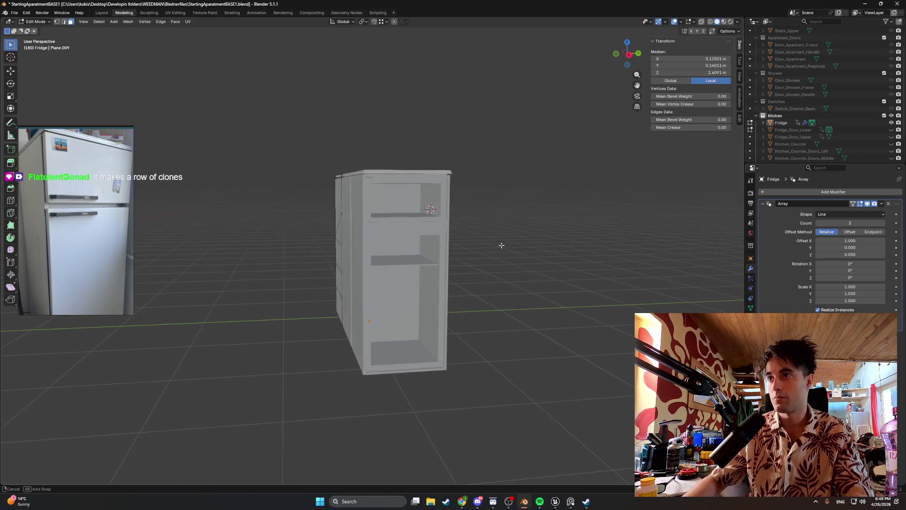
pyautogui.moveTo(501, 245)
pyautogui.mouseDown(button='middle')
pyautogui.moveTo(400, 246)
pyautogui.moveTo(526, 246)
pyautogui.moveTo(495, 248)
pyautogui.mouseUp(button='middle')
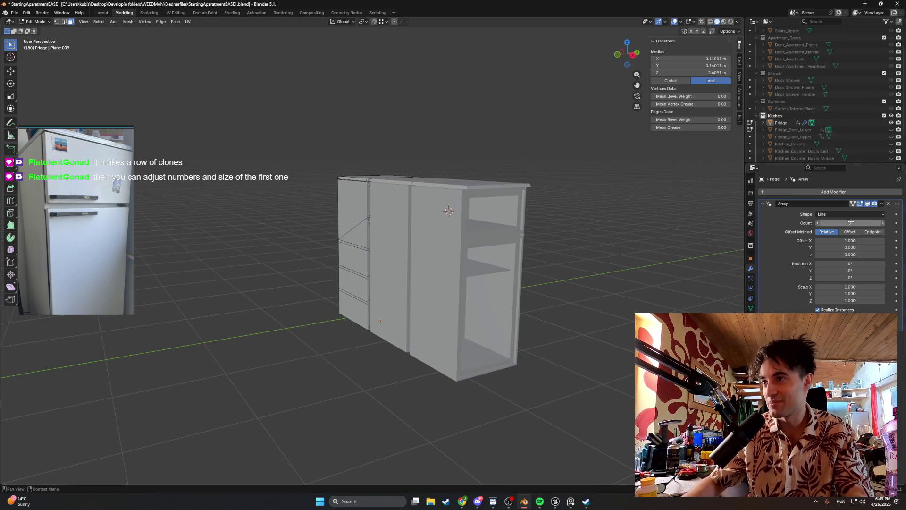
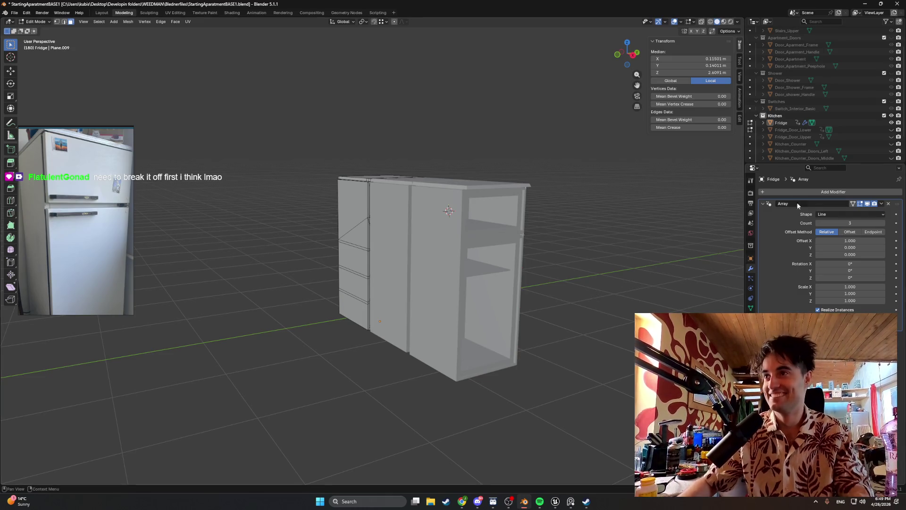
# - Delete the fridge's Array modifier and separate the two selected support edges into Fridge.001
pyautogui.click(887, 205)
pyautogui.scroll(3, 412, 218)
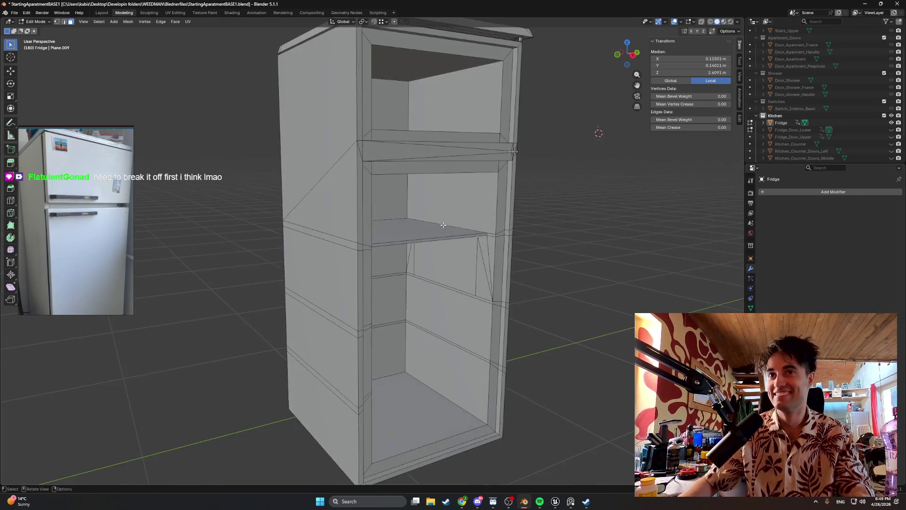
pyautogui.scroll(2, 412, 218)
pyautogui.scroll(2, 412, 218)
pyautogui.moveTo(412, 217); pyautogui.dragTo(403, 224, button='middle')
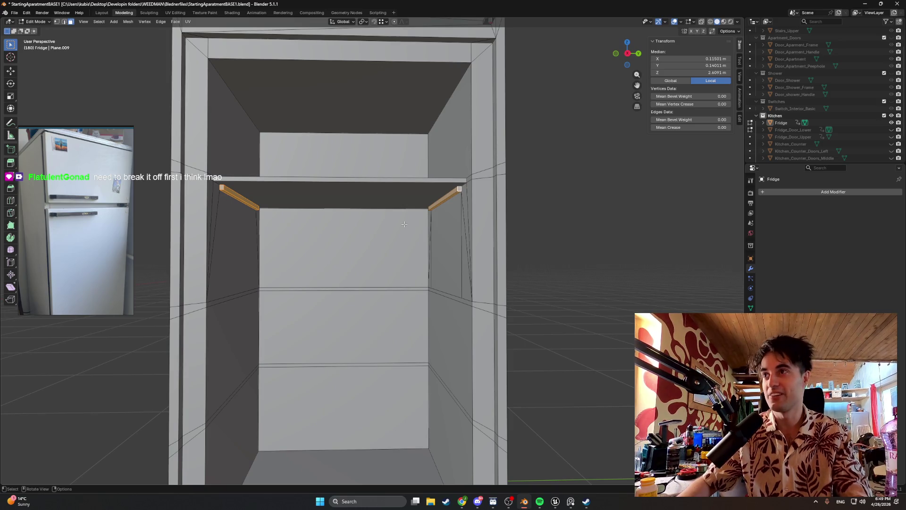
pyautogui.press('p')
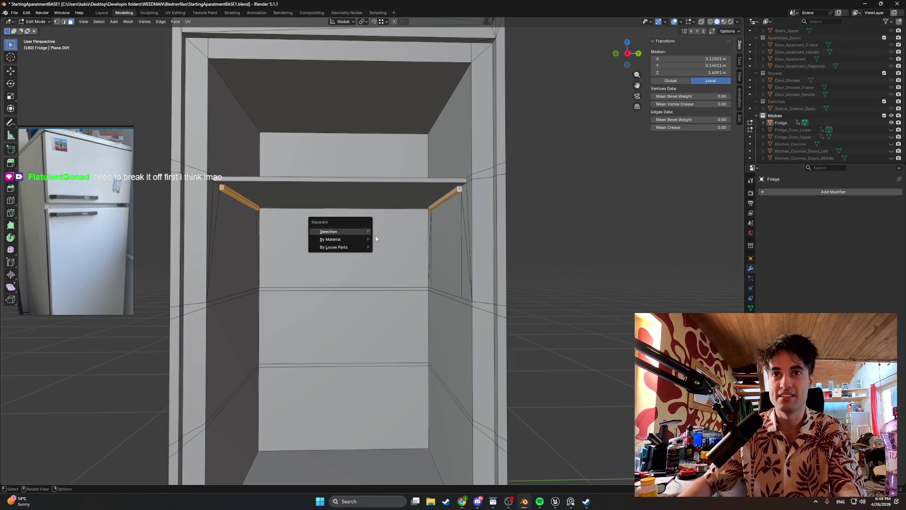
pyautogui.click(359, 231)
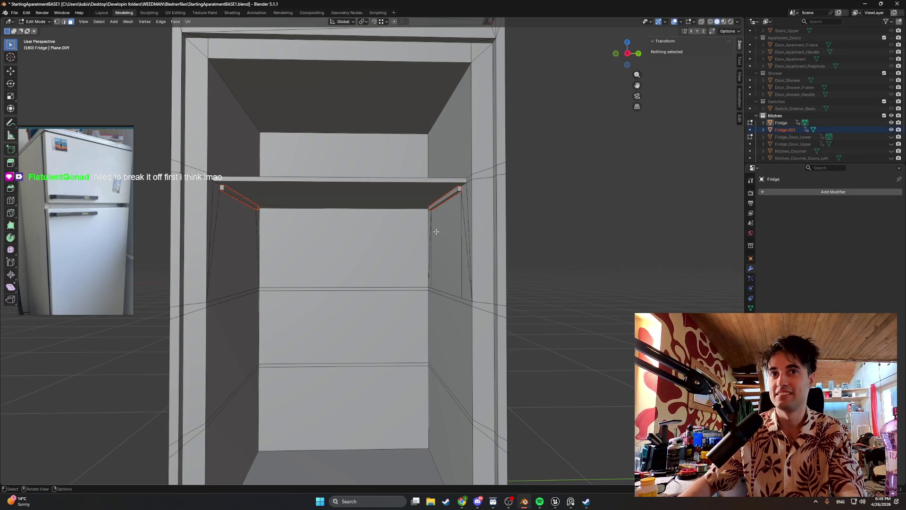
pyautogui.scroll(-2, 802, 132)
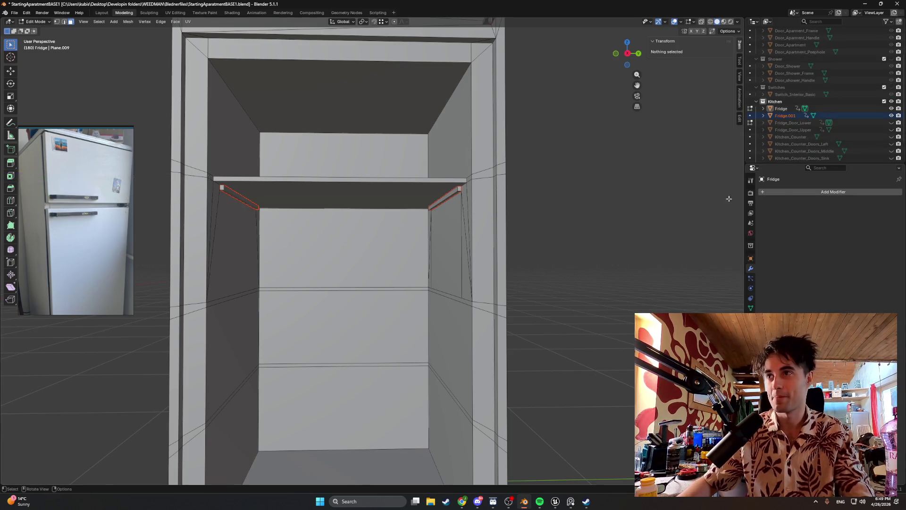
pyautogui.click(785, 192)
pyautogui.write('array')
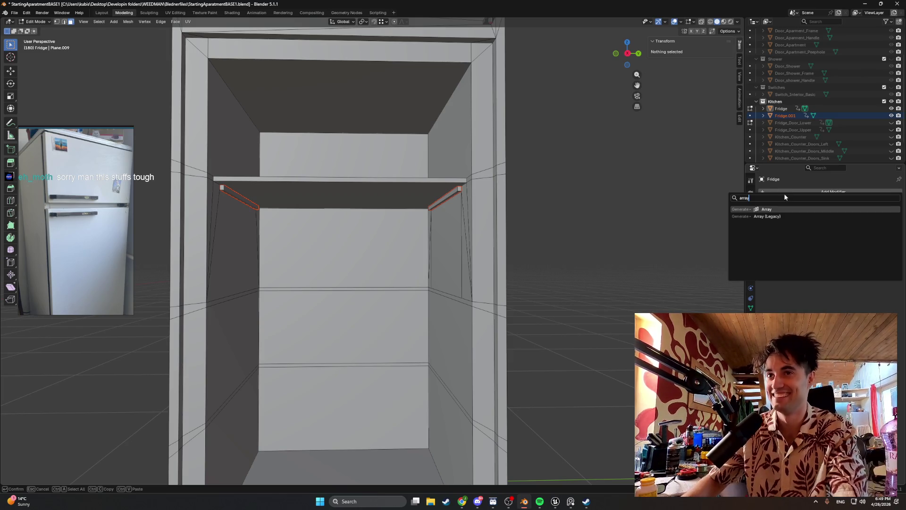
# - Back in Object Mode, select Fridge.001 in the outliner and add an Array modifier to it
pyautogui.press('Return')
pyautogui.scroll(-5, 536, 253)
pyautogui.moveTo(536, 253)
pyautogui.mouseDown(button='middle')
pyautogui.moveTo(355, 243)
pyautogui.moveTo(394, 241)
pyautogui.mouseUp(button='middle')
pyautogui.scroll(2, 382, 248)
pyautogui.hotkey('ctrl', 'z')
pyautogui.scroll(2, 394, 241)
pyautogui.scroll(2, 394, 242)
pyautogui.scroll(2, 394, 241)
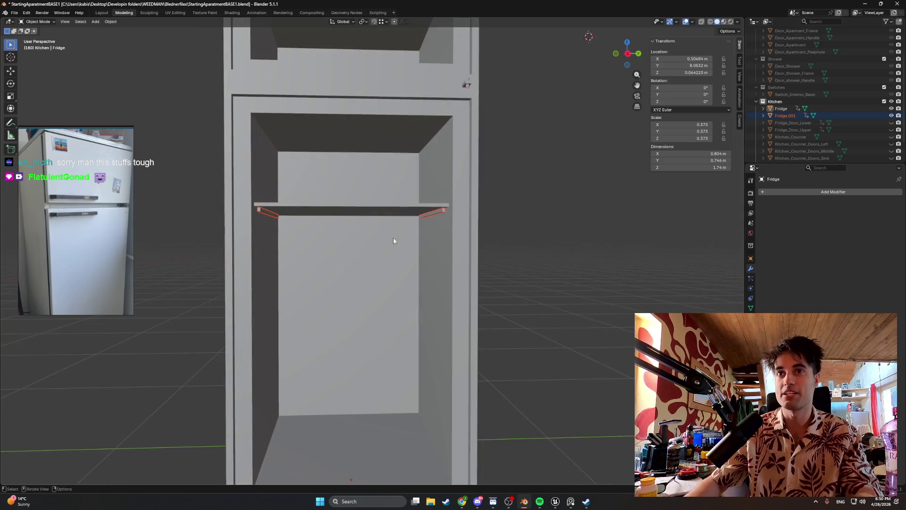
pyautogui.scroll(3, 432, 210)
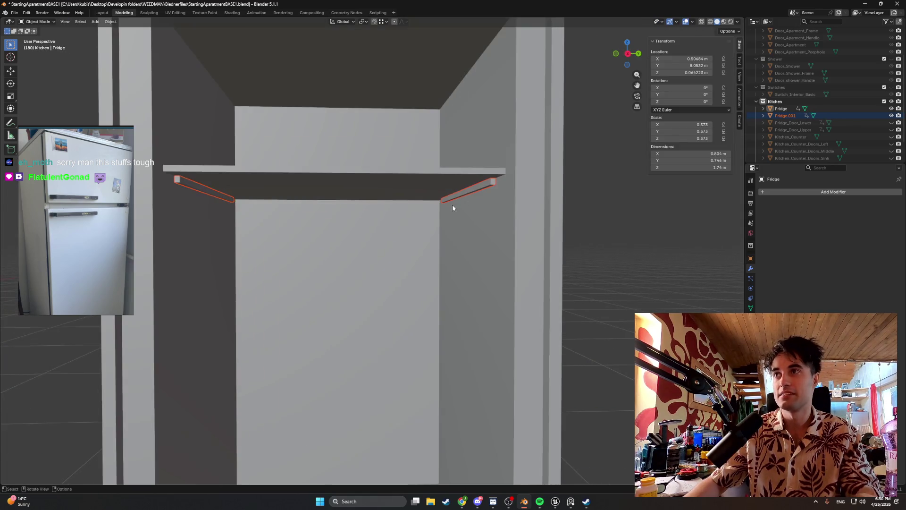
pyautogui.click(816, 116)
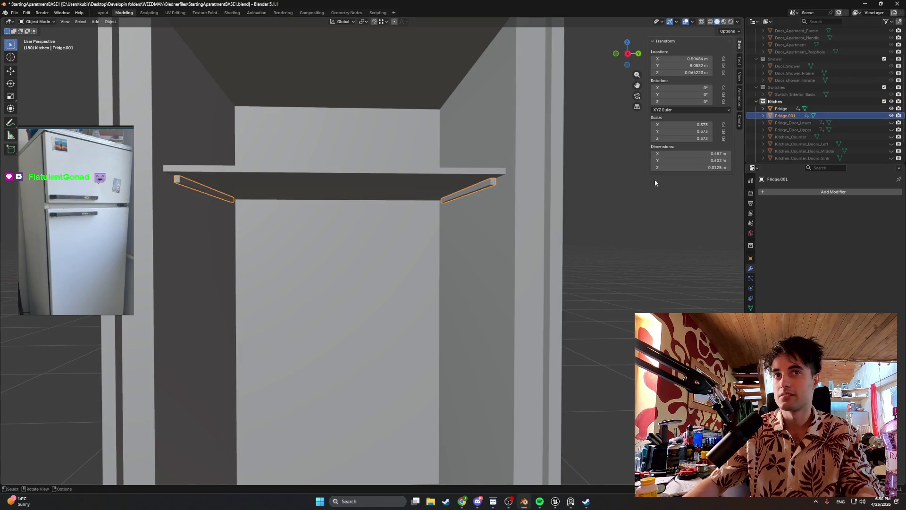
pyautogui.click(789, 191)
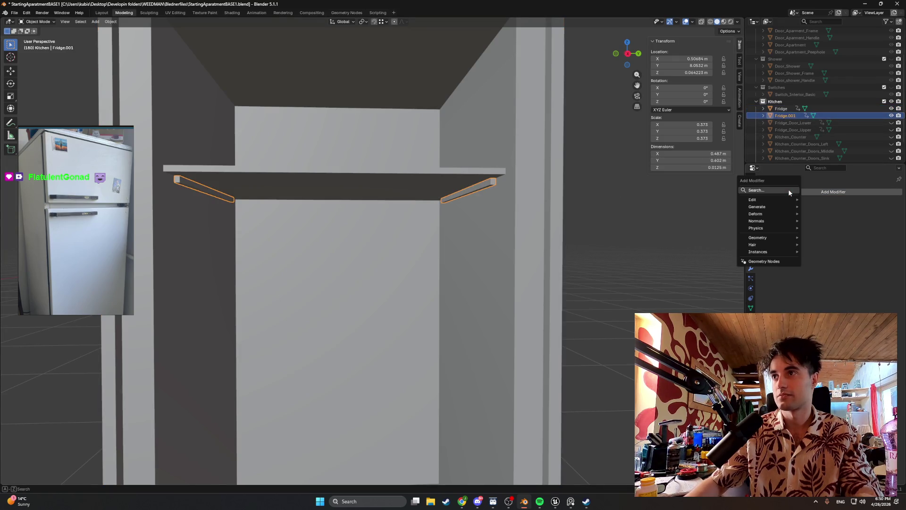
pyautogui.write('ar')
pyautogui.press('Return')
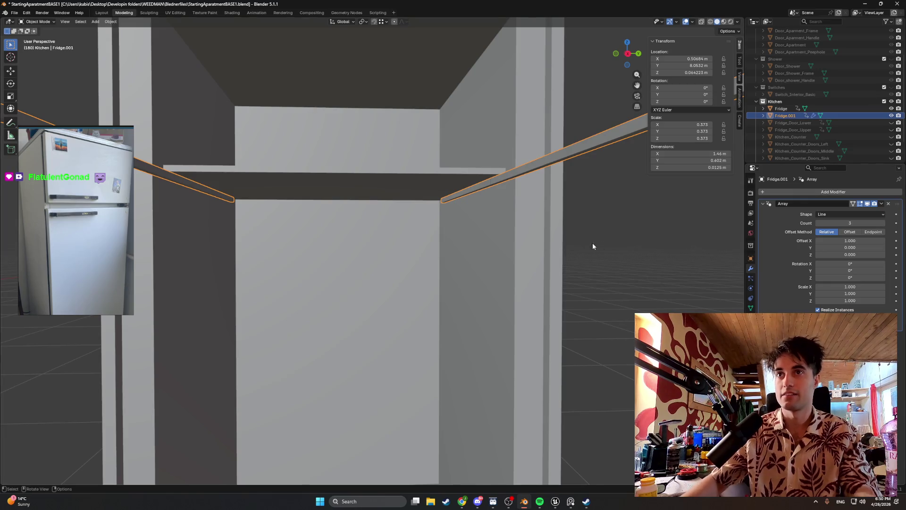
pyautogui.scroll(-3, 532, 241)
pyautogui.moveTo(532, 236); pyautogui.dragTo(536, 243, button='middle')
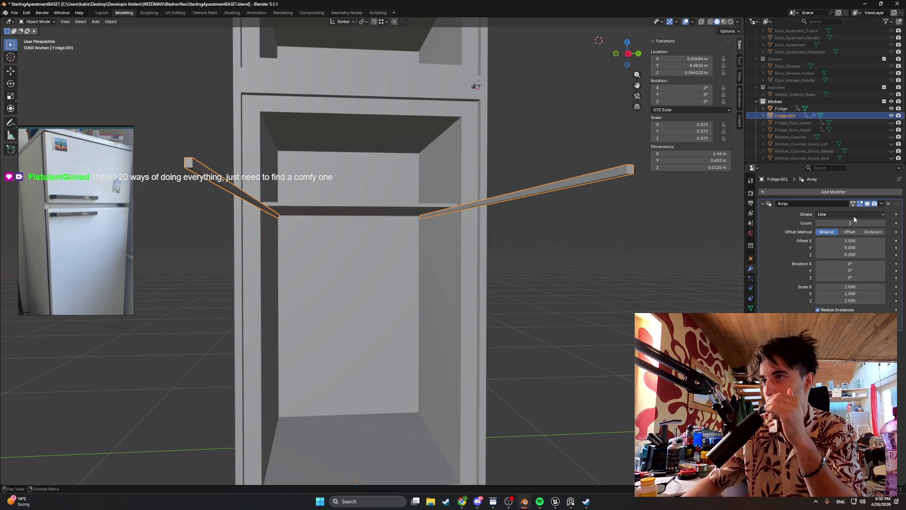
# - Keep the array as a line and zero its relative X and Y offsets
pyautogui.click(855, 215)
pyautogui.click(855, 221)
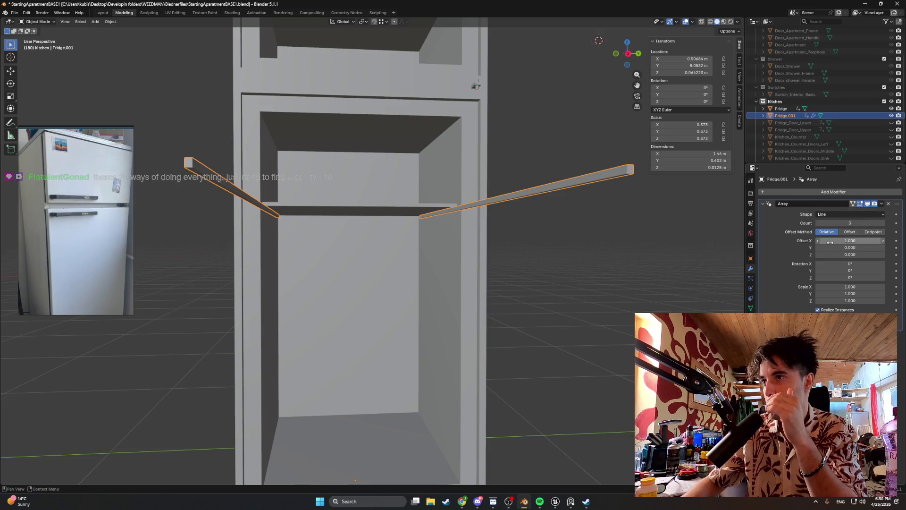
pyautogui.click(852, 248)
pyautogui.write('0')
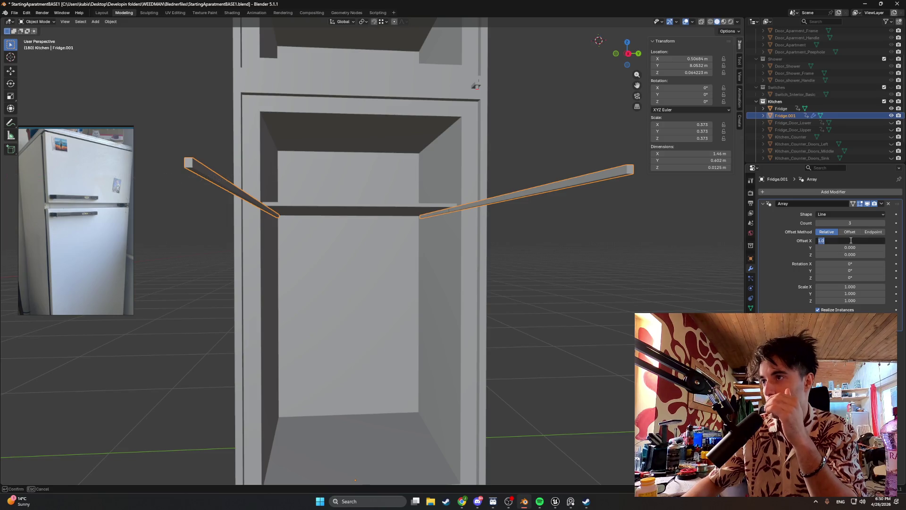
pyautogui.press('Return')
pyautogui.click(850, 247)
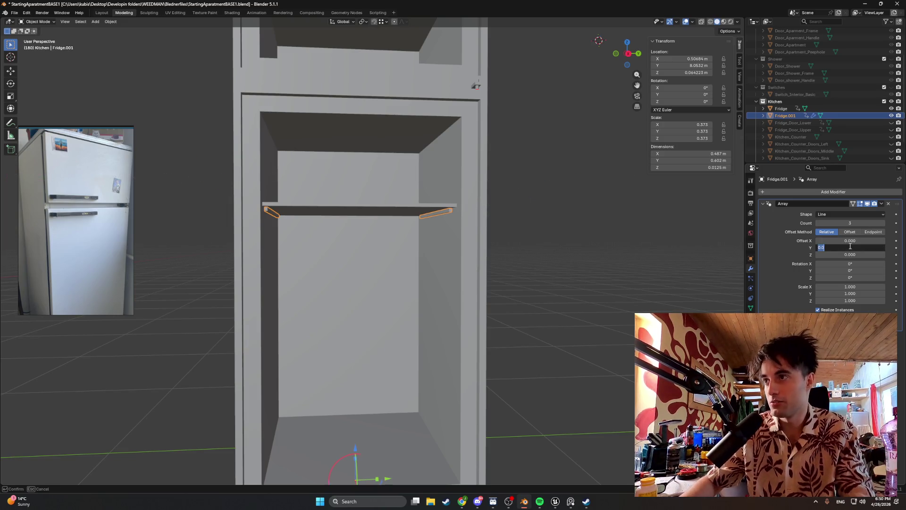
pyautogui.write('1')
pyautogui.press('Return')
pyautogui.click(851, 247)
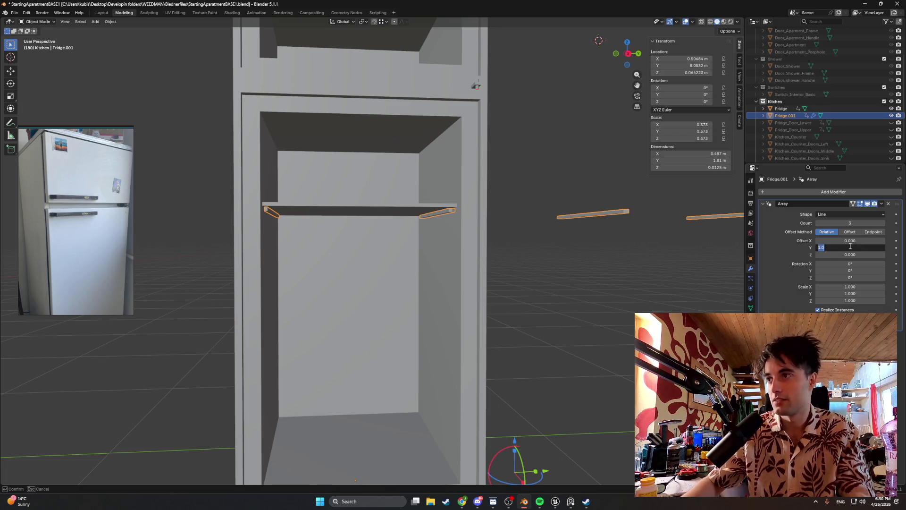
pyautogui.write('0')
pyautogui.press('Return')
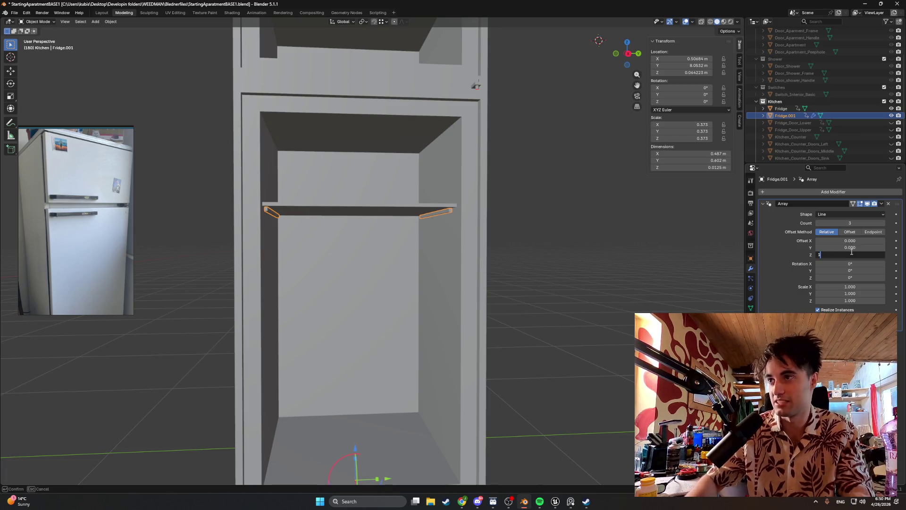
# - Set the relative Z offset to -11 (via -5, -10) and raise the count to 5
pyautogui.click(850, 253)
pyautogui.write('-1')
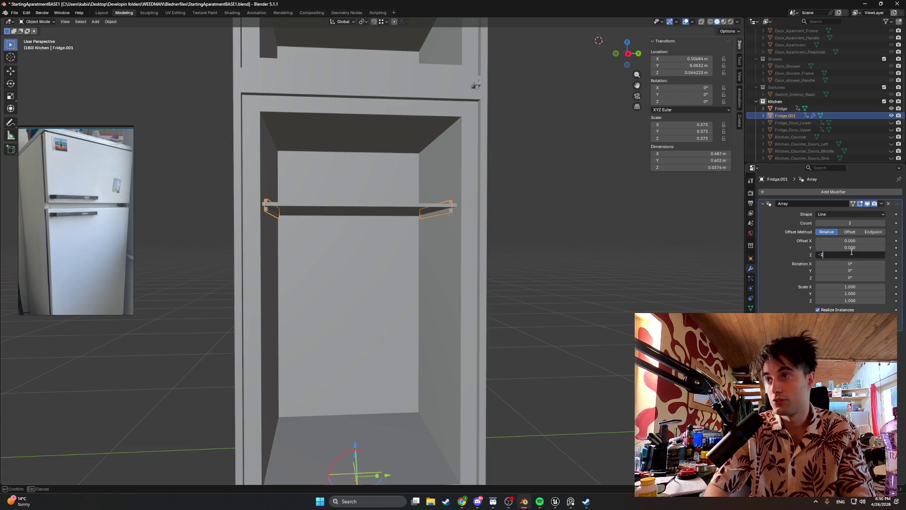
pyautogui.press('Return')
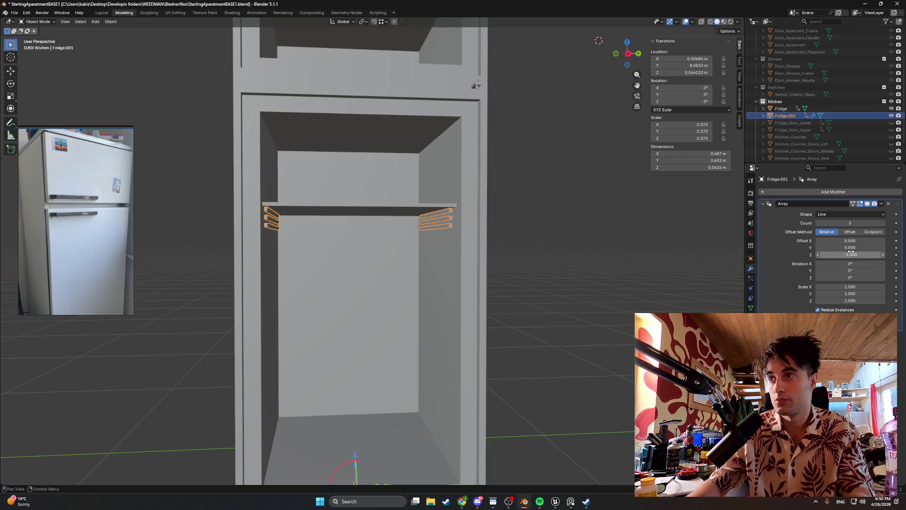
pyautogui.click(852, 253)
pyautogui.write('5')
pyautogui.press('Return')
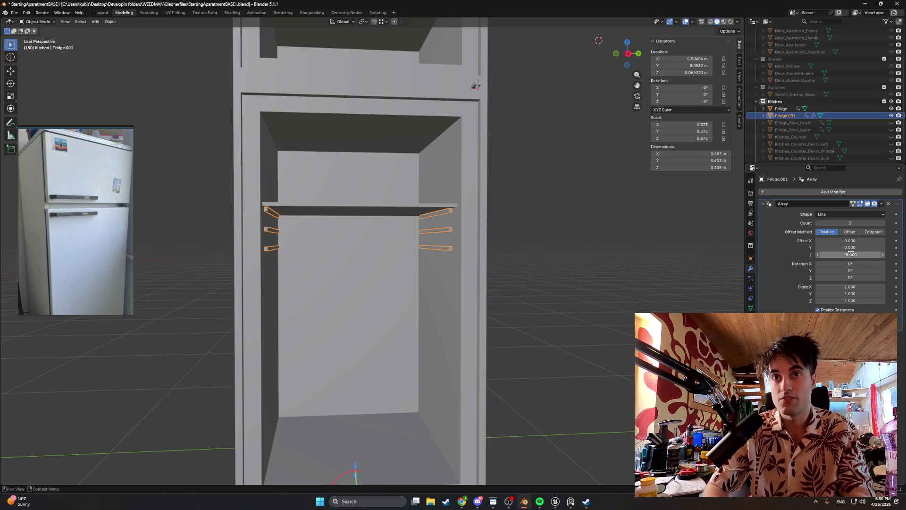
pyautogui.click(852, 253)
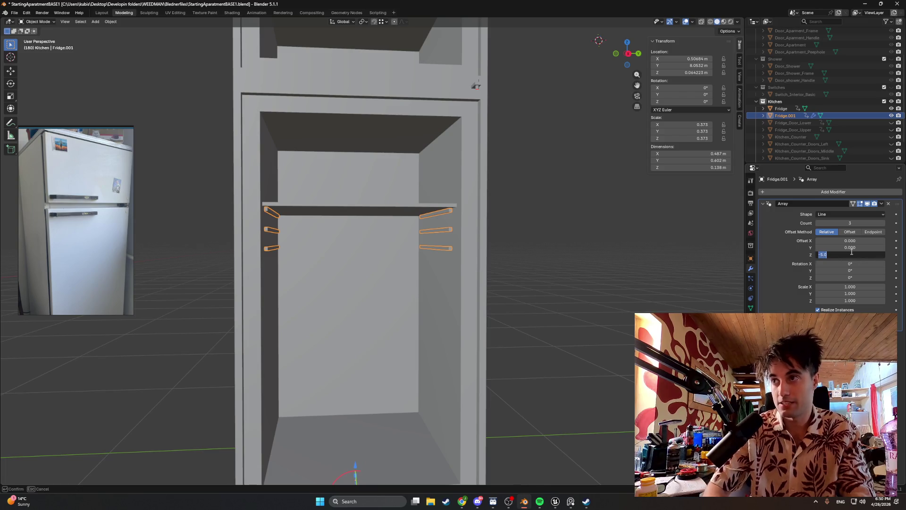
pyautogui.write('-10')
pyautogui.press('Return')
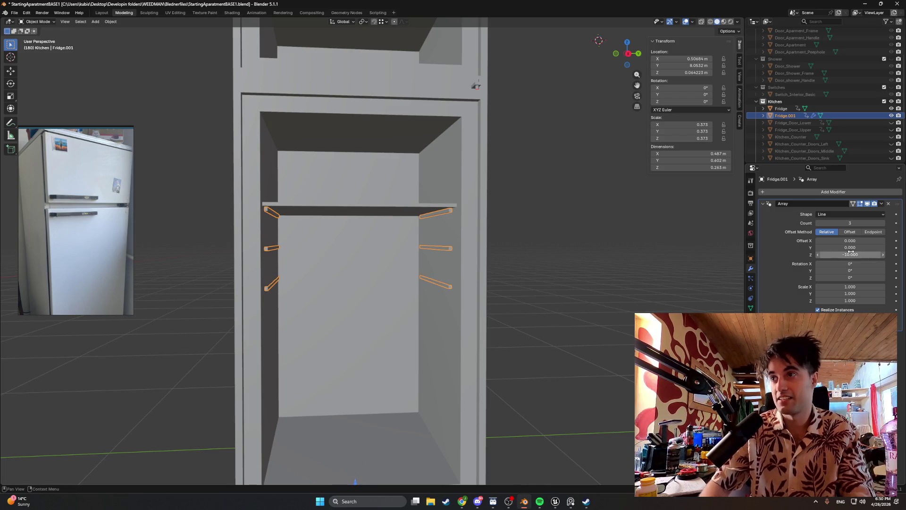
pyautogui.click(850, 252)
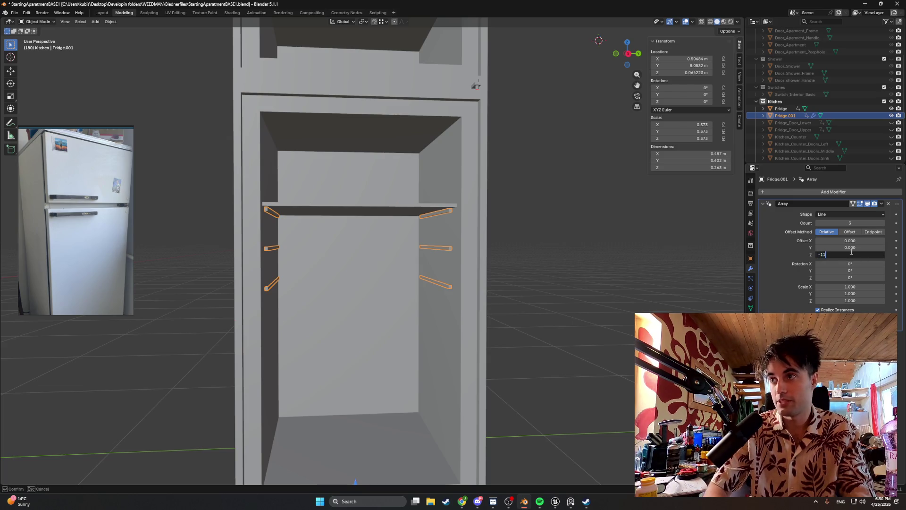
pyautogui.press('Return')
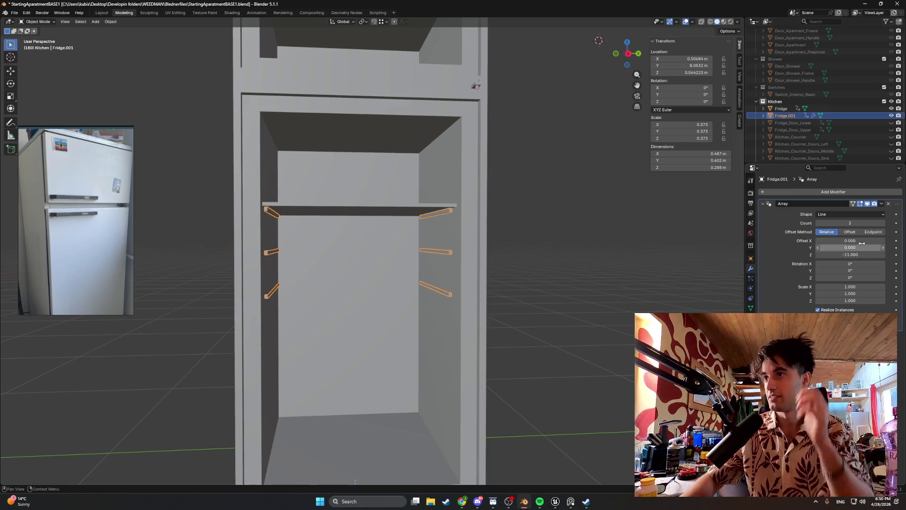
pyautogui.click(882, 223)
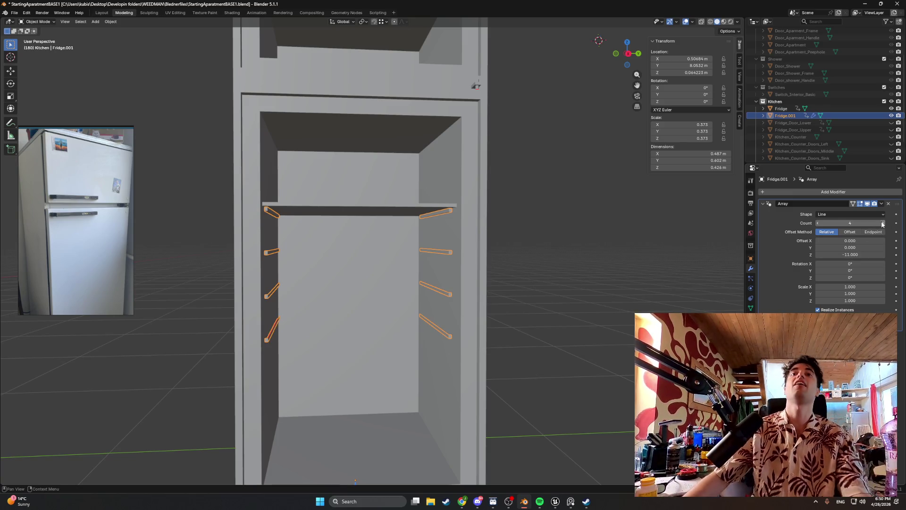
pyautogui.click(882, 223)
pyautogui.moveTo(509, 353)
pyautogui.mouseDown(button='middle')
pyautogui.moveTo(485, 352)
pyautogui.moveTo(519, 356)
pyautogui.mouseUp(button='middle')
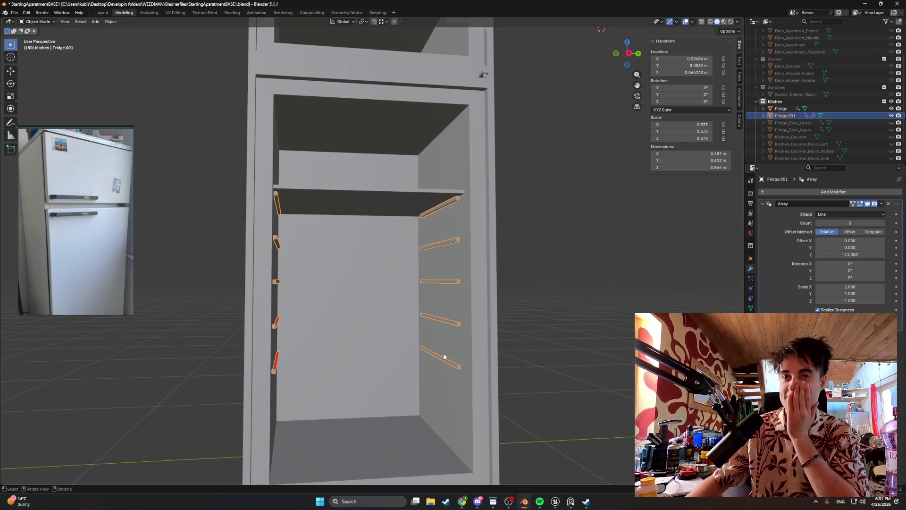
# - Raise the array count to 6 and inspect the shelf rails from several angles
pyautogui.moveTo(489, 359)
pyautogui.mouseDown(button='middle')
pyautogui.moveTo(405, 354)
pyautogui.moveTo(425, 354)
pyautogui.moveTo(415, 353)
pyautogui.mouseUp(button='middle')
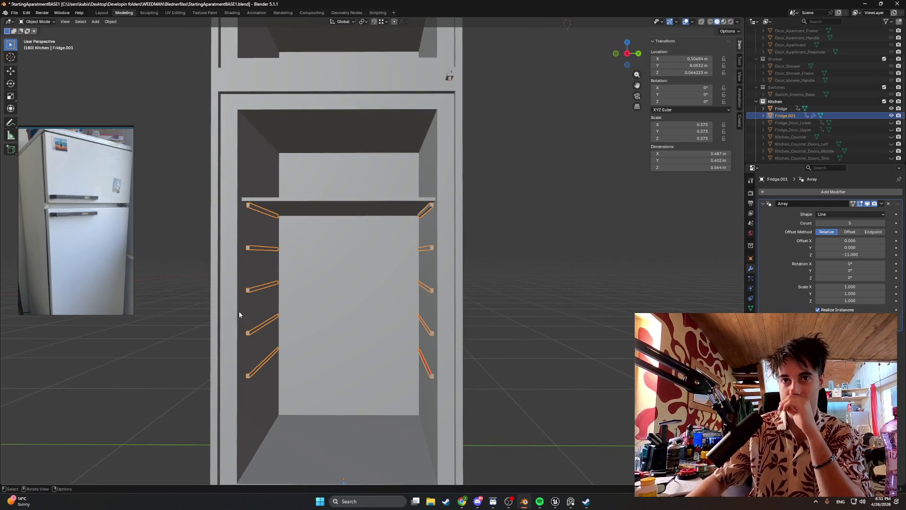
pyautogui.moveTo(332, 319); pyautogui.dragTo(269, 303, button='middle')
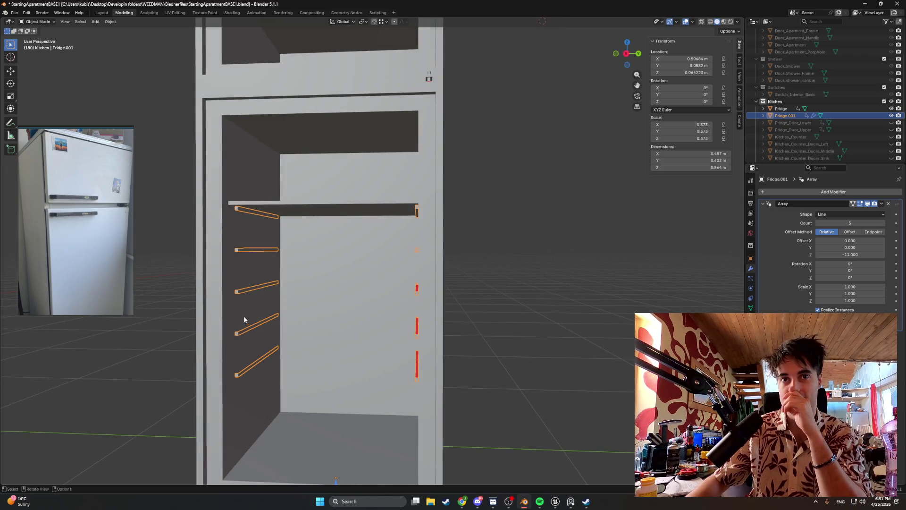
pyautogui.moveTo(283, 293)
pyautogui.mouseDown(button='middle')
pyautogui.moveTo(413, 328)
pyautogui.moveTo(397, 326)
pyautogui.mouseUp(button='middle')
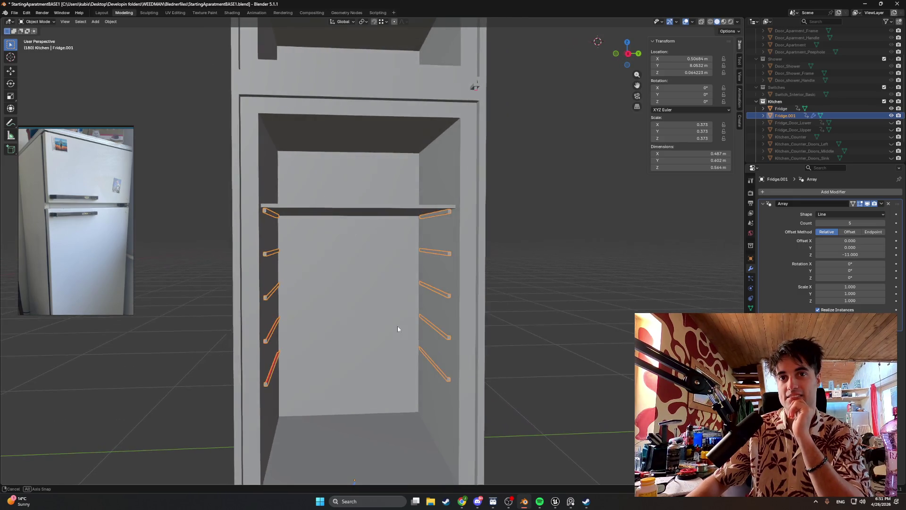
pyautogui.click(884, 223)
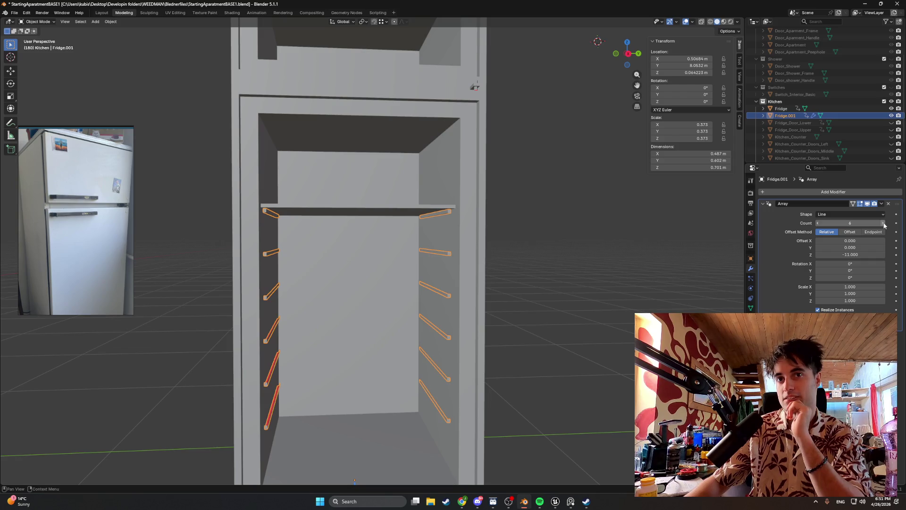
pyautogui.moveTo(477, 306)
pyautogui.mouseDown(button='middle')
pyautogui.moveTo(509, 302)
pyautogui.moveTo(474, 260)
pyautogui.mouseUp(button='middle')
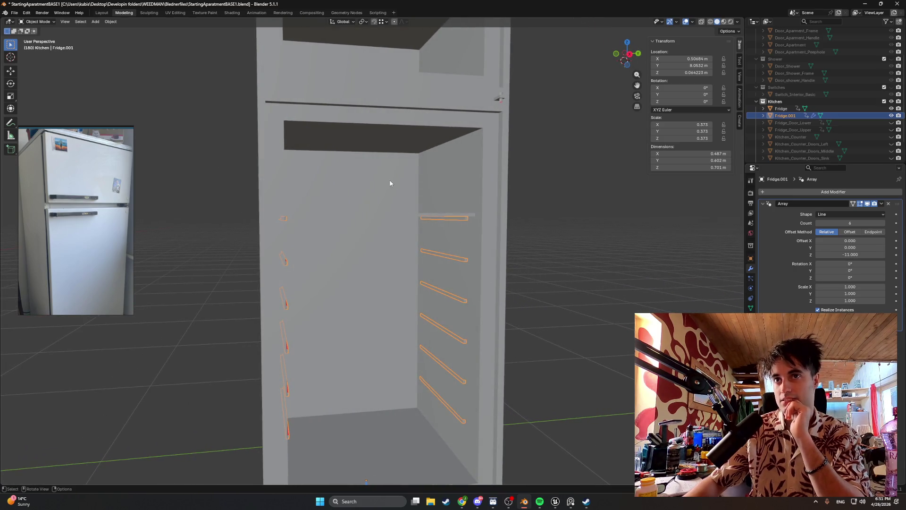
pyautogui.moveTo(390, 184)
pyautogui.mouseDown(button='middle')
pyautogui.moveTo(428, 213)
pyautogui.moveTo(453, 213)
pyautogui.mouseUp(button='middle')
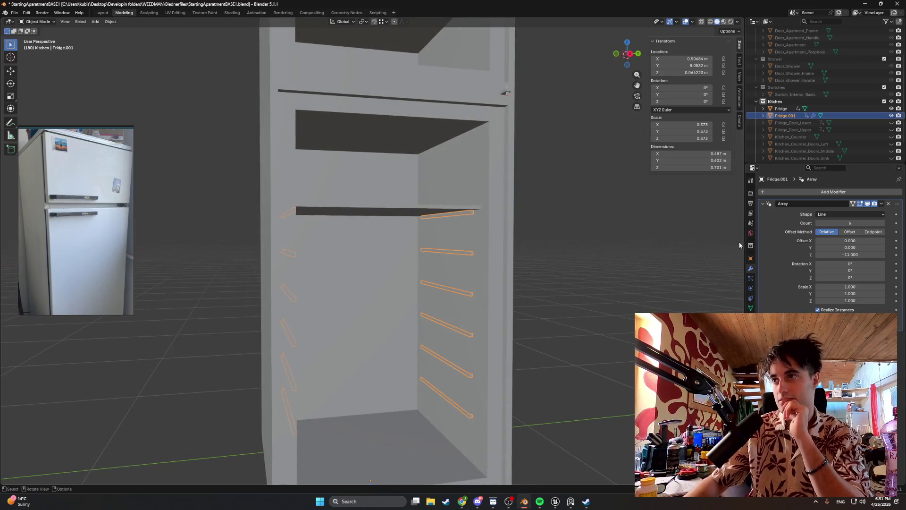
pyautogui.click(850, 255)
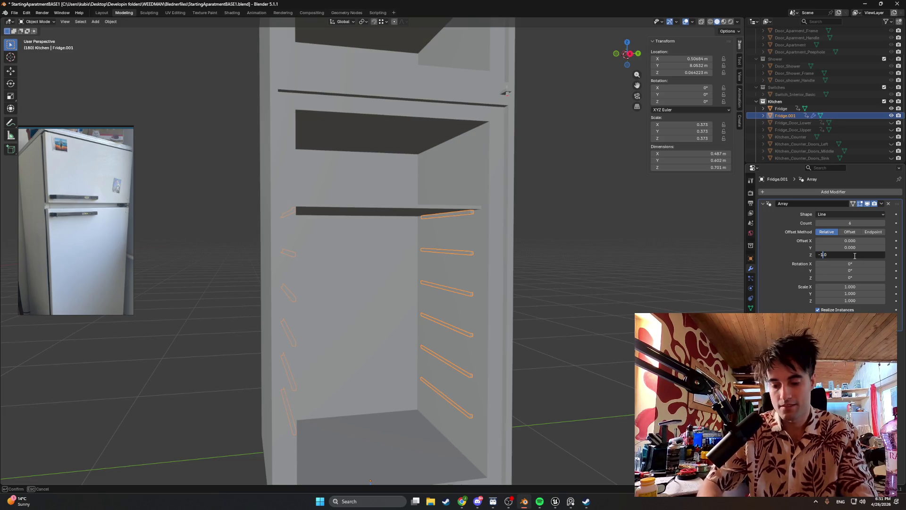
pyautogui.write('0.5')
# - Set the array's Z offset to -10.5 and orbit around the shelf to check the rail spacing
pyautogui.press('Return')
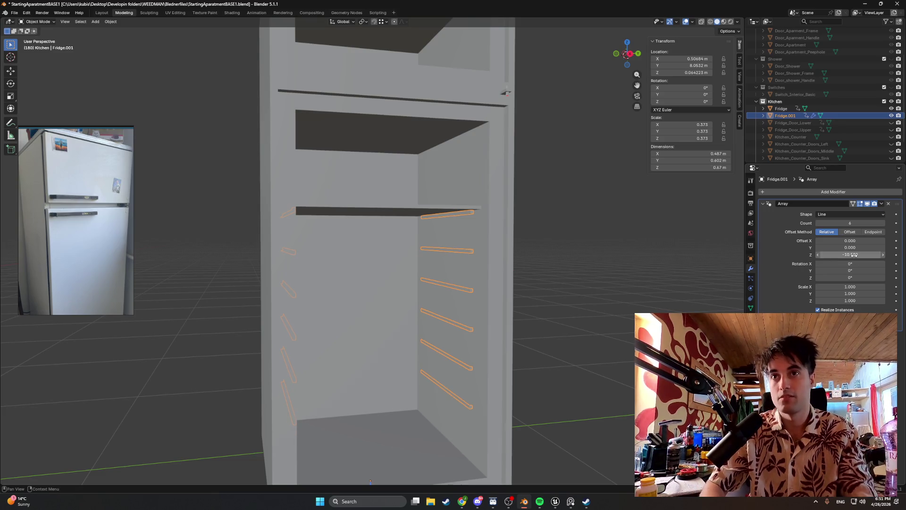
pyautogui.moveTo(602, 283); pyautogui.dragTo(611, 287, button='middle')
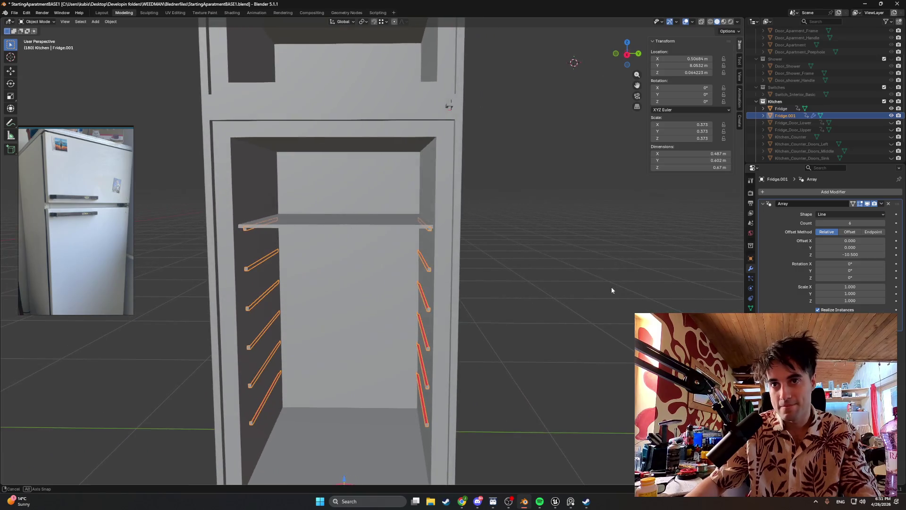
pyautogui.scroll(5, 511, 309)
pyautogui.moveTo(511, 310)
pyautogui.mouseDown(button='middle')
pyautogui.moveTo(454, 304)
pyautogui.moveTo(464, 336)
pyautogui.moveTo(467, 325)
pyautogui.mouseUp(button='middle')
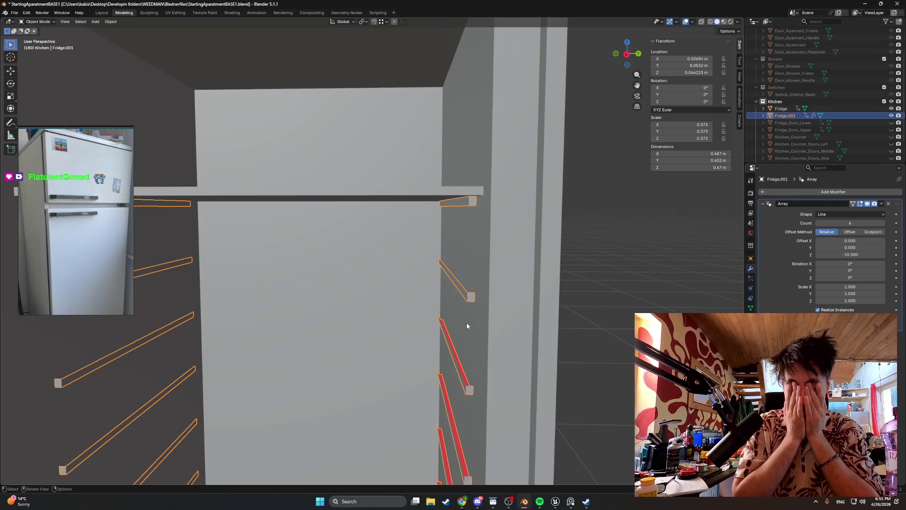
pyautogui.moveTo(421, 310); pyautogui.dragTo(428, 306, button='middle')
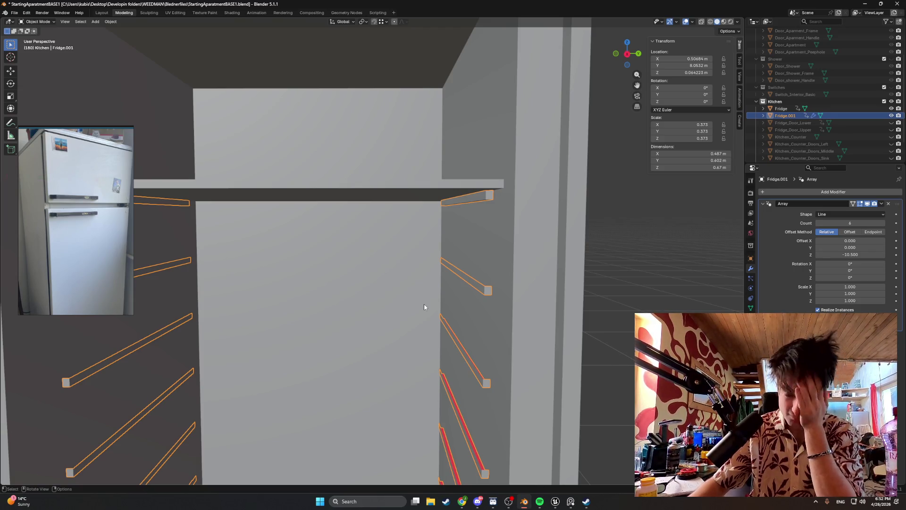
pyautogui.moveTo(449, 297); pyautogui.dragTo(447, 303, button='middle')
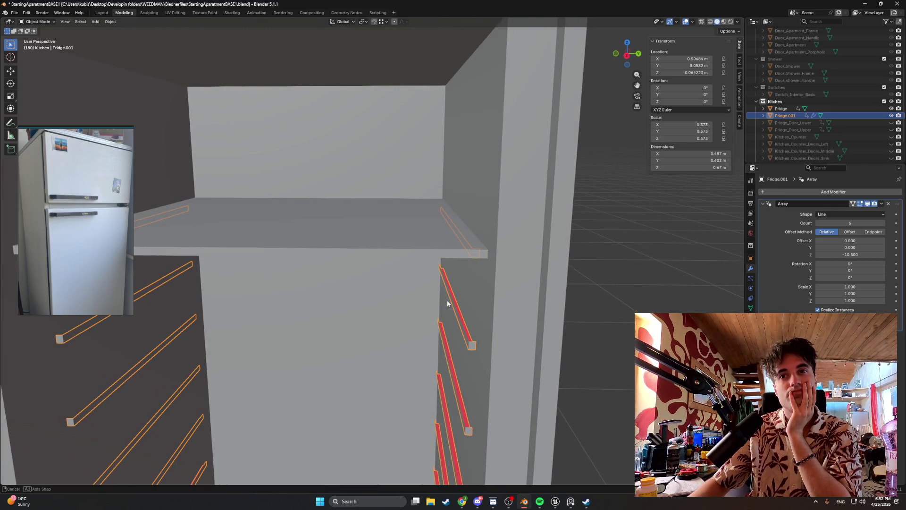
pyautogui.moveTo(446, 301); pyautogui.dragTo(447, 298, button='middle')
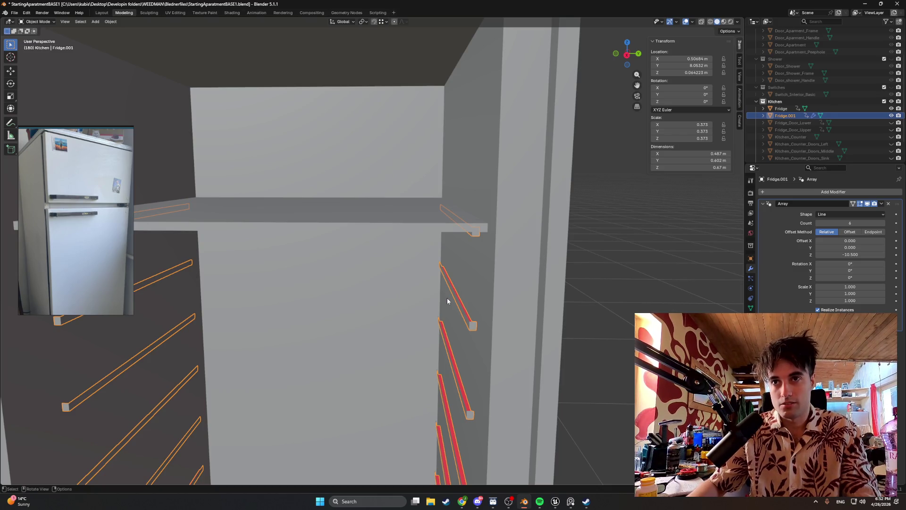
pyautogui.scroll(-3, 447, 298)
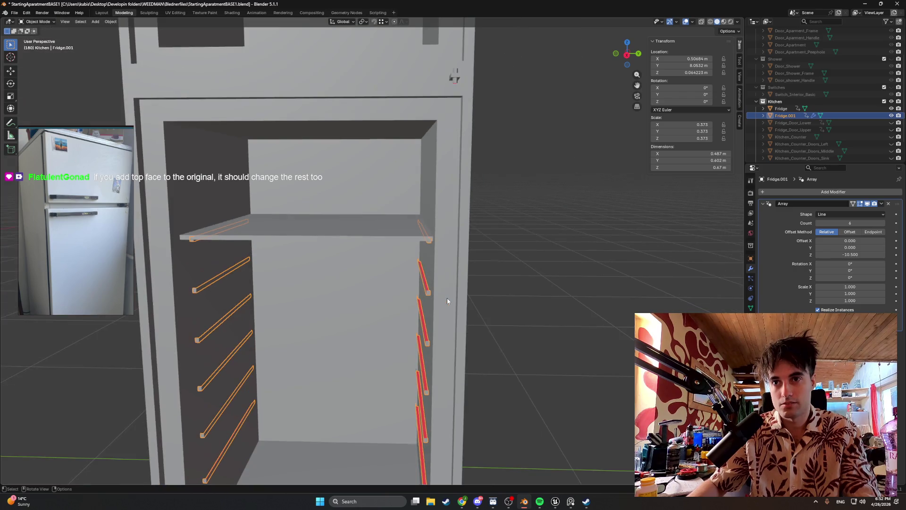
pyautogui.click(889, 205)
pyautogui.scroll(5, 453, 211)
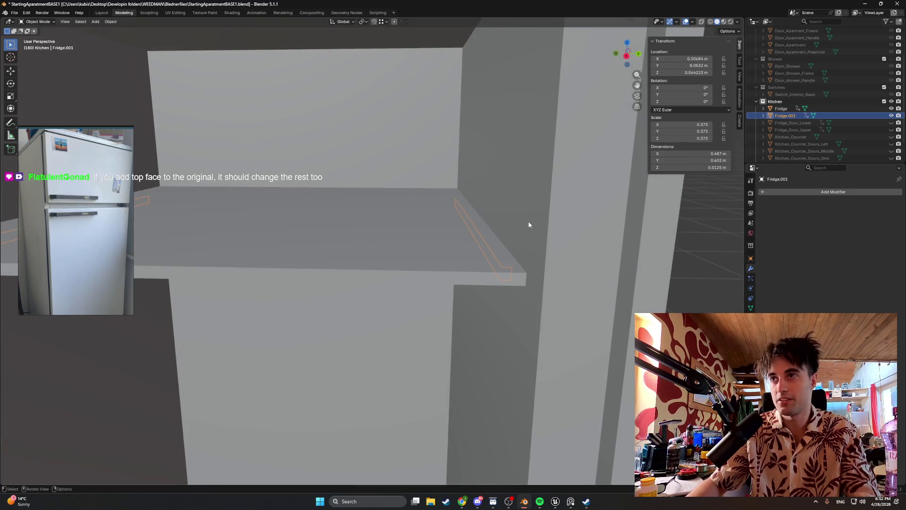
pyautogui.scroll(-2, 468, 231)
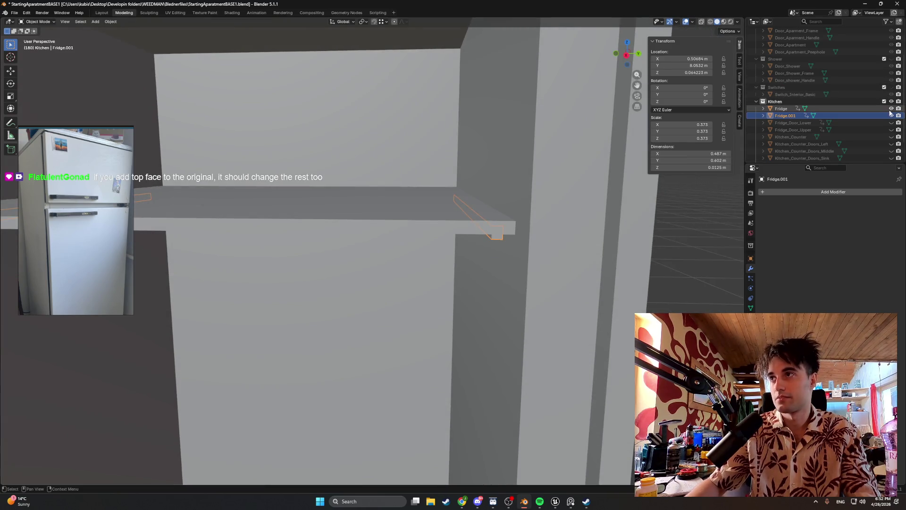
pyautogui.keyDown('ctrl'); pyautogui.click(892, 116); pyautogui.keyUp('ctrl')
pyautogui.scroll(3, 560, 188)
pyautogui.scroll(2, 430, 228)
pyautogui.scroll(2, 478, 222)
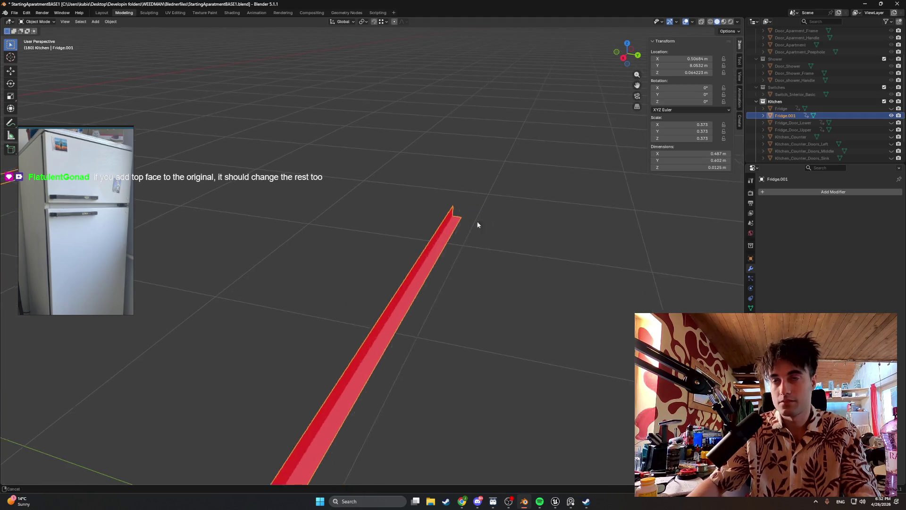
pyautogui.scroll(3, 411, 211)
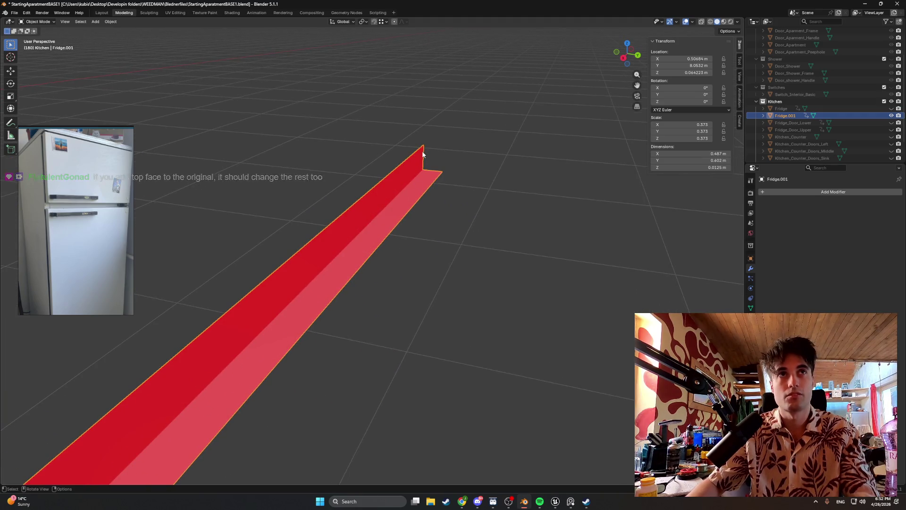
pyautogui.scroll(-2, 428, 160)
pyautogui.moveTo(428, 168)
pyautogui.mouseDown(button='middle')
pyautogui.moveTo(403, 192)
pyautogui.moveTo(563, 175)
pyautogui.moveTo(396, 224)
pyautogui.moveTo(420, 217)
pyautogui.mouseUp(button='middle')
pyautogui.scroll(2, 420, 217)
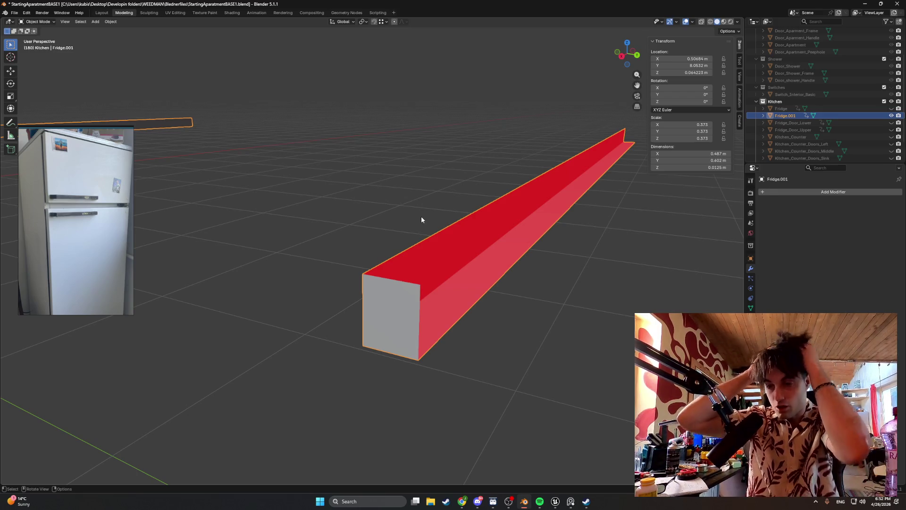
pyautogui.scroll(-3, 421, 216)
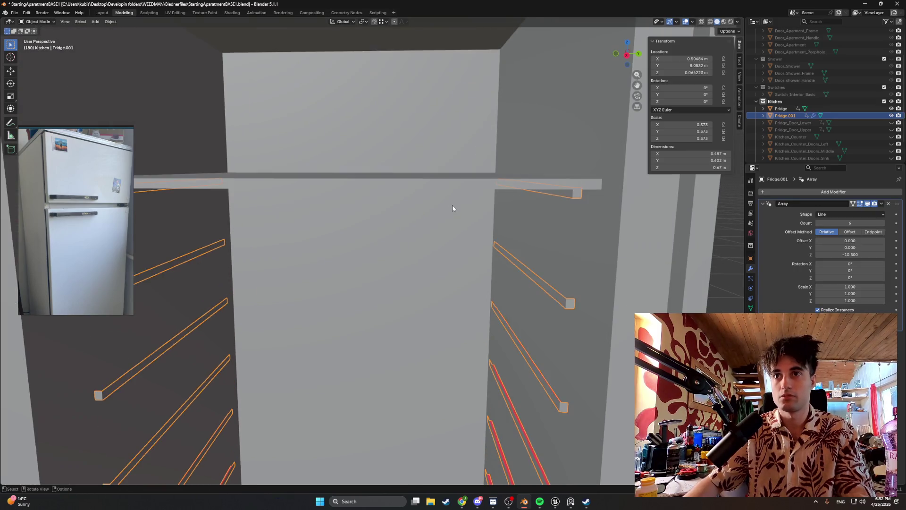
# - Hide the fridge body, enter Edit Mode on the rails and select an end edge by its two vertices
pyautogui.click(891, 108)
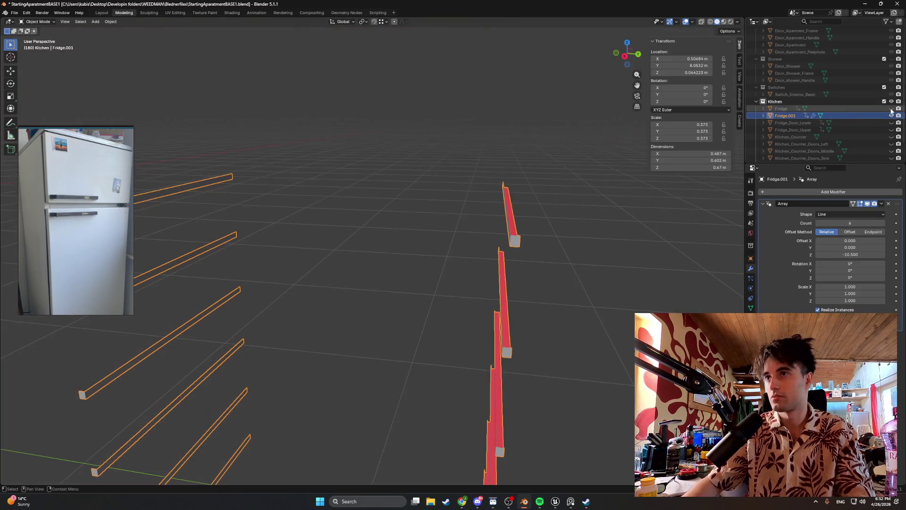
pyautogui.moveTo(612, 182)
pyautogui.mouseDown(button='middle')
pyautogui.moveTo(435, 222)
pyautogui.moveTo(435, 237)
pyautogui.mouseUp(button='middle')
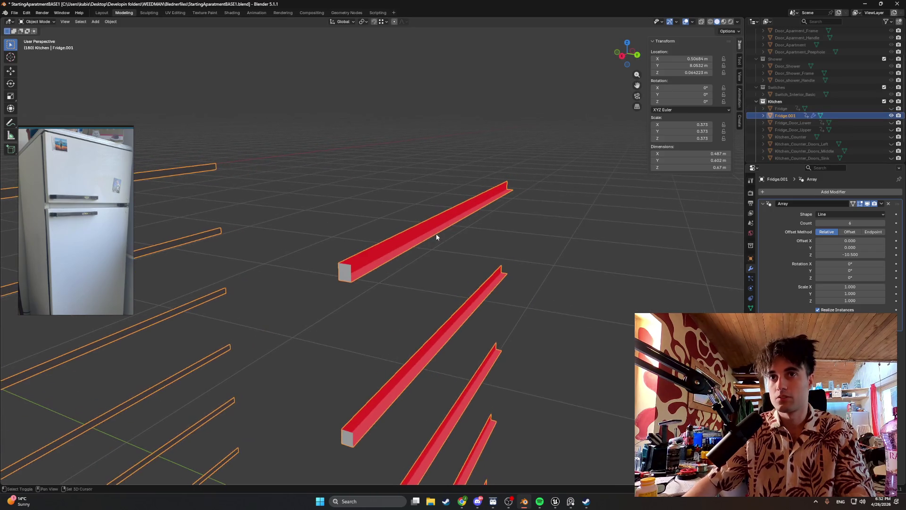
pyautogui.press('Tab')
pyautogui.scroll(3, 348, 266)
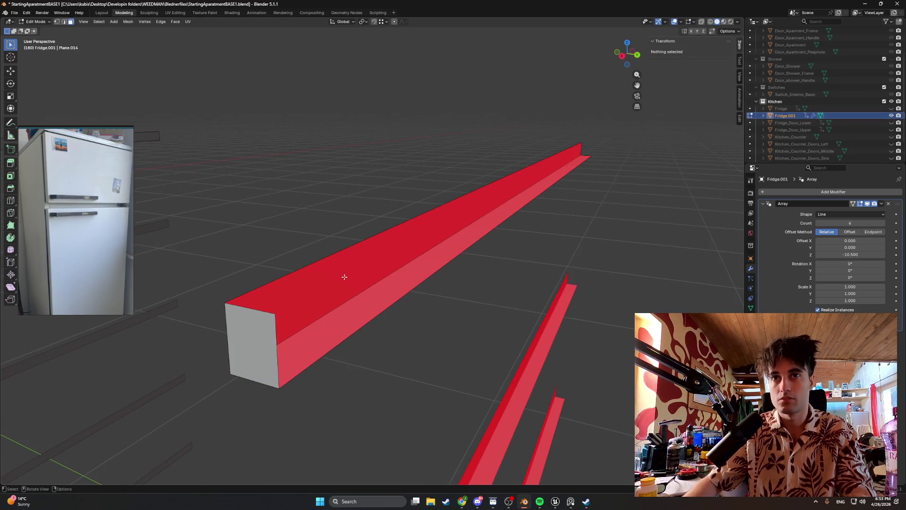
pyautogui.press('1')
pyautogui.click(274, 313)
pyautogui.scroll(2, 561, 223)
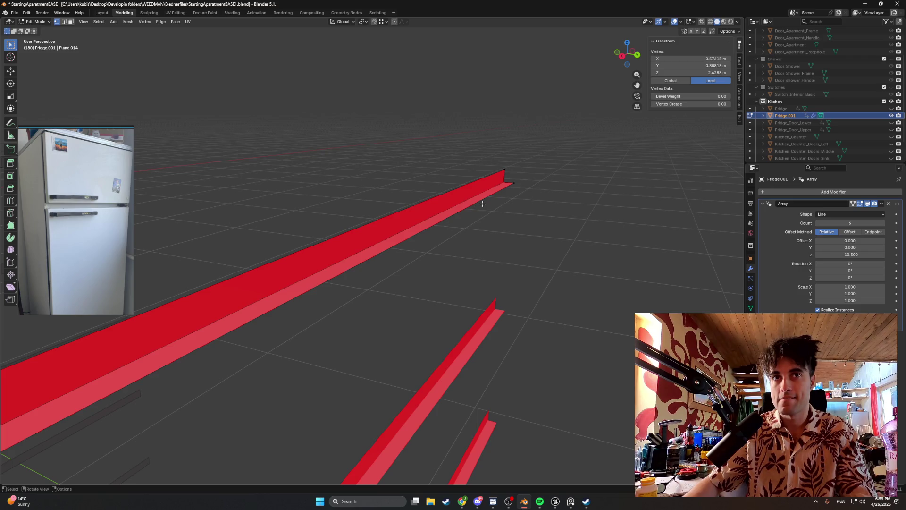
pyautogui.press('shift')
pyautogui.keyDown('shift'); pyautogui.click(504, 171); pyautogui.keyUp('shift')
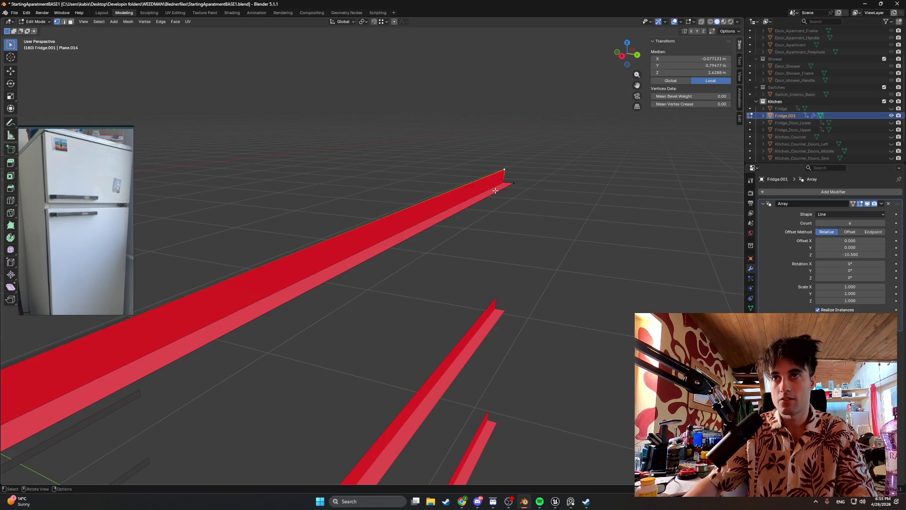
pyautogui.moveTo(502, 177)
pyautogui.mouseDown(button='middle')
pyautogui.moveTo(496, 204)
pyautogui.moveTo(510, 149)
pyautogui.mouseUp(button='middle')
# - Cancel a vertical move of that edge, then select the upper bar's tip vertex and start copying it
pyautogui.press('g')
pyautogui.press('z')
pyautogui.press('Escape')
pyautogui.scroll(-2, 511, 149)
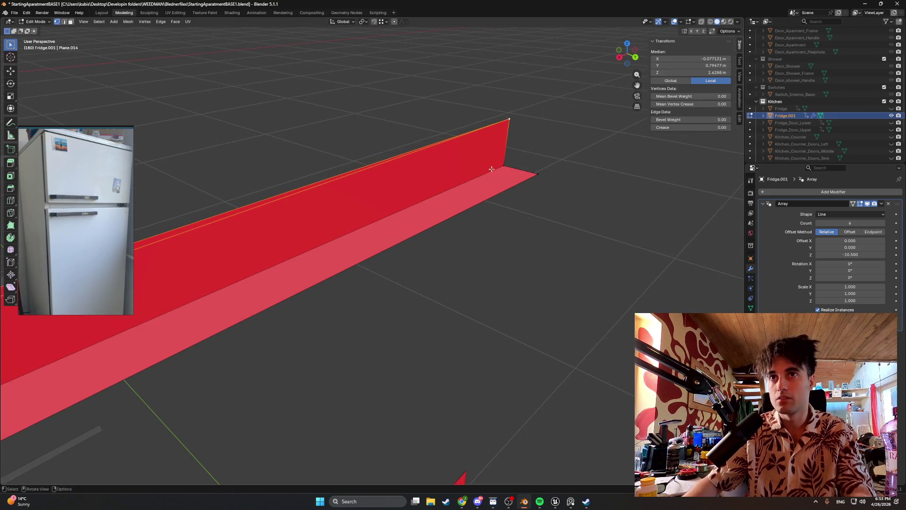
pyautogui.moveTo(479, 176); pyautogui.dragTo(481, 197, button='middle')
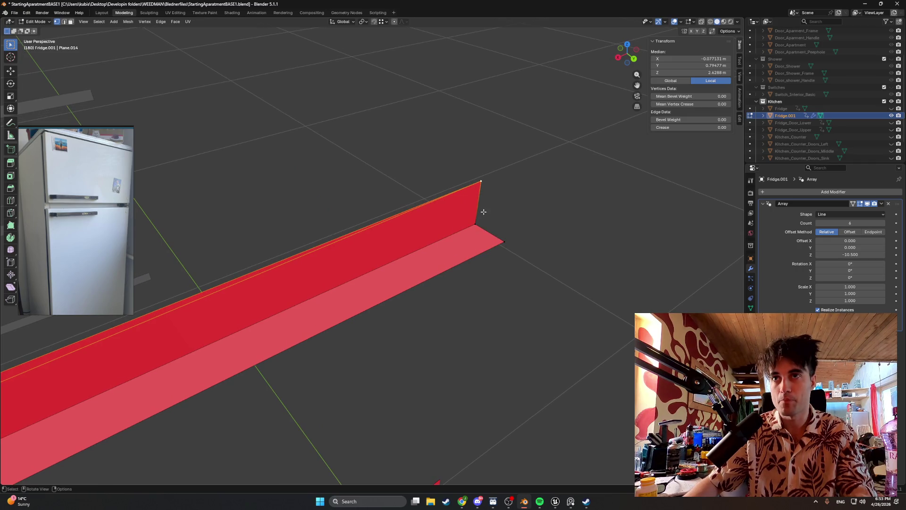
pyautogui.scroll(-2, 480, 197)
pyautogui.scroll(2, 480, 199)
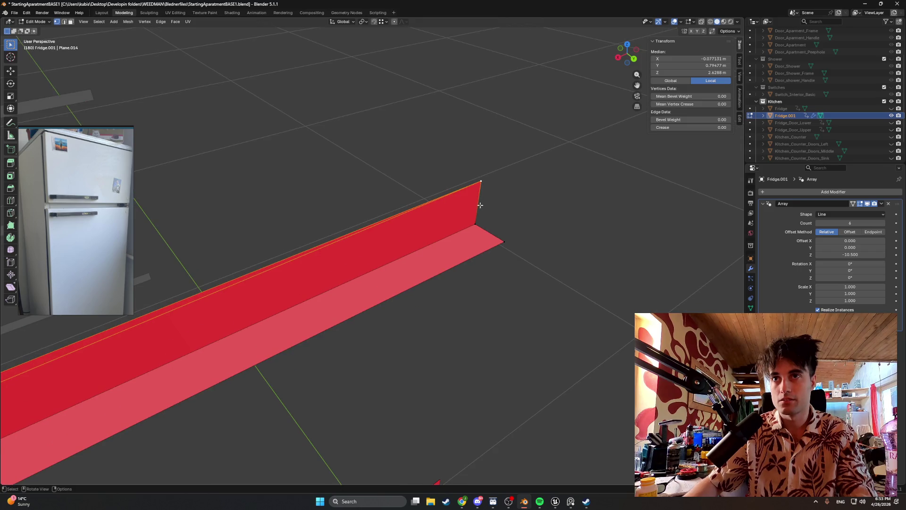
pyautogui.keyDown('shift'); pyautogui.click(502, 237); pyautogui.keyUp('shift')
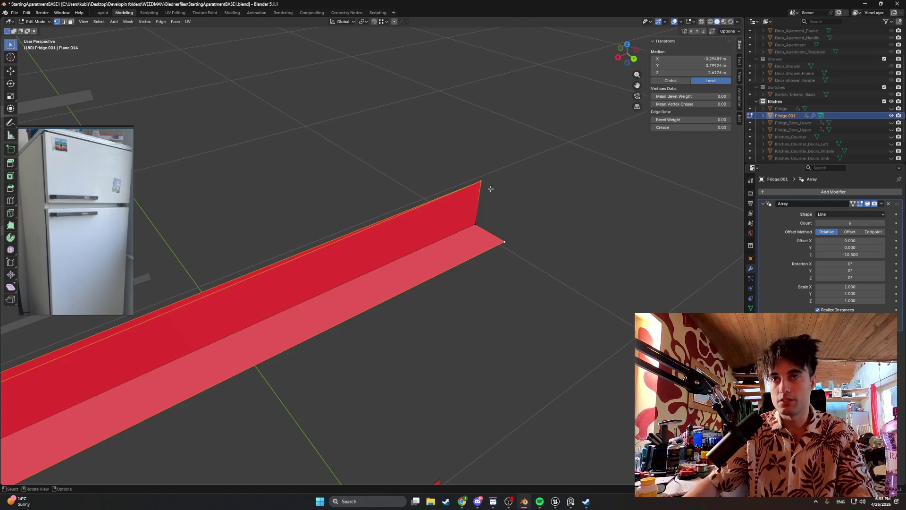
pyautogui.scroll(-3, 508, 221)
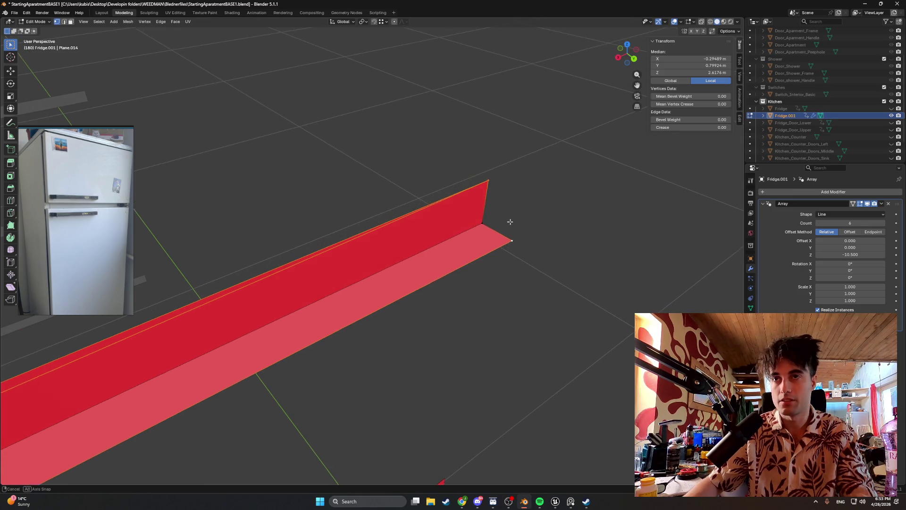
pyautogui.moveTo(502, 219); pyautogui.dragTo(326, 204, button='middle')
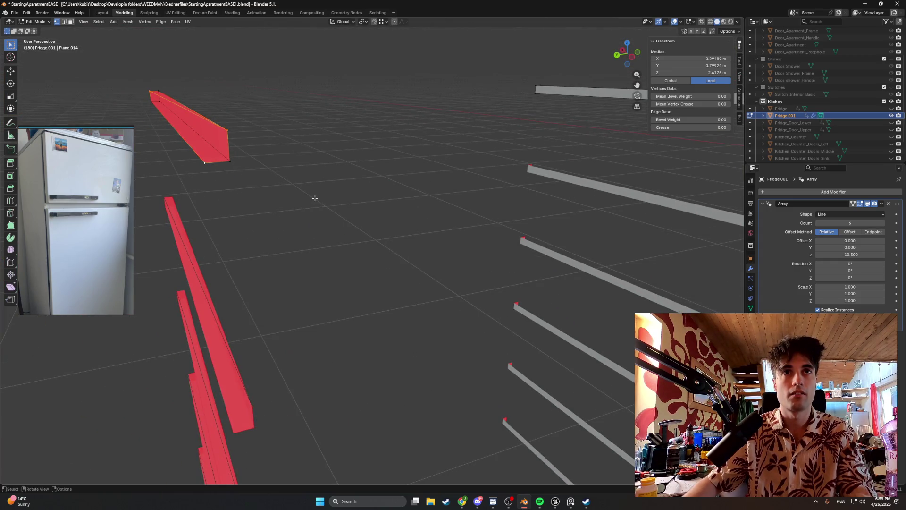
pyautogui.moveTo(314, 198); pyautogui.dragTo(320, 200, button='middle')
pyautogui.click(108, 84)
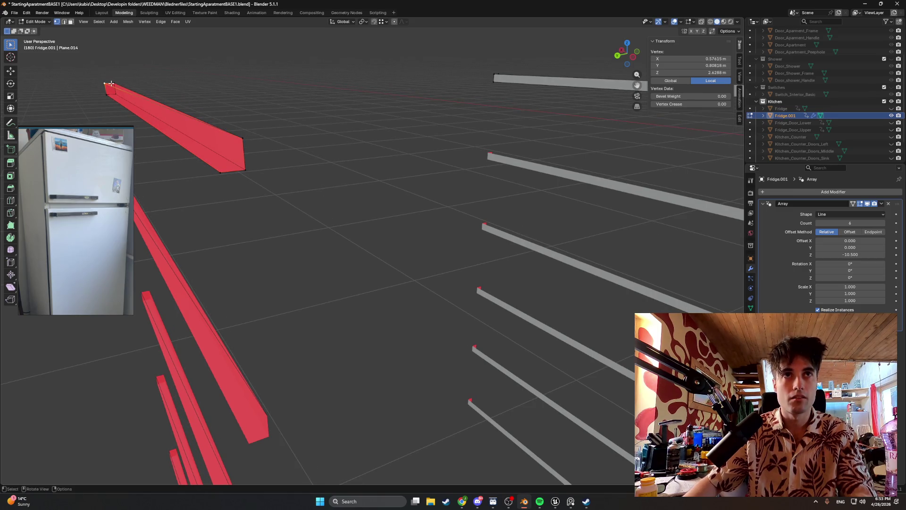
pyautogui.press('g')
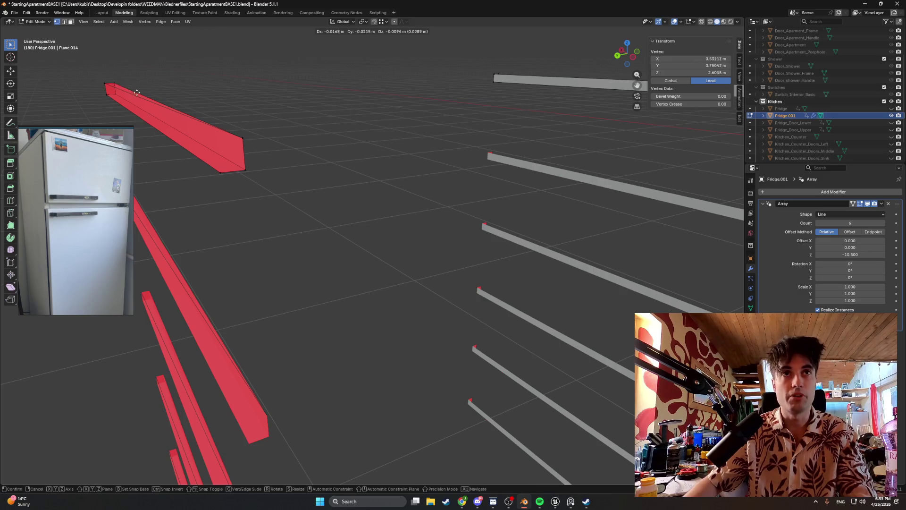
# - Place the copied tip vertex along the X axis beside the upper bar
pyautogui.press('x')
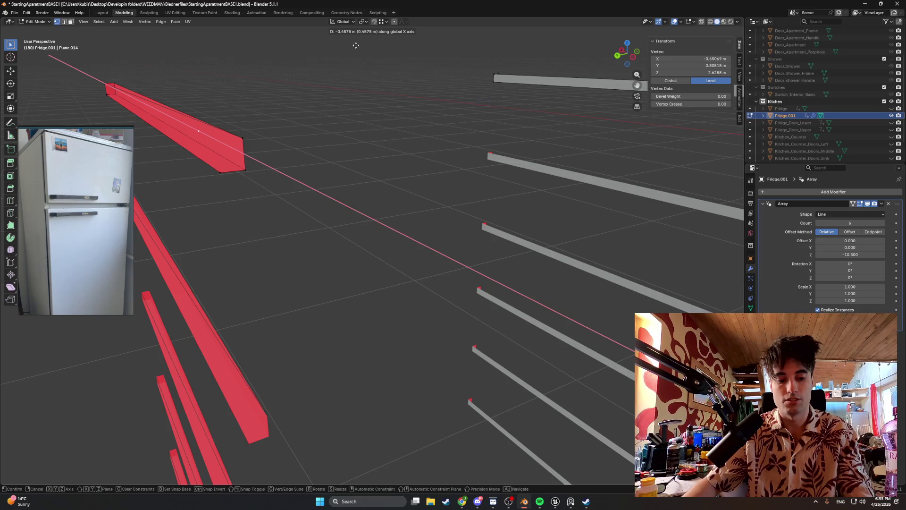
pyautogui.click(247, 140)
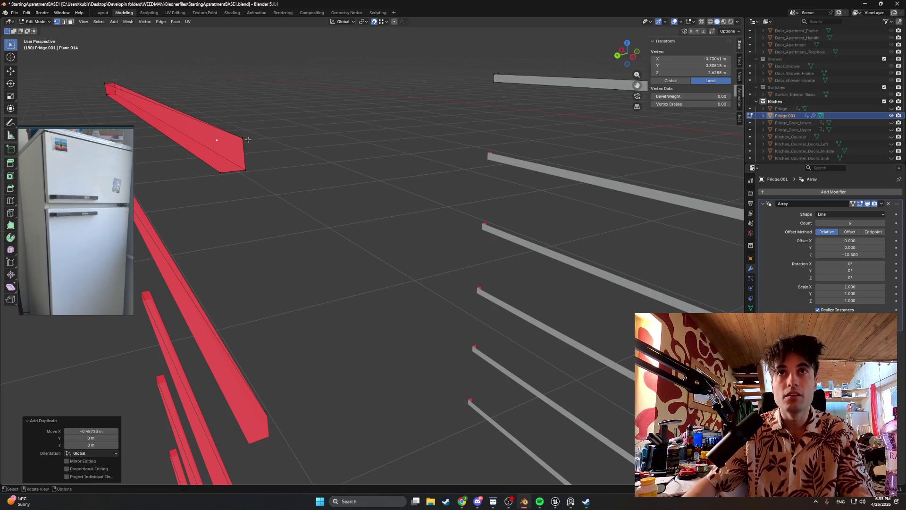
pyautogui.moveTo(247, 139)
pyautogui.mouseDown(button='middle')
pyautogui.moveTo(264, 187)
pyautogui.moveTo(219, 163)
pyautogui.moveTo(213, 121)
pyautogui.moveTo(264, 122)
pyautogui.mouseUp(button='middle')
pyautogui.click(220, 163)
pyautogui.click(146, 128)
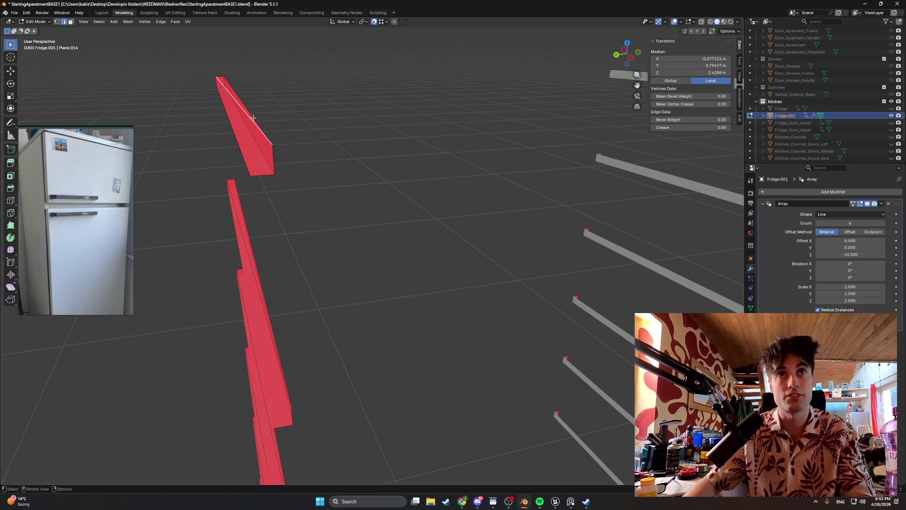
# - Select the stray edge at the bar's tip and delete it as Edges
pyautogui.click(219, 78)
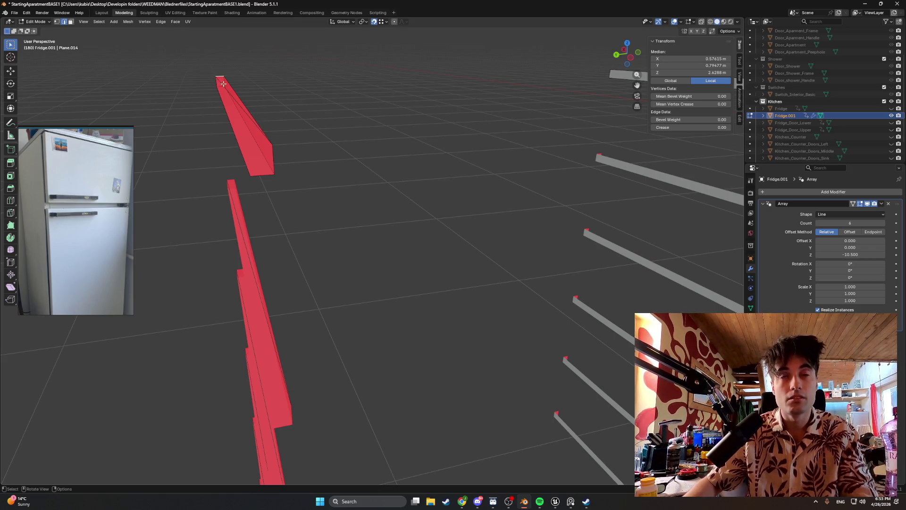
pyautogui.click(239, 85)
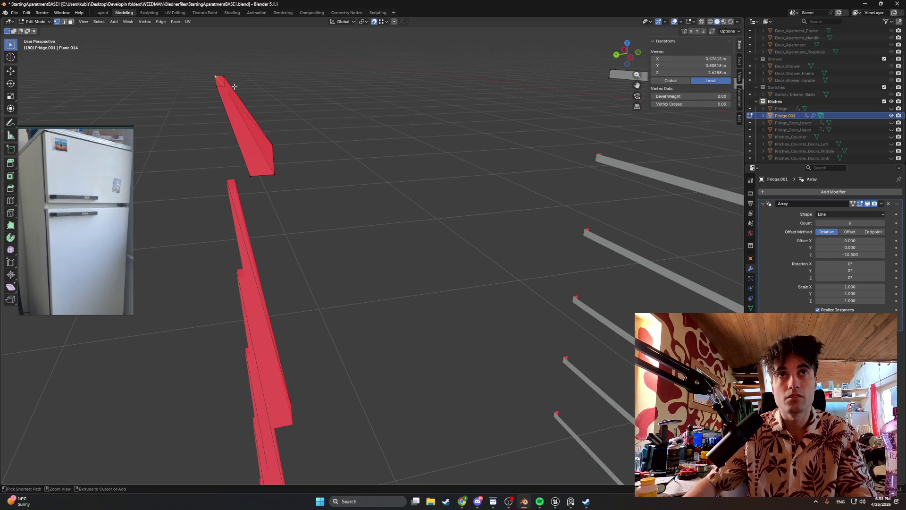
pyautogui.click(215, 85)
pyautogui.click(220, 82)
pyautogui.press('x')
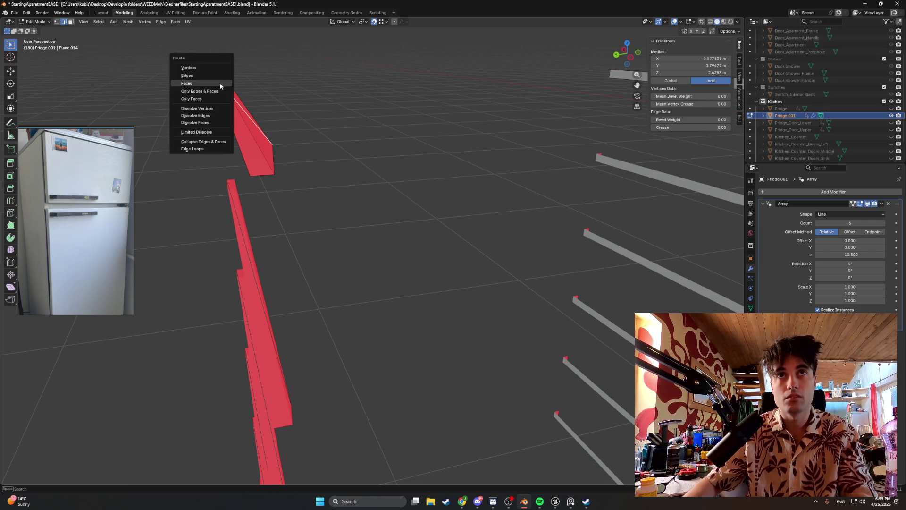
pyautogui.click(212, 76)
pyautogui.moveTo(211, 76); pyautogui.dragTo(240, 86, button='middle')
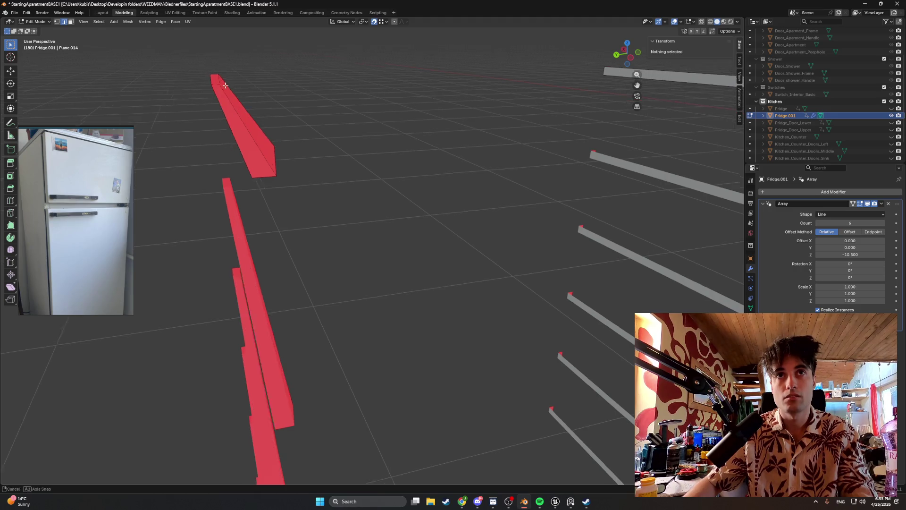
pyautogui.scroll(-2, 244, 85)
pyautogui.scroll(1, 345, 152)
pyautogui.scroll(1, 344, 152)
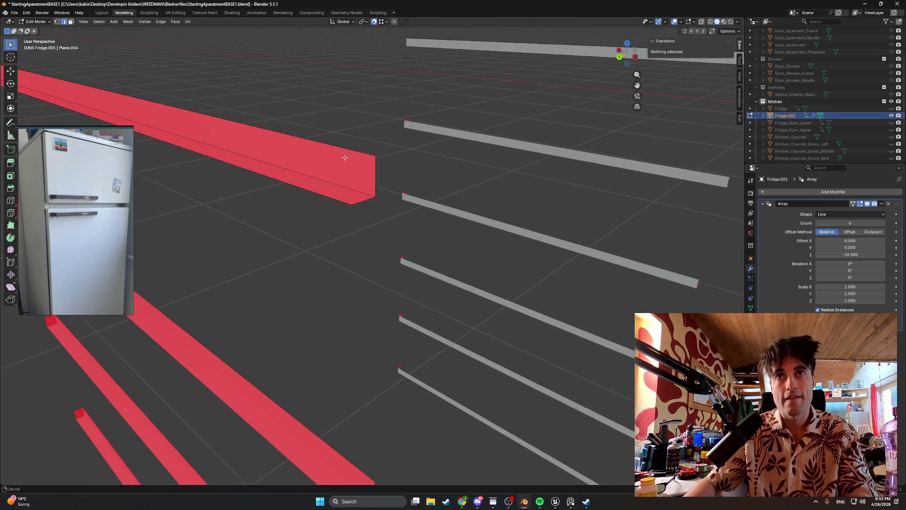
pyautogui.scroll(1, 382, 180)
pyautogui.scroll(1, 380, 140)
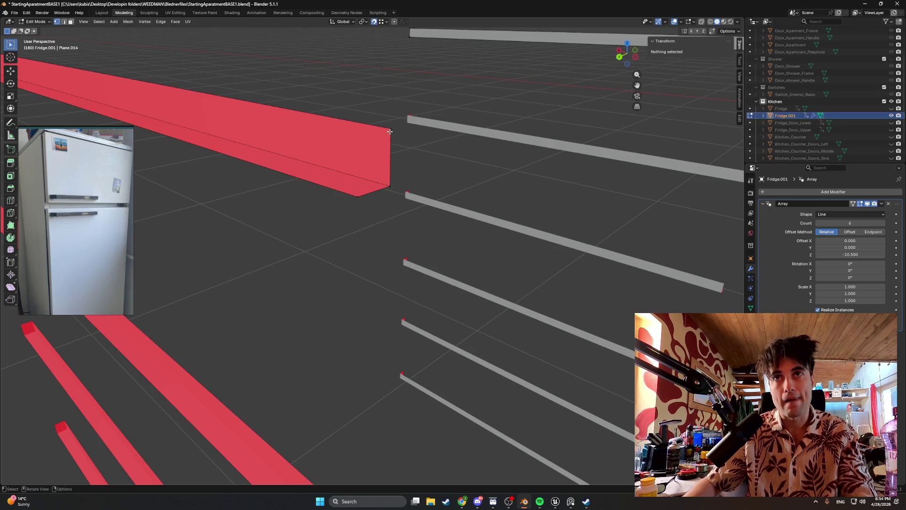
# - Copy the beam's corner vertex along the Y axis to close off the bar's end
pyautogui.click(389, 131)
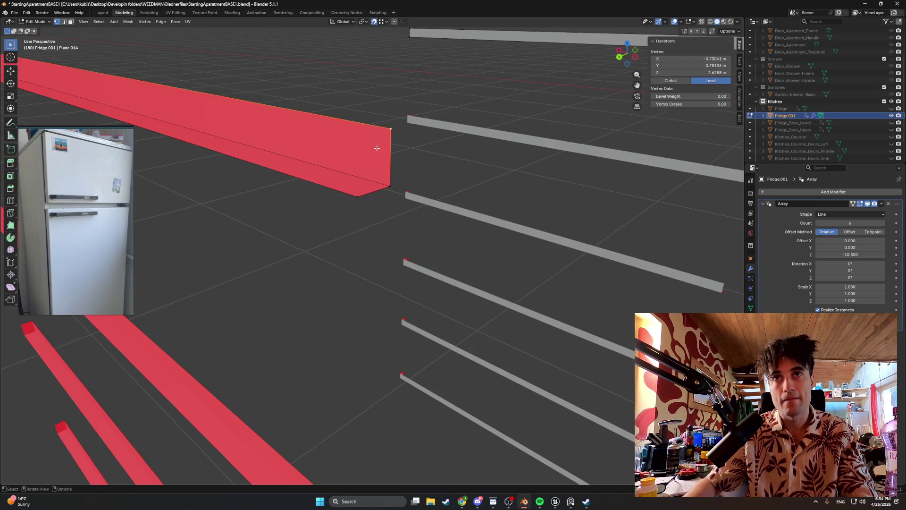
pyautogui.press('g')
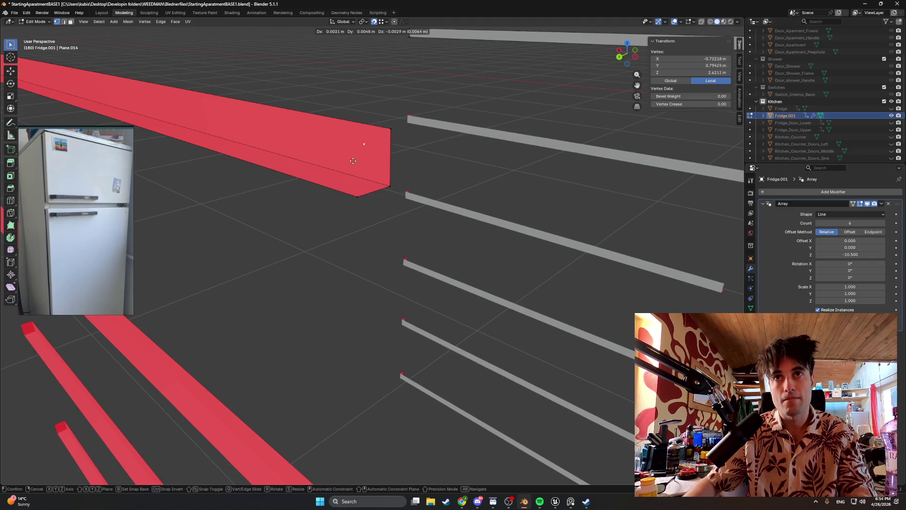
pyautogui.press('z')
pyautogui.press('y')
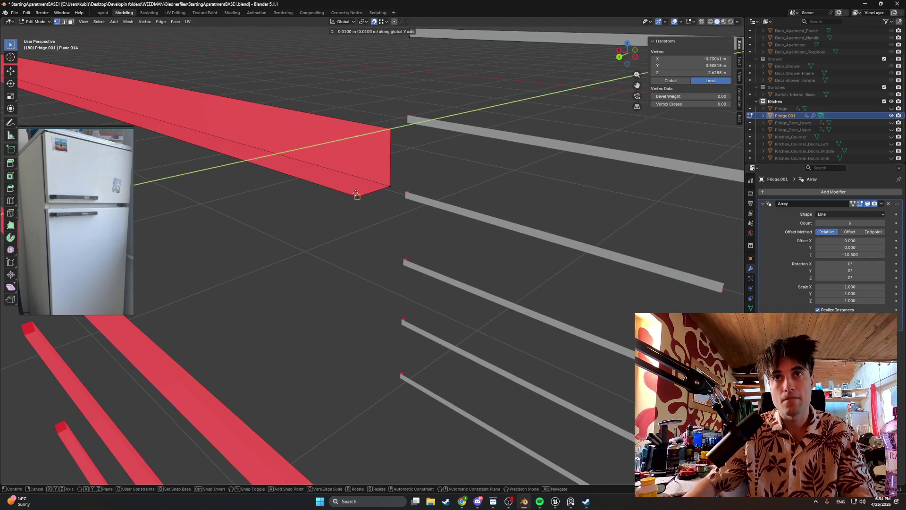
pyautogui.press('Return')
pyautogui.moveTo(357, 194); pyautogui.dragTo(353, 164, button='middle')
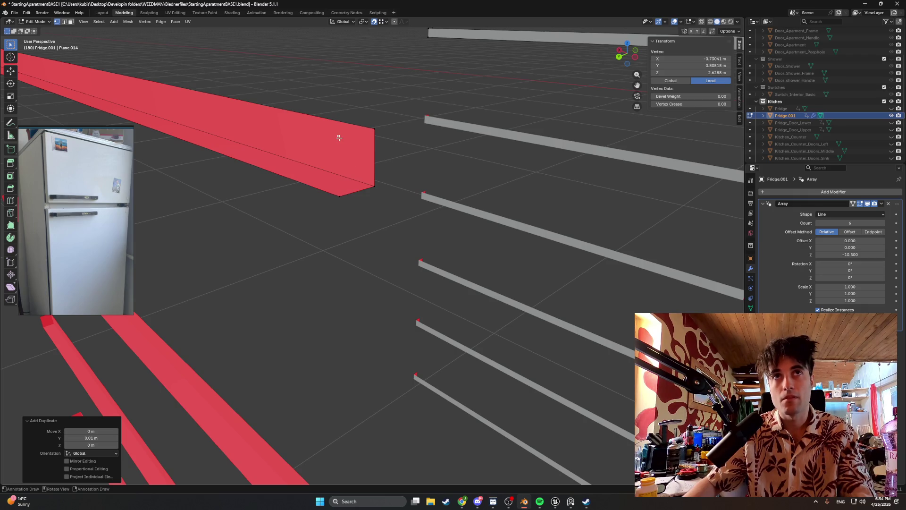
pyautogui.click(337, 132)
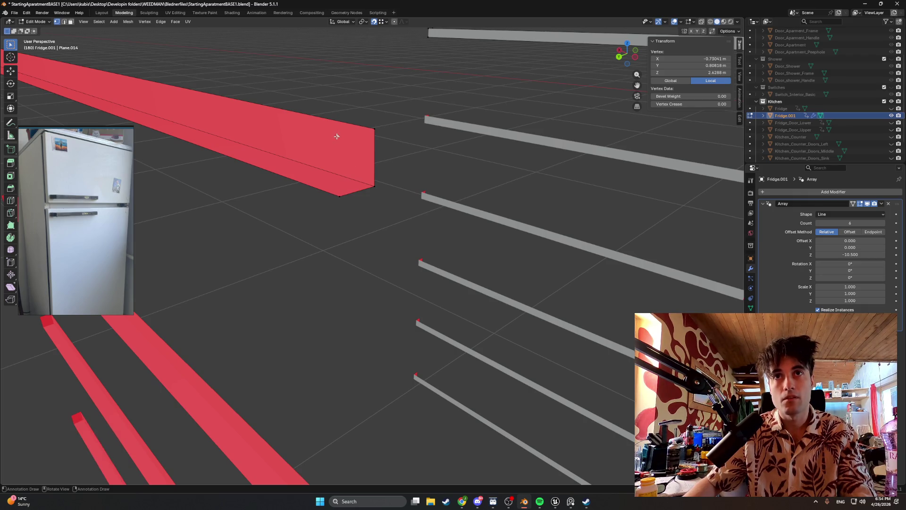
# - Fill a face across the corner vertices, recalculate the normals and flip the bar's face orientation
pyautogui.keyDown('shift'); pyautogui.click(366, 131); pyautogui.keyUp('shift')
pyautogui.click(339, 193)
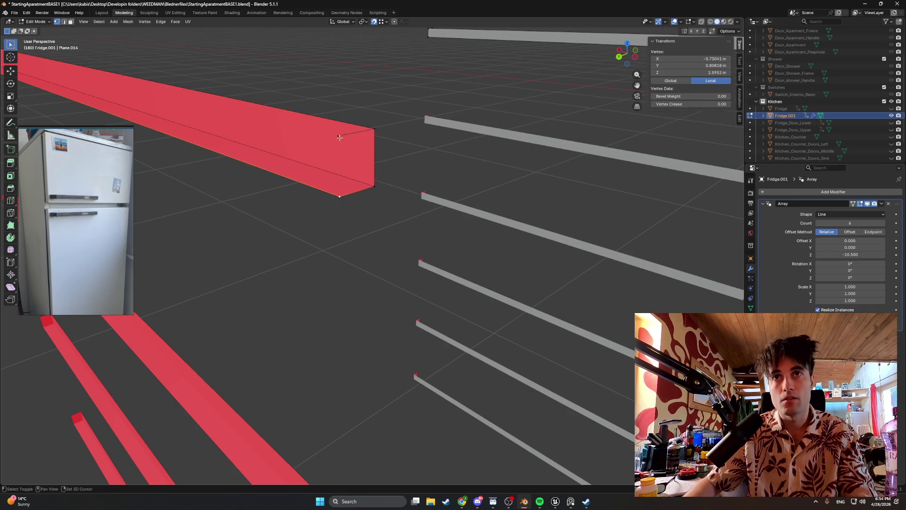
pyautogui.keyDown('shift'); pyautogui.click(340, 135); pyautogui.keyUp('shift')
pyautogui.moveTo(339, 135); pyautogui.dragTo(208, 103, button='middle')
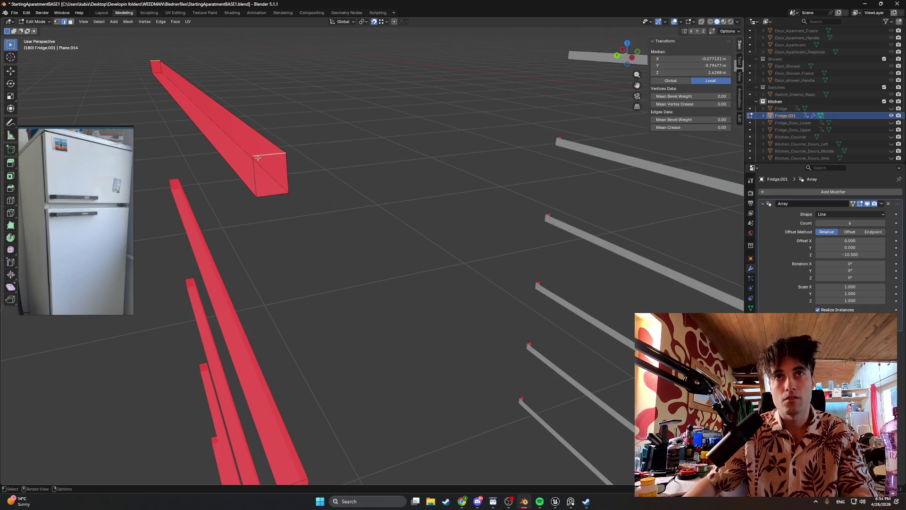
pyautogui.press('f')
pyautogui.hotkey('shift', 'n')
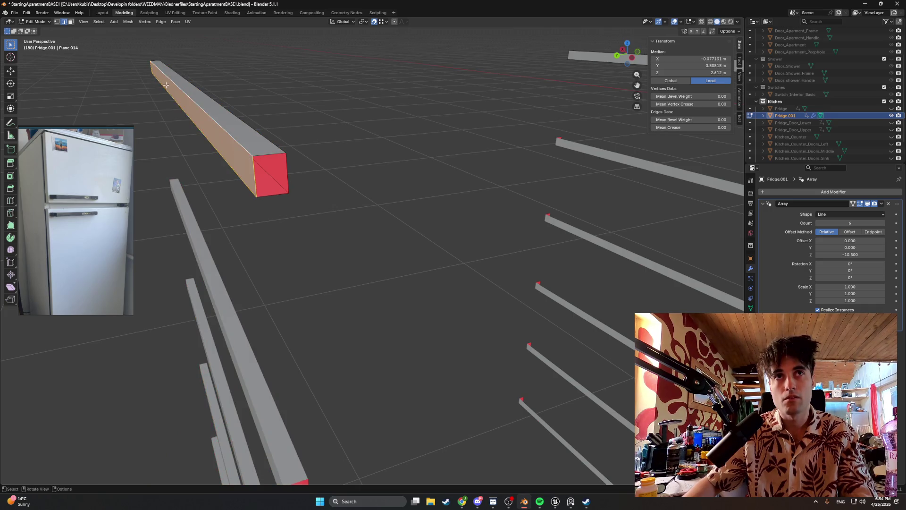
pyautogui.moveTo(157, 78)
pyautogui.mouseDown(button='middle')
pyautogui.moveTo(271, 92)
pyautogui.moveTo(274, 126)
pyautogui.mouseUp(button='middle')
pyautogui.moveTo(273, 164)
pyautogui.mouseDown(button='middle')
pyautogui.moveTo(310, 175)
pyautogui.moveTo(296, 143)
pyautogui.moveTo(493, 146)
pyautogui.moveTo(418, 175)
pyautogui.mouseUp(button='middle')
pyautogui.hotkey('ctrl', 'z')
pyautogui.rightClick(321, 147)
pyautogui.click(319, 148)
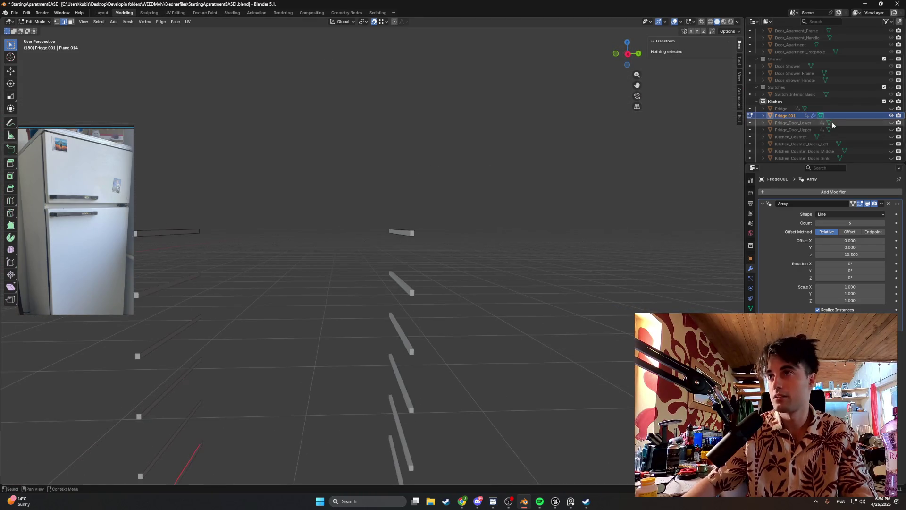
# - Unhide the Fridge body, join it into Fridge.001 with Ctrl+J, then undo the join
pyautogui.click(896, 108)
pyautogui.moveTo(425, 227); pyautogui.dragTo(437, 233, button='middle')
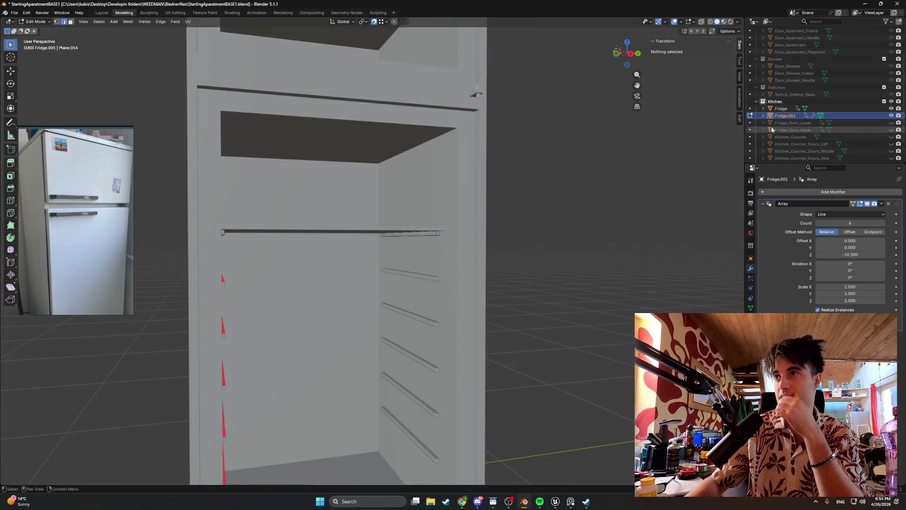
pyautogui.keyDown('ctrl'); pyautogui.click(782, 108); pyautogui.keyUp('ctrl')
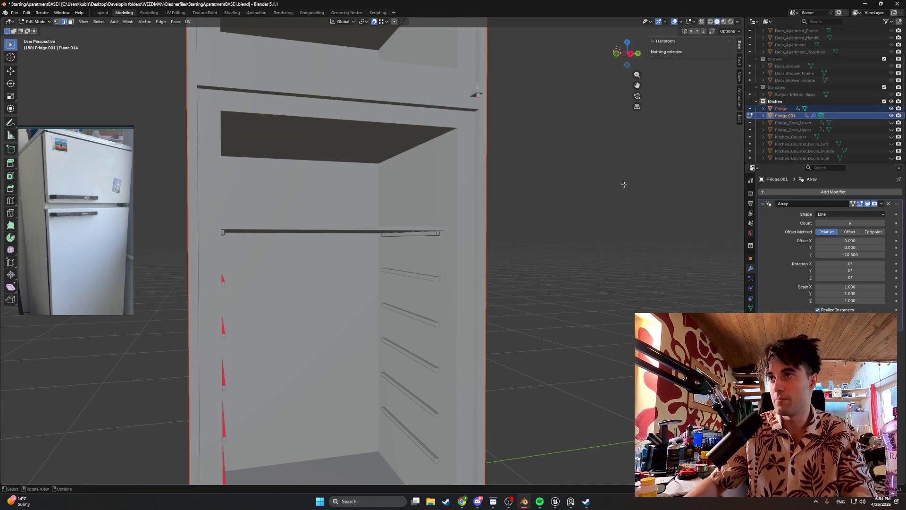
pyautogui.press('ctrl')
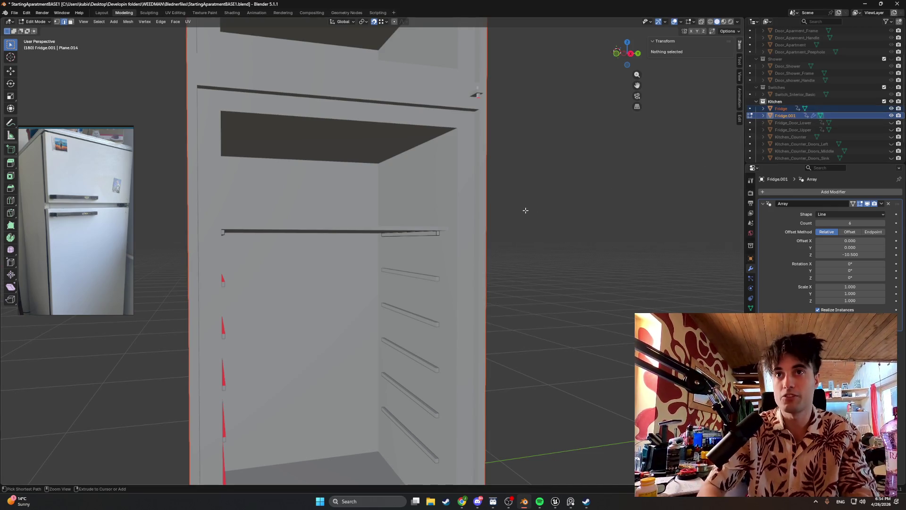
pyautogui.press('Tab')
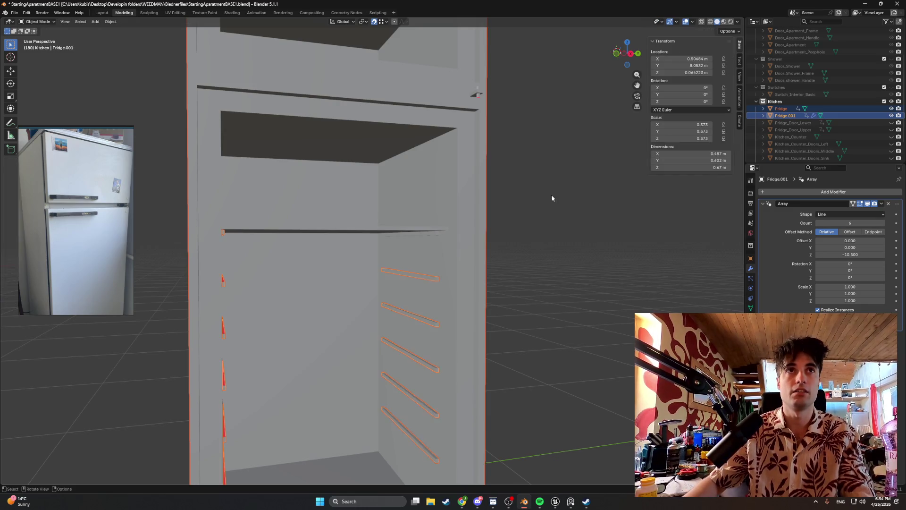
pyautogui.hotkey('ctrl', 'j')
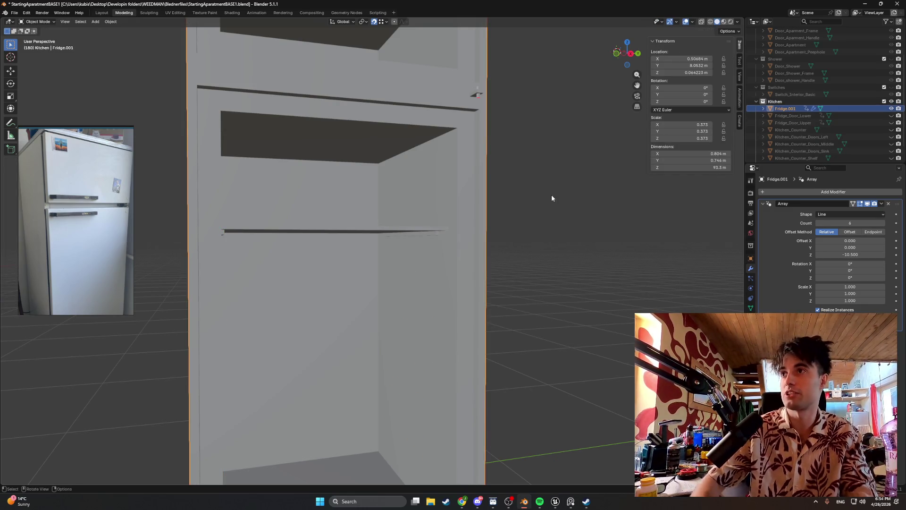
pyautogui.scroll(3, 430, 242)
pyautogui.press('Tab')
pyautogui.scroll(-2, 476, 261)
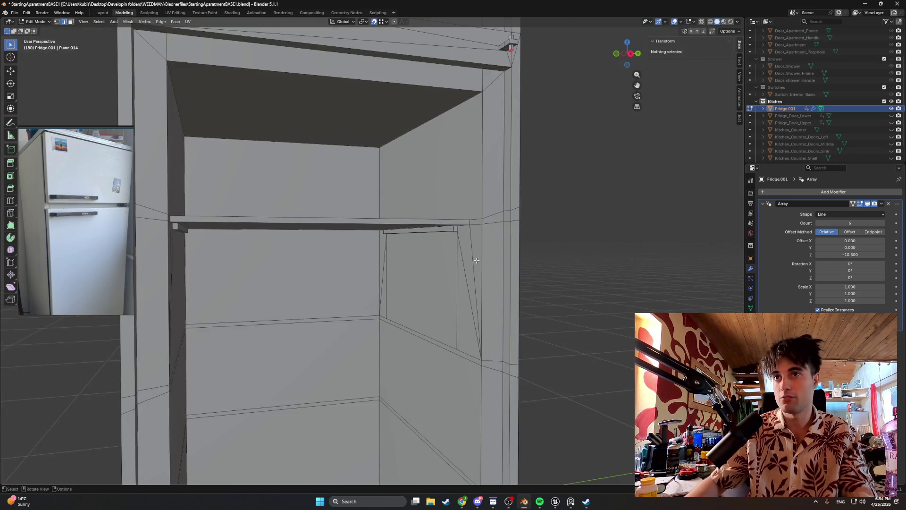
pyautogui.hotkey('ctrl', 'z')
pyautogui.hotkey('ctrl', 'z')
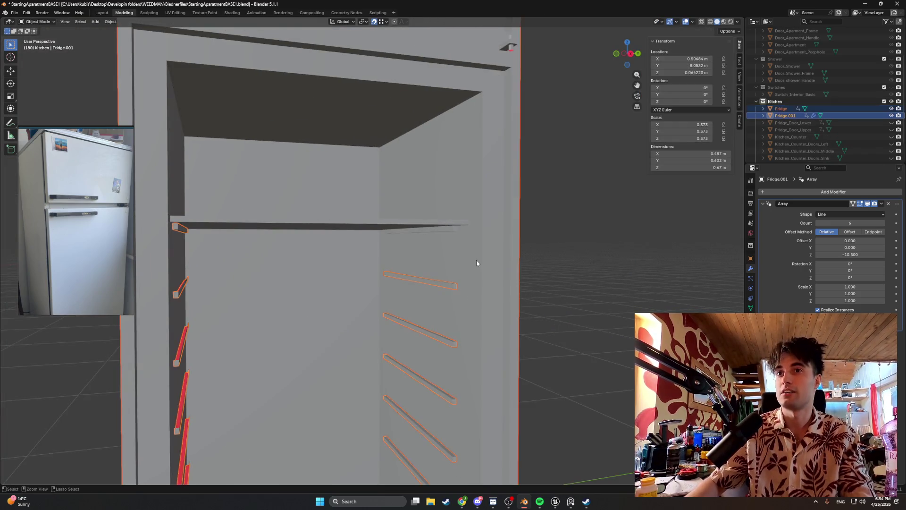
# - Apply the Array modifier on Fridge.001 so the rail copies become real geometry
pyautogui.click(884, 204)
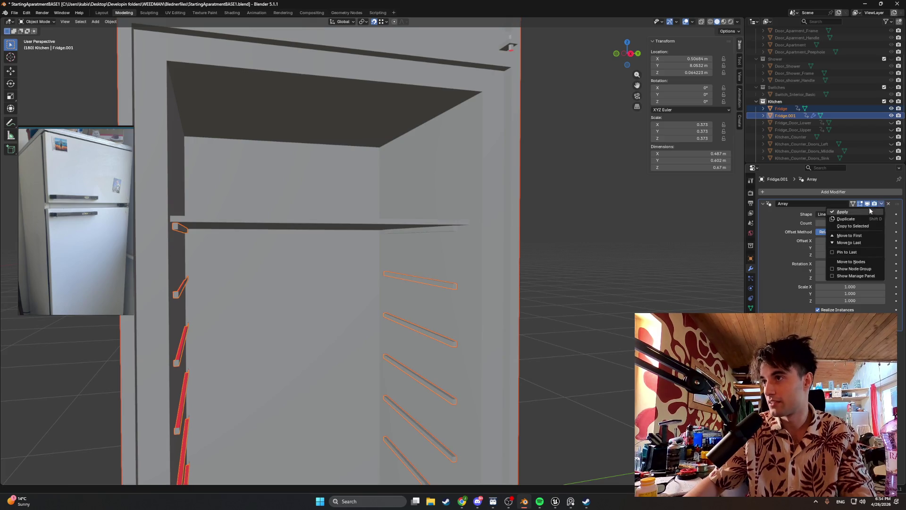
pyautogui.click(843, 212)
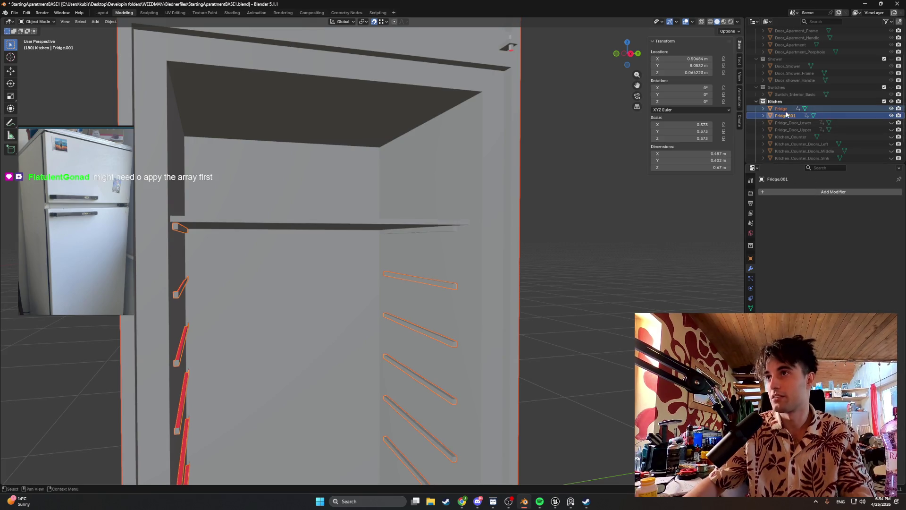
# - Select Fridge then Fridge.001 as active, join them with Ctrl+J and enter Edit Mode
pyautogui.press('Tab')
pyautogui.press('Tab')
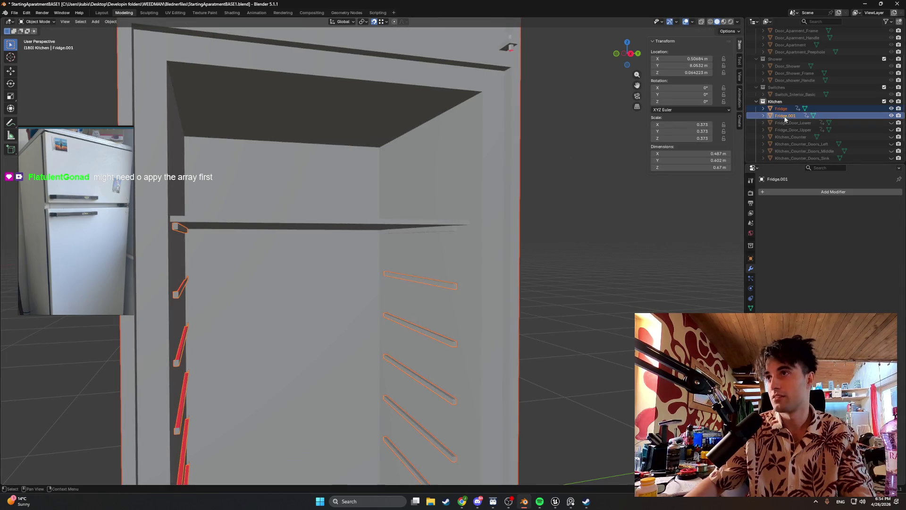
pyautogui.click(781, 108)
pyautogui.keyDown('ctrl'); pyautogui.click(780, 117); pyautogui.keyUp('ctrl')
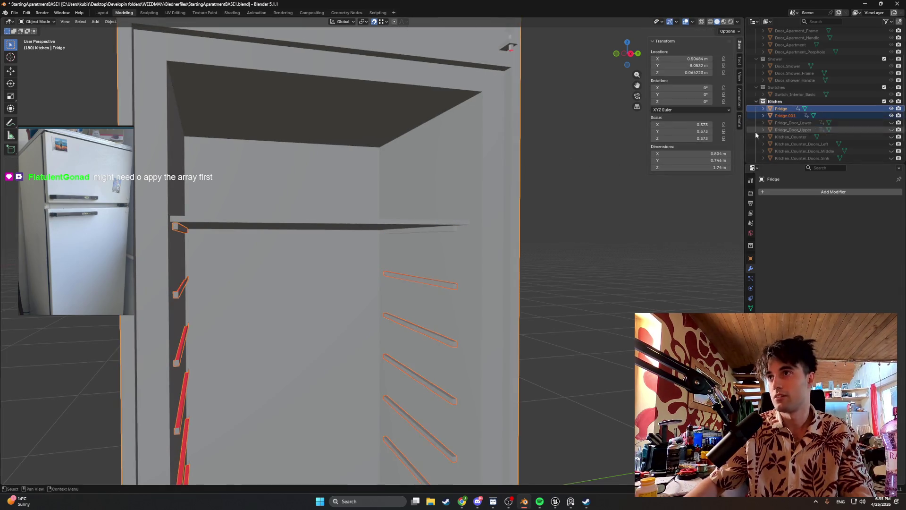
pyautogui.click(633, 196)
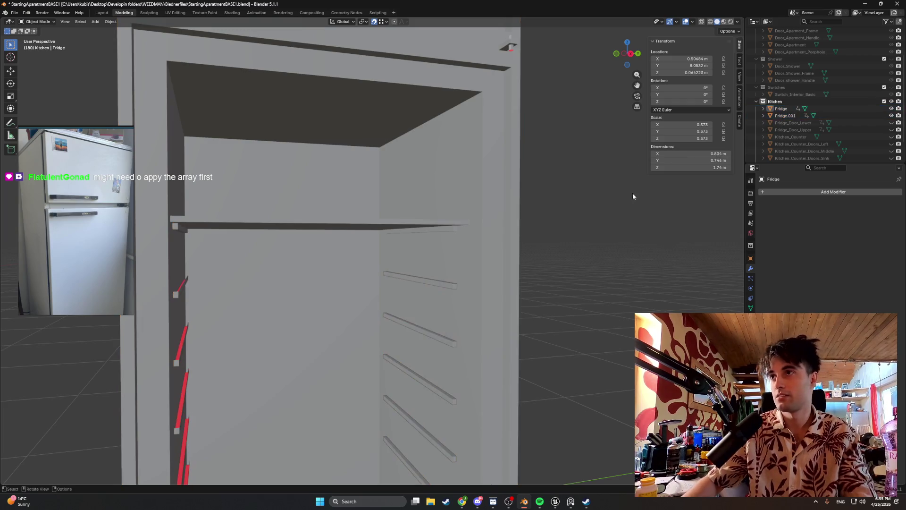
pyautogui.click(782, 108)
pyautogui.keyDown('ctrl'); pyautogui.click(785, 116); pyautogui.keyUp('ctrl')
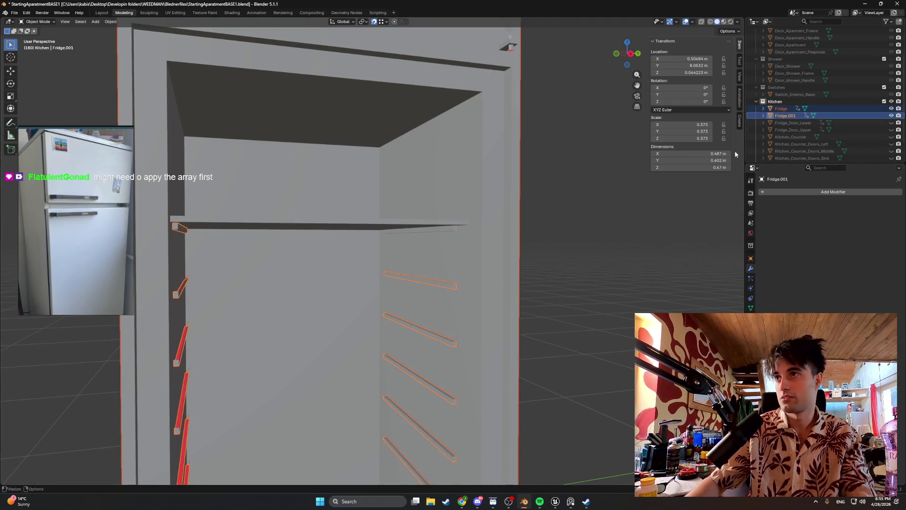
pyautogui.hotkey('ctrl', 'j')
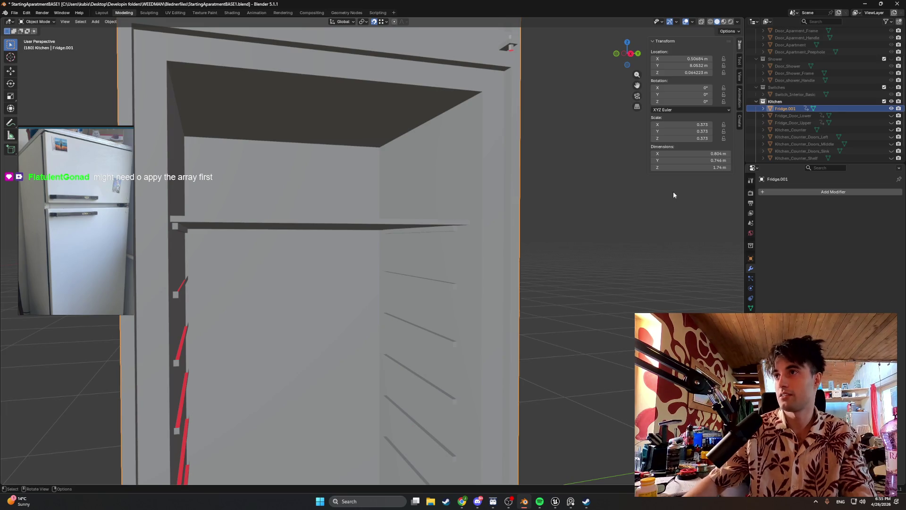
pyautogui.scroll(3, 488, 252)
pyautogui.press('Tab')
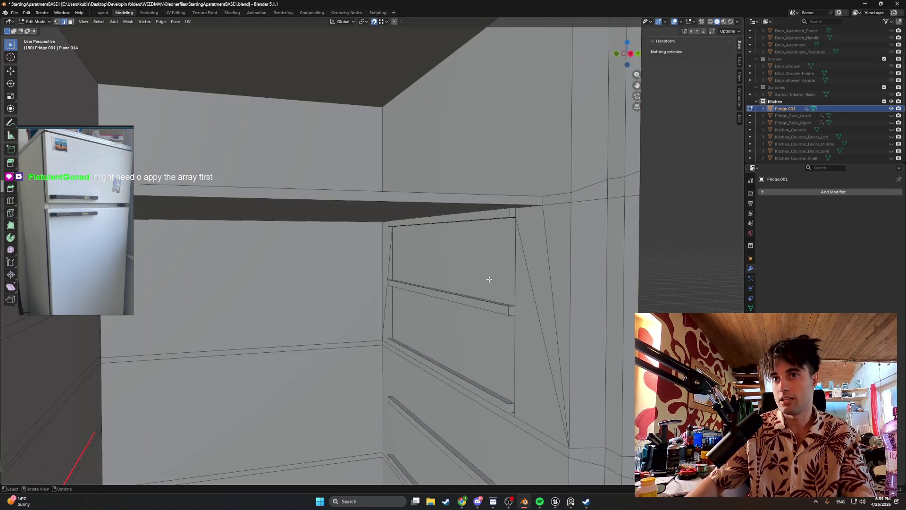
pyautogui.scroll(-3, 480, 295)
# - Inspect the fridge interior and switch the viewport to wireframe shading
pyautogui.moveTo(470, 300); pyautogui.dragTo(468, 283, button='middle')
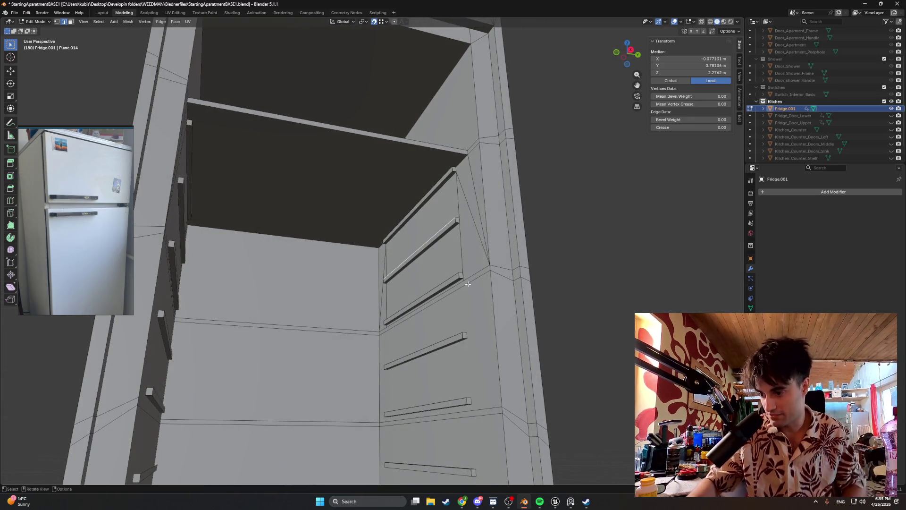
pyautogui.moveTo(467, 283); pyautogui.dragTo(464, 351, button='middle')
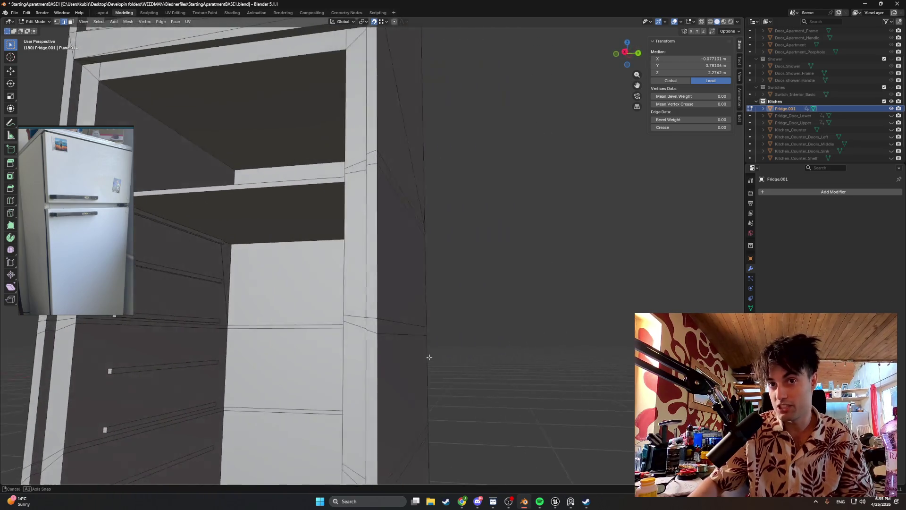
pyautogui.moveTo(465, 352); pyautogui.dragTo(71, 411, button='middle')
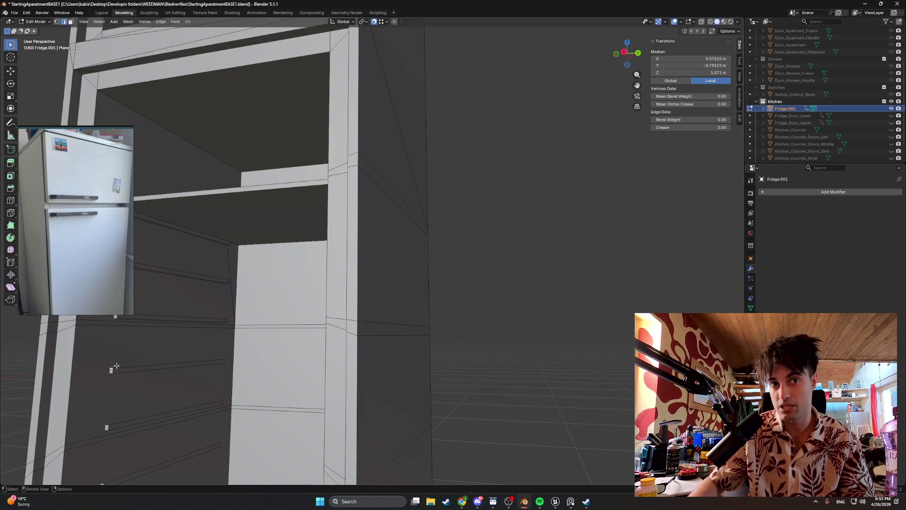
pyautogui.scroll(-2, 115, 366)
pyautogui.moveTo(202, 365)
pyautogui.mouseDown(button='middle')
pyautogui.moveTo(257, 271)
pyautogui.moveTo(304, 271)
pyautogui.mouseUp(button='middle')
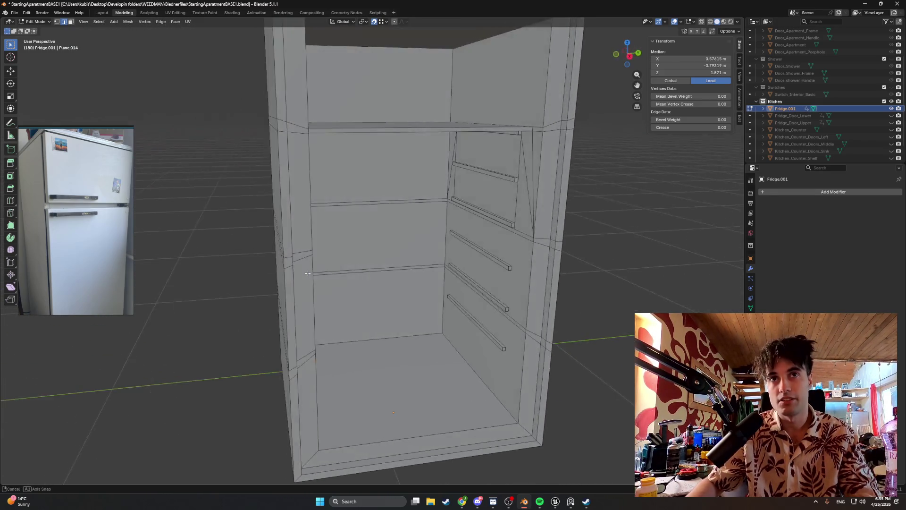
pyautogui.press('z')
pyautogui.press('4')
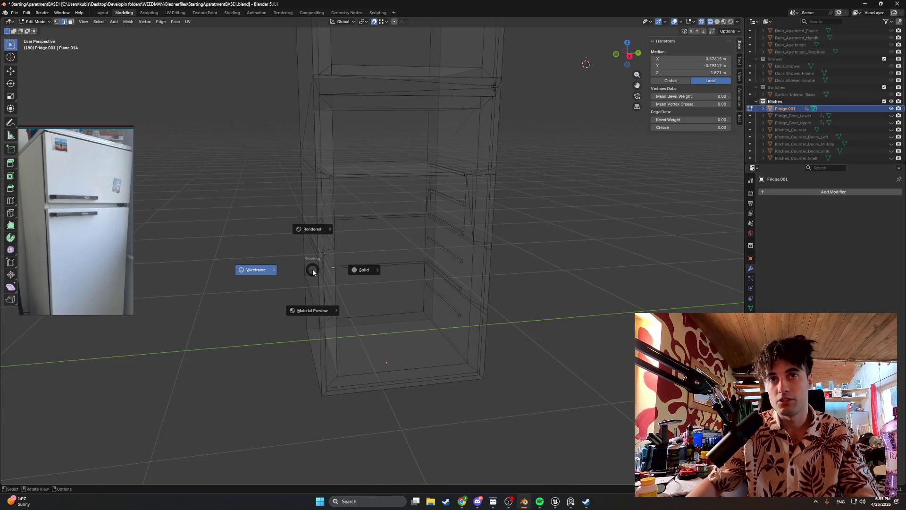
# - Merge all of the fridge mesh's vertices by distance, removing 26 duplicates, and return to solid shading
pyautogui.press('a')
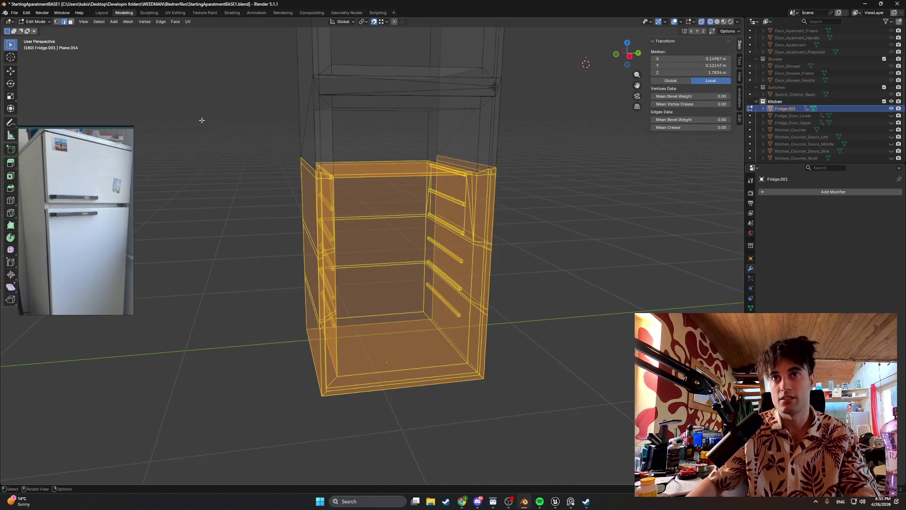
pyautogui.hotkey('alt', 'a')
pyautogui.scroll(5, 275, 173)
pyautogui.press('z')
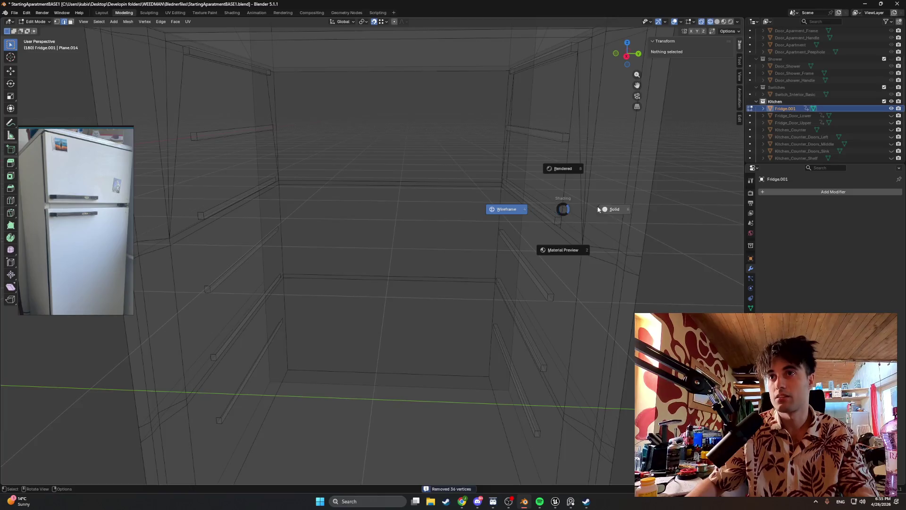
pyautogui.press('6')
pyautogui.moveTo(560, 209)
pyautogui.mouseDown(button='middle')
pyautogui.moveTo(512, 192)
pyautogui.moveTo(537, 197)
pyautogui.moveTo(542, 219)
pyautogui.moveTo(536, 215)
pyautogui.mouseUp(button='middle')
pyautogui.scroll(3, 500, 185)
pyautogui.scroll(-4, 500, 185)
pyautogui.scroll(2, 537, 196)
pyautogui.scroll(-2, 537, 197)
pyautogui.scroll(2, 542, 218)
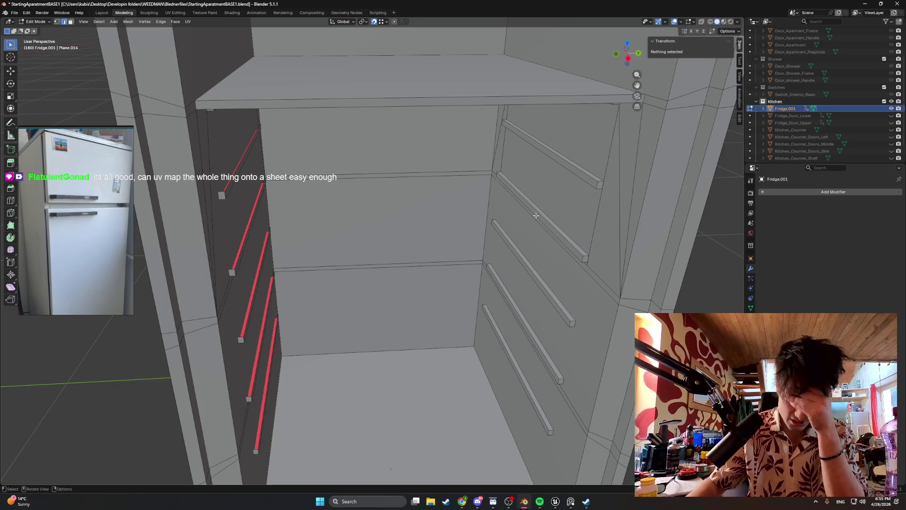
# - Undo the join in Object Mode so Fridge.001's arrayed rods are a separate object again
pyautogui.press('a')
pyautogui.hotkey('ctrl', 'z')
pyautogui.press('Tab')
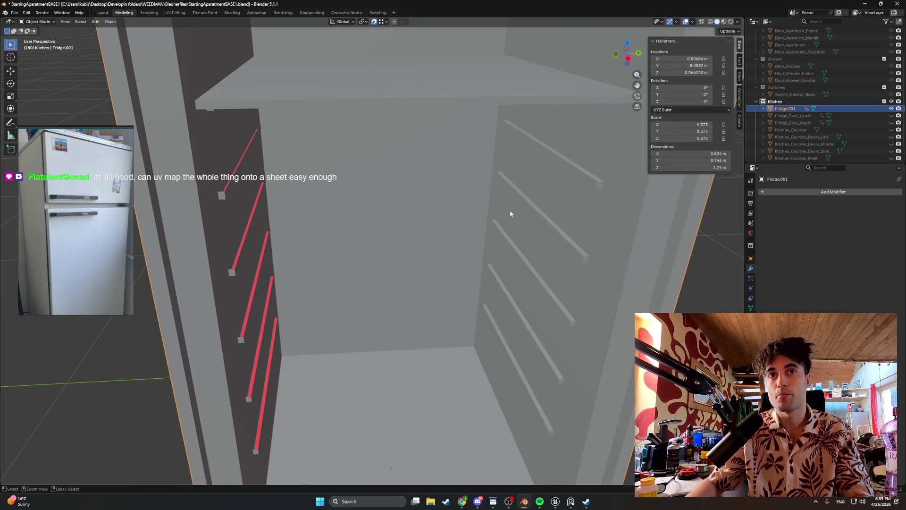
pyautogui.click(509, 209)
pyautogui.hotkey('ctrl', 'z')
pyautogui.click(510, 210)
pyautogui.hotkey('ctrl', 'z')
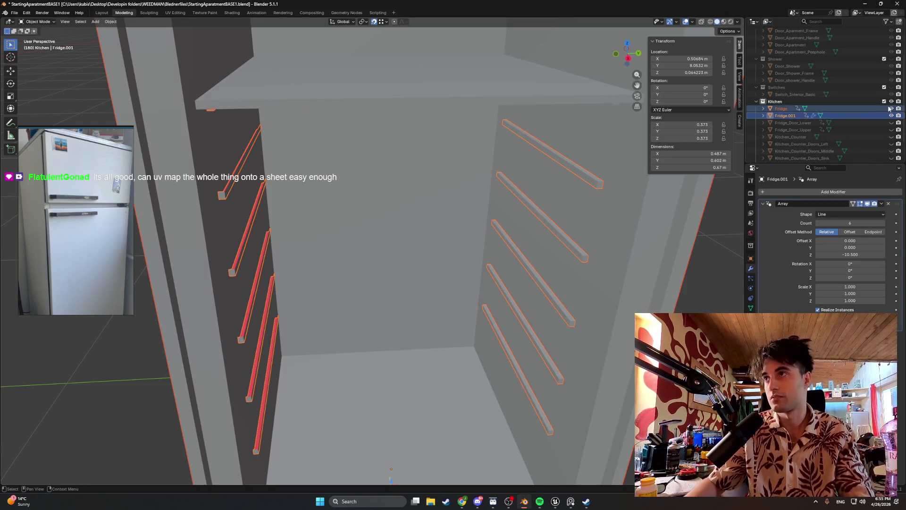
# - Isolate Fridge.001's rods in the view and examine them from several angles
pyautogui.hotkey('shift', 'h')
pyautogui.press('r')
pyautogui.moveTo(340, 122); pyautogui.dragTo(320, 139, button='middle')
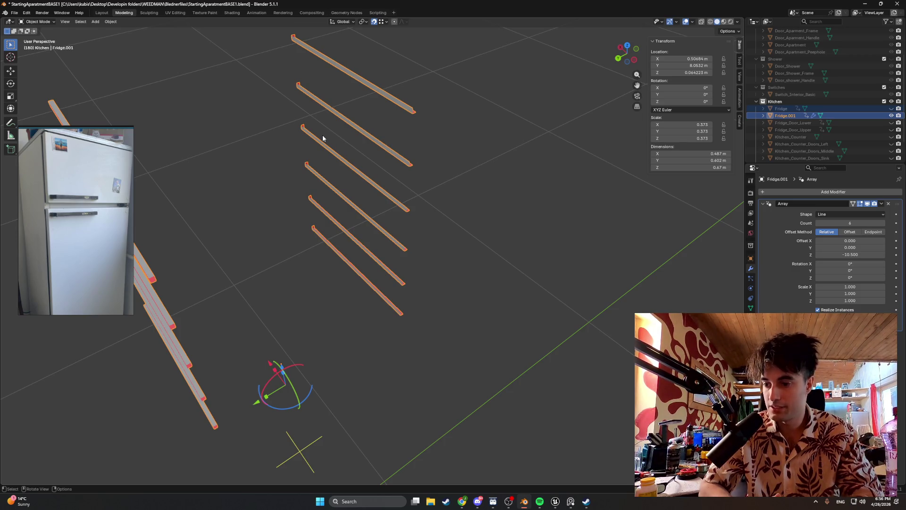
pyautogui.moveTo(323, 134)
pyautogui.mouseDown(button='middle')
pyautogui.moveTo(343, 93)
pyautogui.moveTo(351, 119)
pyautogui.moveTo(314, 156)
pyautogui.moveTo(345, 153)
pyautogui.moveTo(309, 152)
pyautogui.moveTo(305, 87)
pyautogui.moveTo(283, 117)
pyautogui.moveTo(309, 186)
pyautogui.moveTo(358, 177)
pyautogui.mouseUp(button='middle')
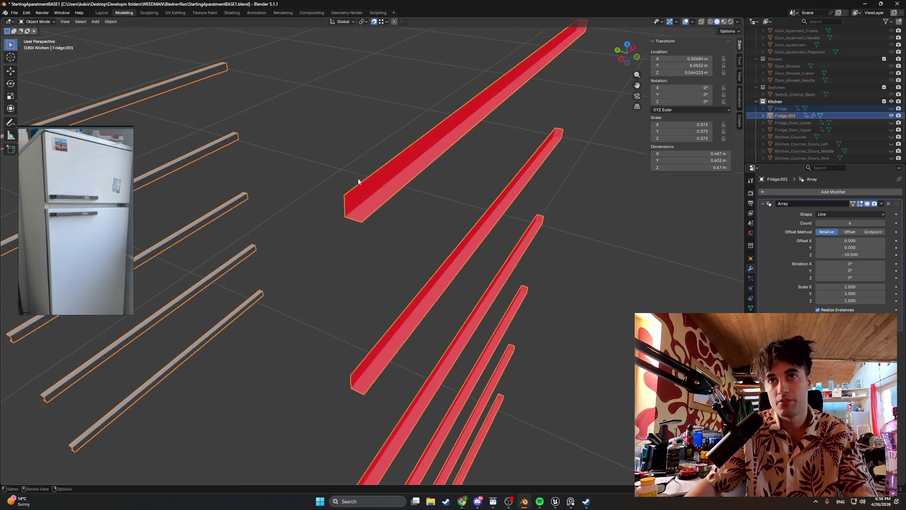
# - In Edit Mode, try moving a rod's corner vertex along Y and undo the change
pyautogui.press('Tab')
pyautogui.click(331, 165)
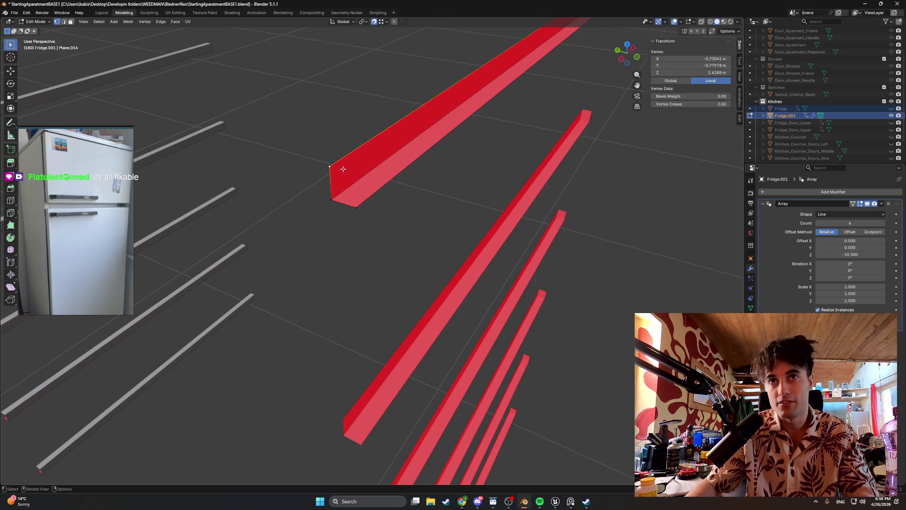
pyautogui.press('g')
pyautogui.press('y')
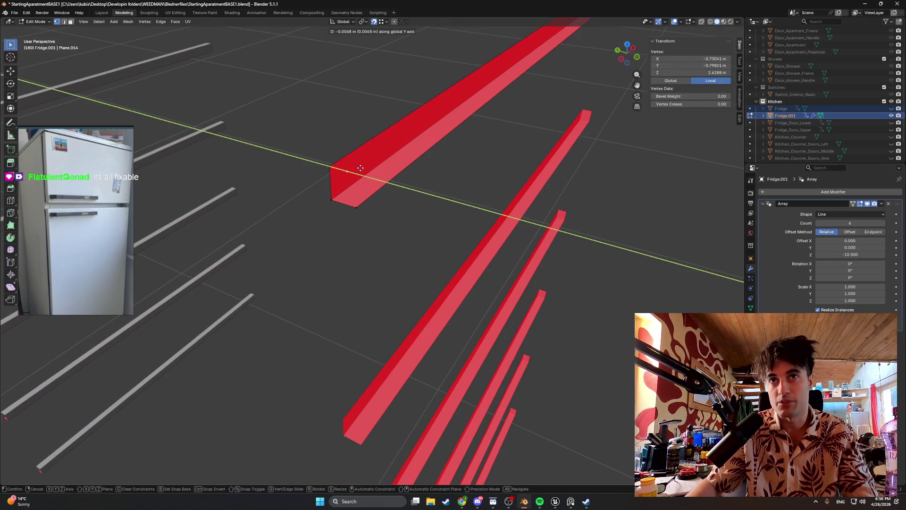
pyautogui.click(361, 206)
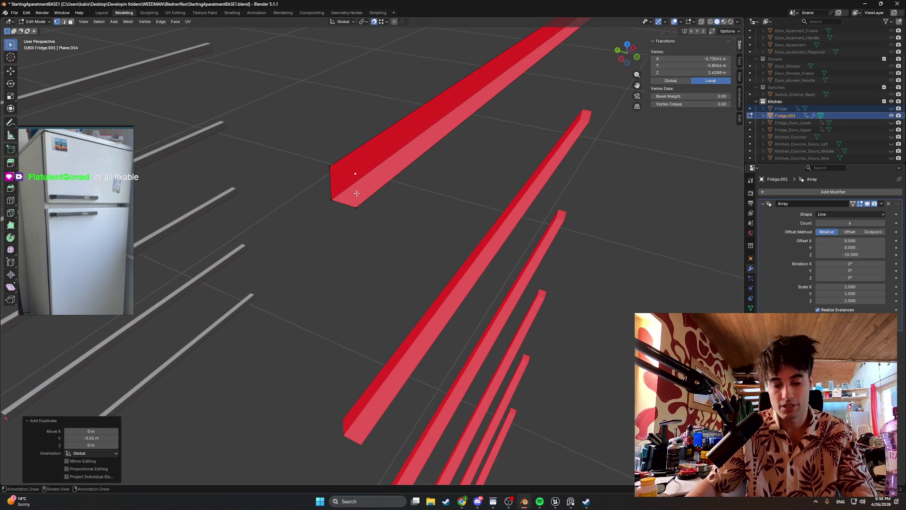
pyautogui.hotkey('alt', 'a')
# - Select the rod's tip vertices, then bring the Fridge body back into view from the Outliner
pyautogui.click(331, 166)
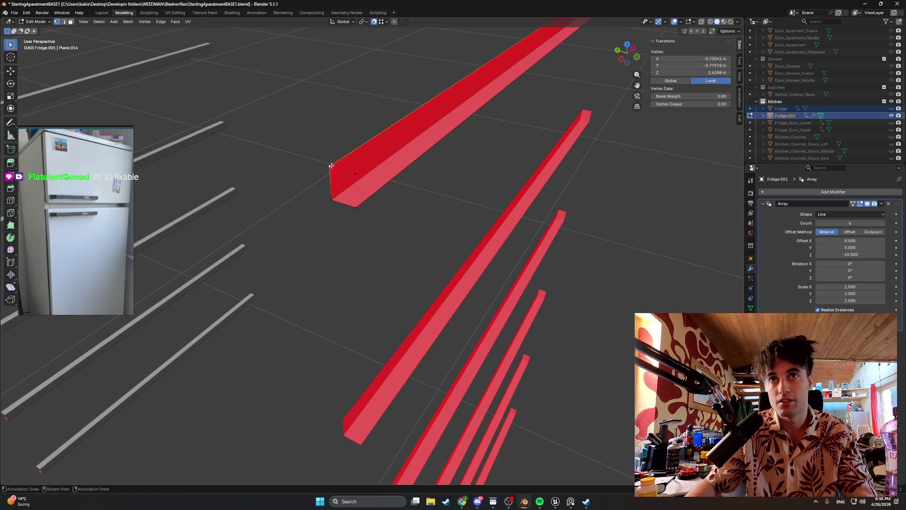
pyautogui.keyDown('shift'); pyautogui.click(366, 177); pyautogui.keyUp('shift')
pyautogui.moveTo(366, 178); pyautogui.dragTo(496, 107, button='middle')
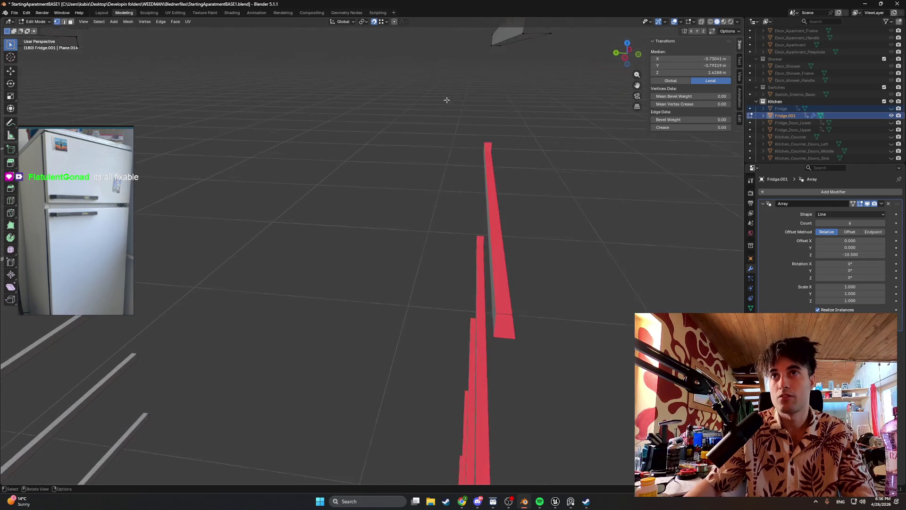
pyautogui.click(475, 67)
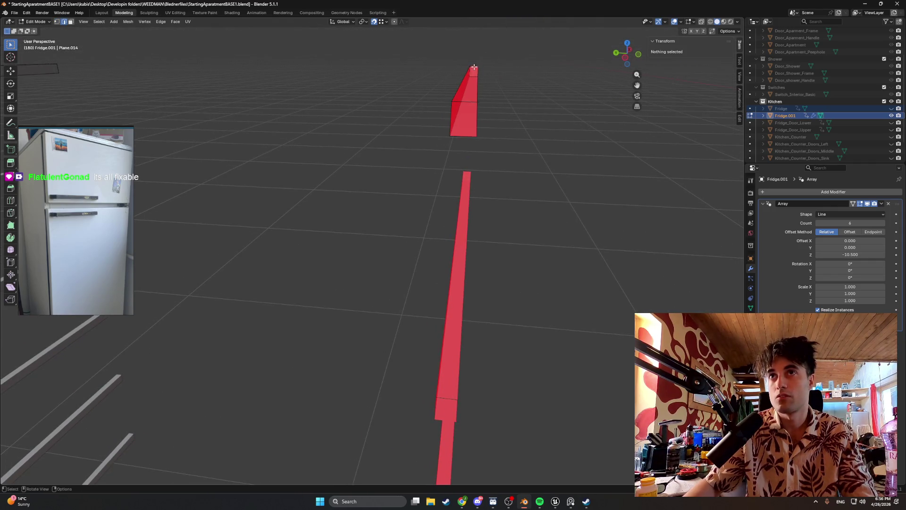
pyautogui.moveTo(467, 106)
pyautogui.mouseDown(button='middle')
pyautogui.moveTo(378, 139)
pyautogui.moveTo(539, 139)
pyautogui.mouseUp(button='middle')
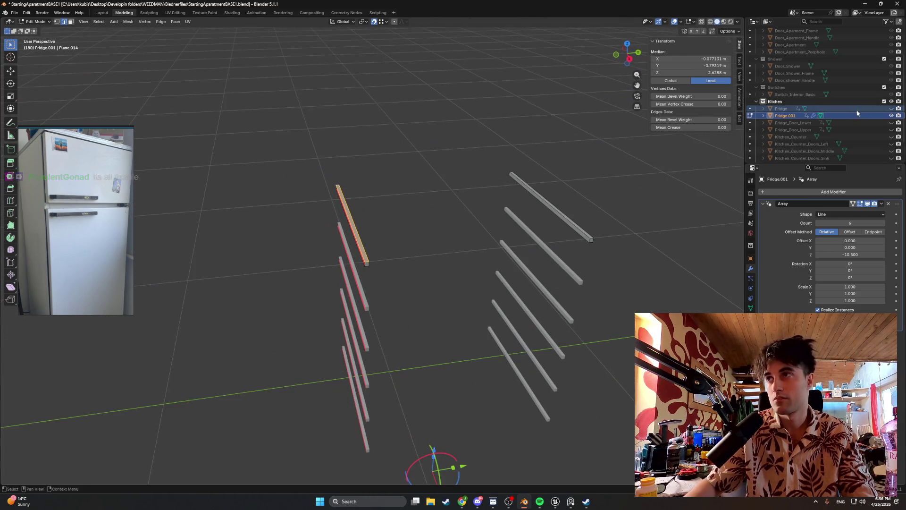
pyautogui.click(805, 109)
pyautogui.click(793, 108)
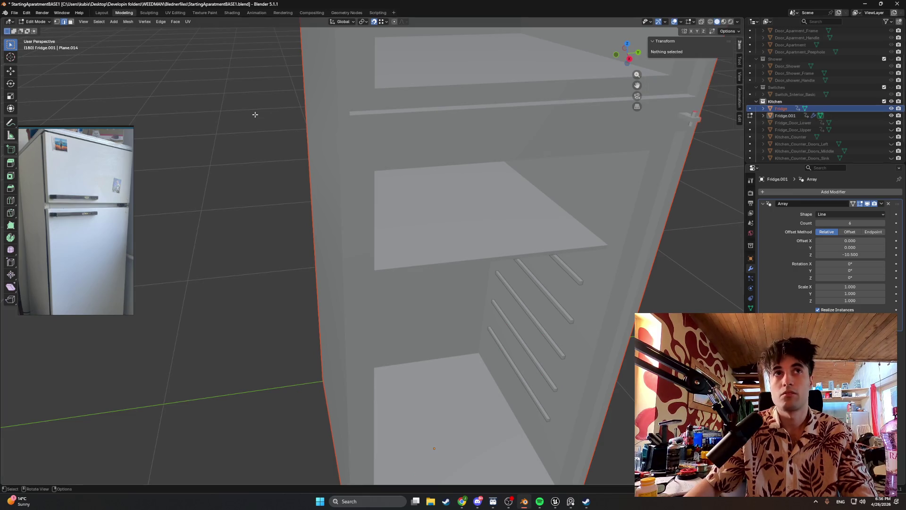
# - Undo a premature join, then apply the Array modifier on Fridge.001 so the rods become real geometry
pyautogui.press('Tab')
pyautogui.click(788, 108)
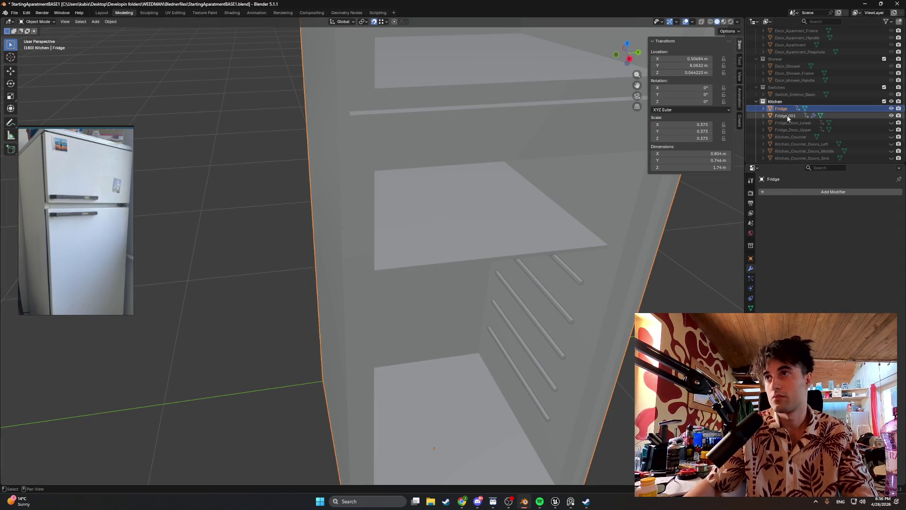
pyautogui.hotkey('ctrl', 'j')
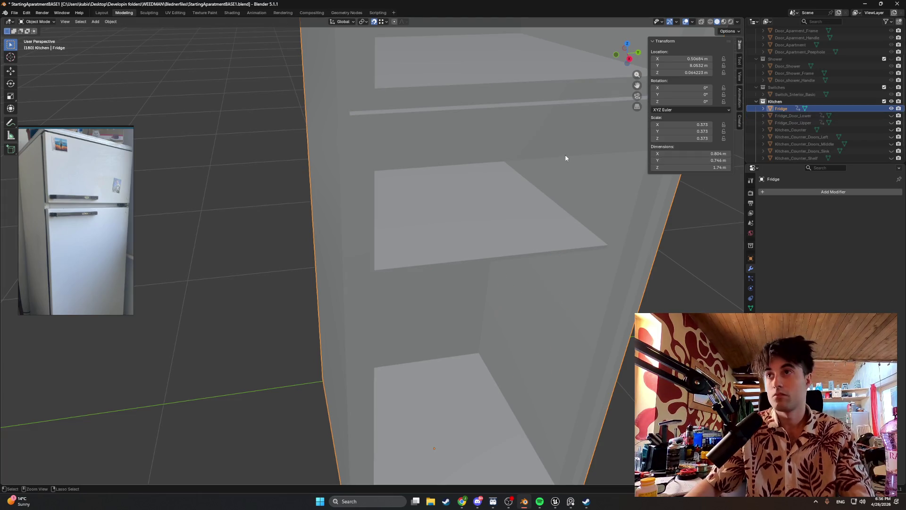
pyautogui.scroll(-5, 573, 182)
pyautogui.scroll(4, 561, 160)
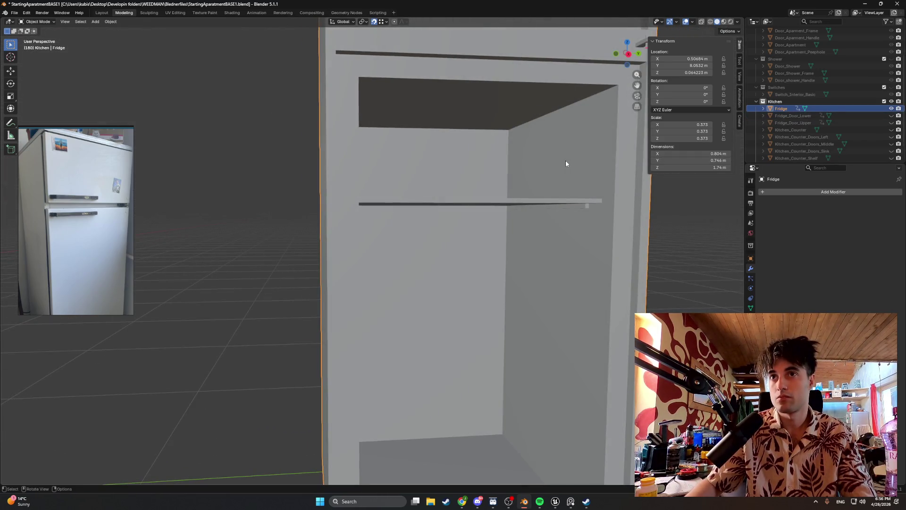
pyautogui.hotkey('ctrl', 'z')
pyautogui.hotkey('ctrl', 'z')
pyautogui.hotkey('ctrl', 'z')
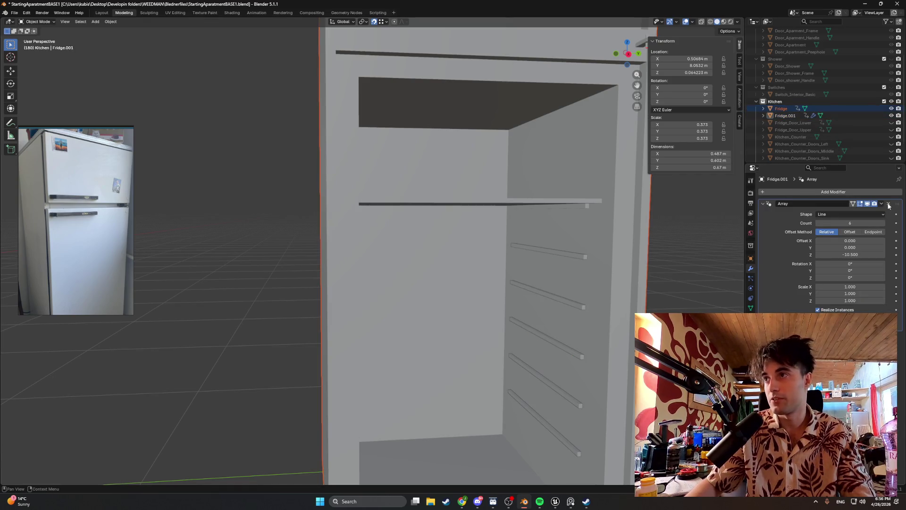
pyautogui.click(881, 205)
pyautogui.click(842, 211)
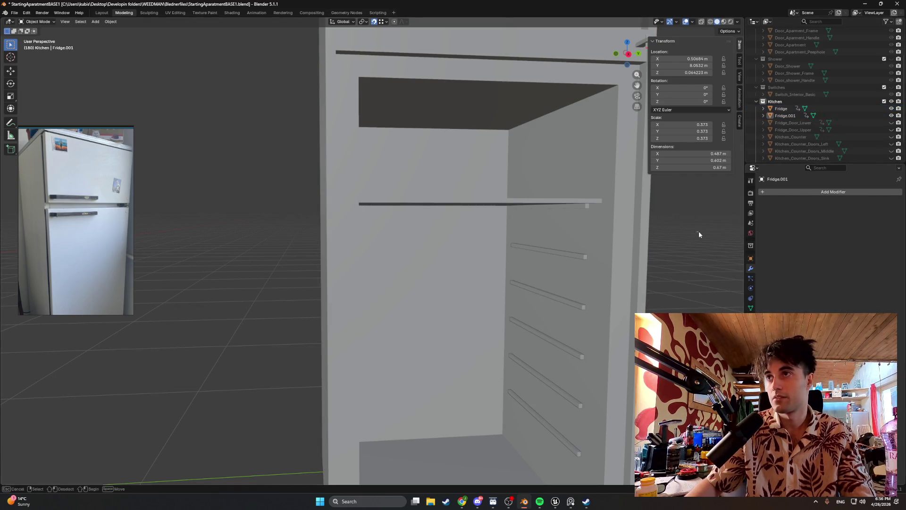
# - Join the rods into the Fridge object and make the two fridge doors visible again
pyautogui.press('Tab')
pyautogui.press('Tab')
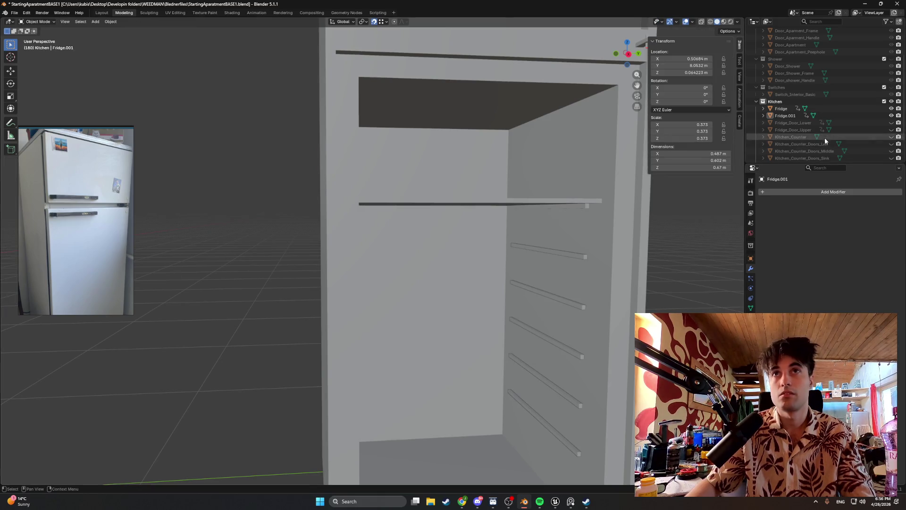
pyautogui.click(794, 110)
pyautogui.hotkey('ctrl', 'j')
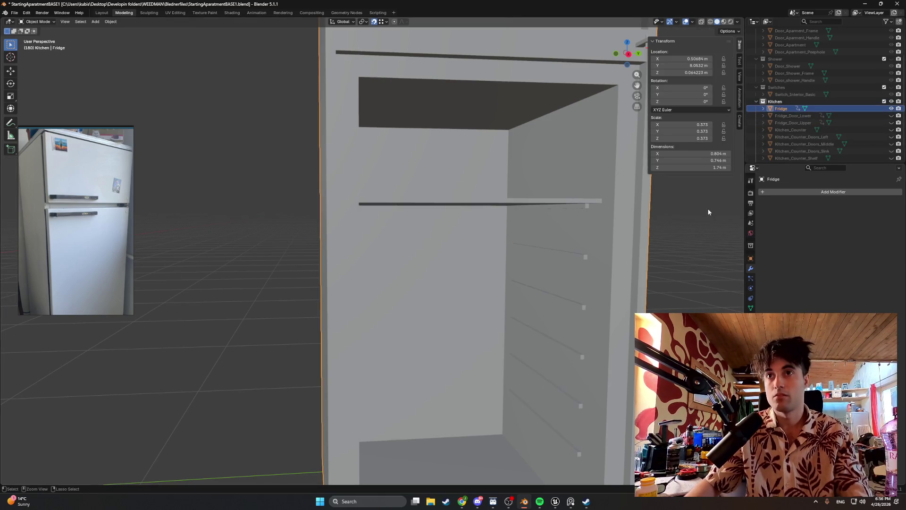
pyautogui.click(689, 243)
pyautogui.moveTo(689, 242)
pyautogui.mouseDown(button='middle')
pyautogui.moveTo(510, 225)
pyautogui.moveTo(505, 236)
pyautogui.moveTo(579, 228)
pyautogui.moveTo(546, 229)
pyautogui.mouseUp(button='middle')
pyautogui.scroll(-3, 611, 227)
pyautogui.scroll(-2, 505, 236)
pyautogui.scroll(-3, 514, 233)
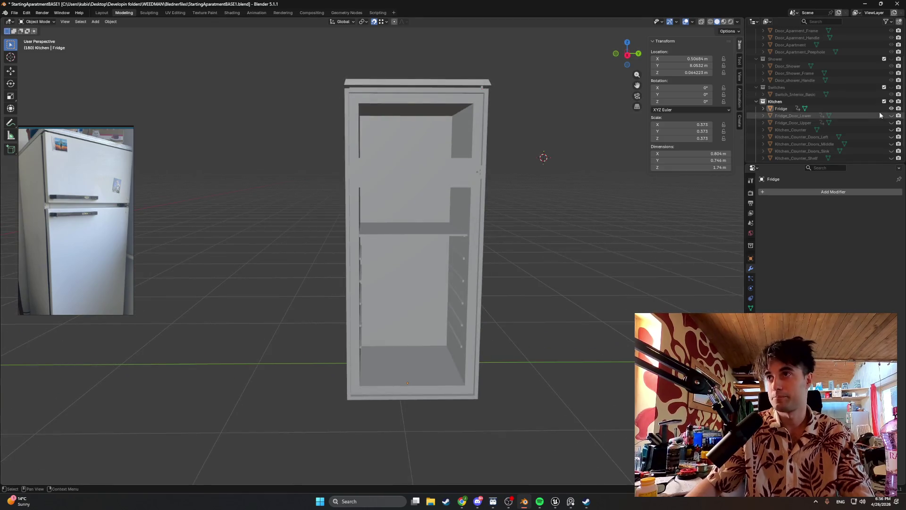
pyautogui.click(891, 116)
# - Hide the fridge body and inspect the two closed doors from around
pyautogui.moveTo(539, 163)
pyautogui.mouseDown(button='middle')
pyautogui.moveTo(452, 164)
pyautogui.moveTo(532, 142)
pyautogui.moveTo(601, 166)
pyautogui.moveTo(605, 176)
pyautogui.moveTo(485, 172)
pyautogui.moveTo(518, 174)
pyautogui.mouseUp(button='middle')
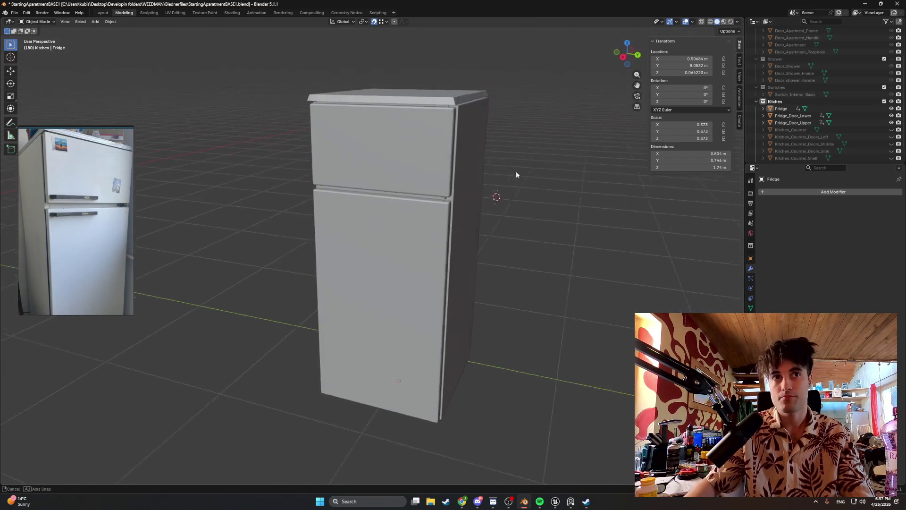
pyautogui.moveTo(350, 200); pyautogui.dragTo(474, 195, button='middle')
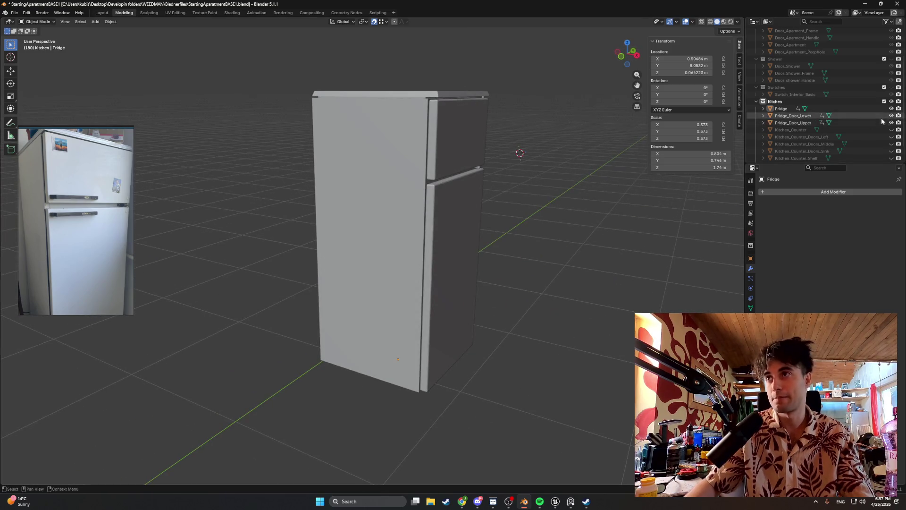
pyautogui.click(891, 109)
pyautogui.moveTo(510, 169); pyautogui.dragTo(570, 169, button='middle')
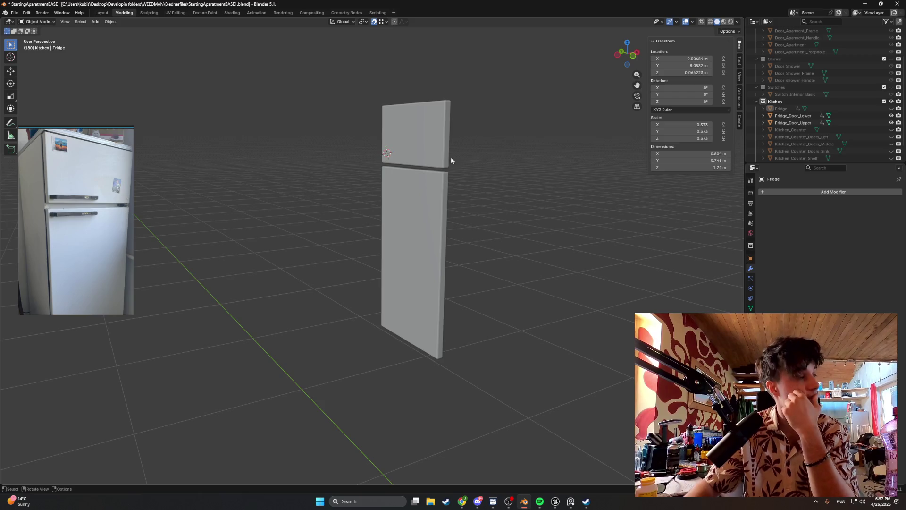
pyautogui.moveTo(451, 158); pyautogui.dragTo(446, 174, button='middle')
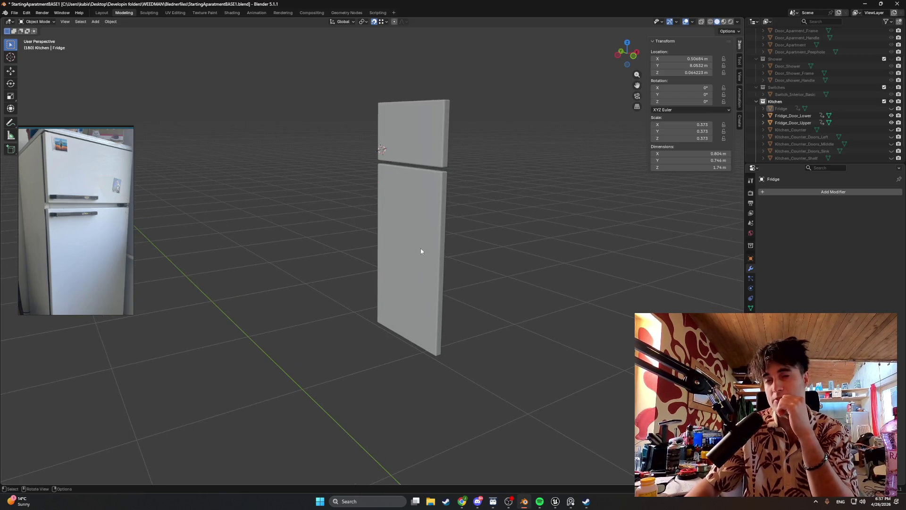
pyautogui.moveTo(420, 251)
pyautogui.mouseDown(button='middle')
pyautogui.moveTo(422, 236)
pyautogui.moveTo(409, 237)
pyautogui.mouseUp(button='middle')
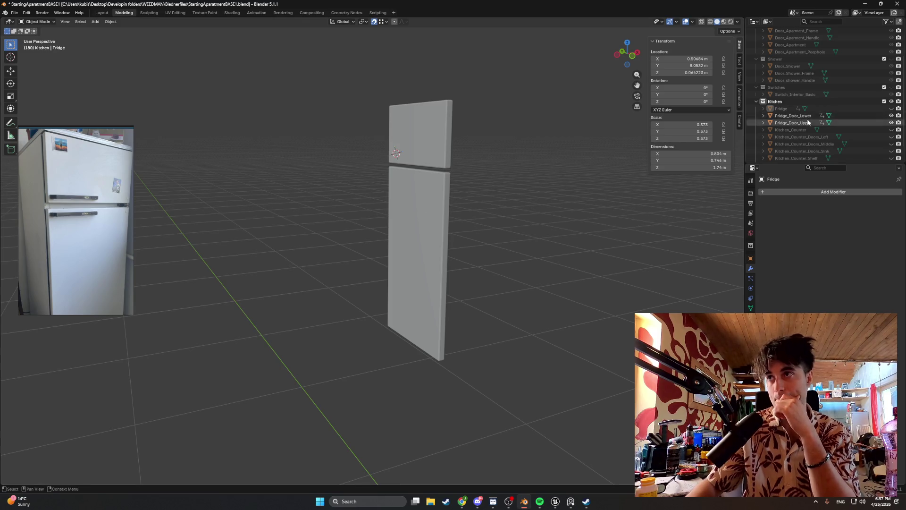
# - Show the fridge body again and switch the viewport to wireframe shading
pyautogui.click(891, 109)
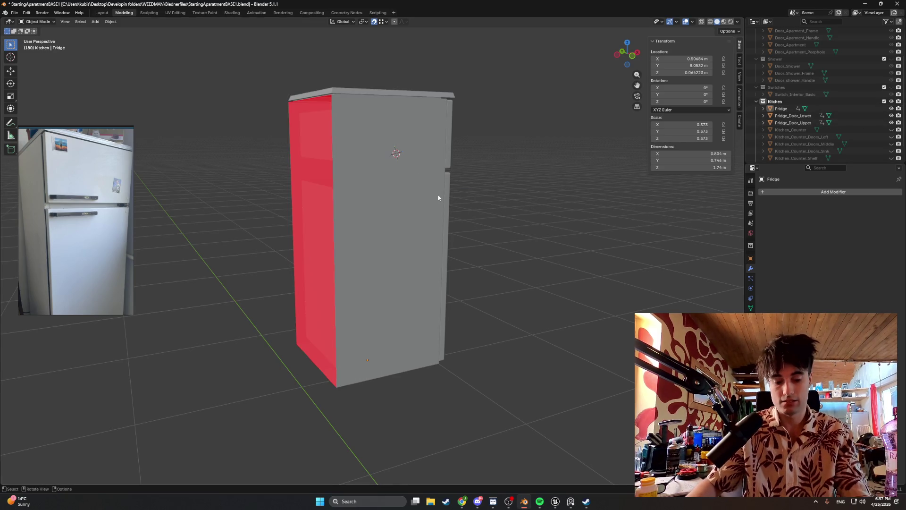
pyautogui.press('z')
pyautogui.click(378, 194)
pyautogui.moveTo(449, 168); pyautogui.dragTo(407, 193, button='middle')
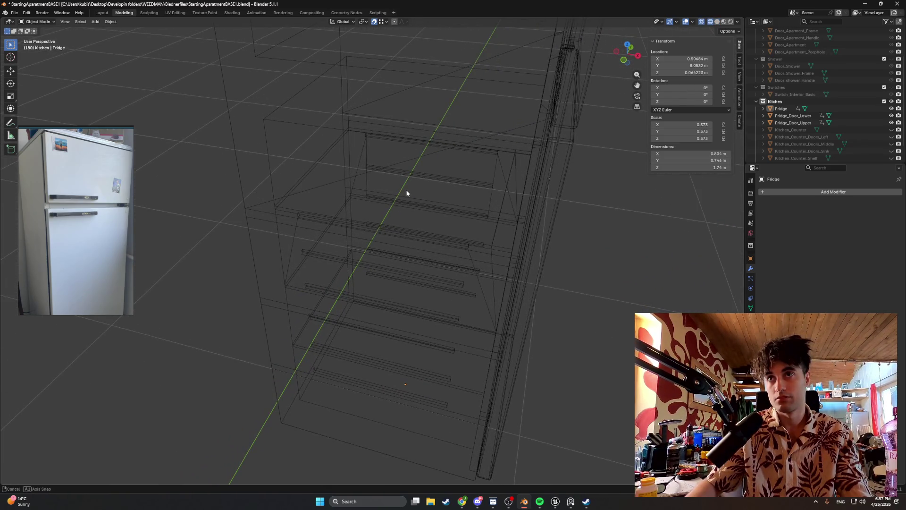
# - Select the Fridge object, inspect its wireframe and save the .blend file with Ctrl+S
pyautogui.moveTo(406, 192); pyautogui.dragTo(407, 192, button='middle')
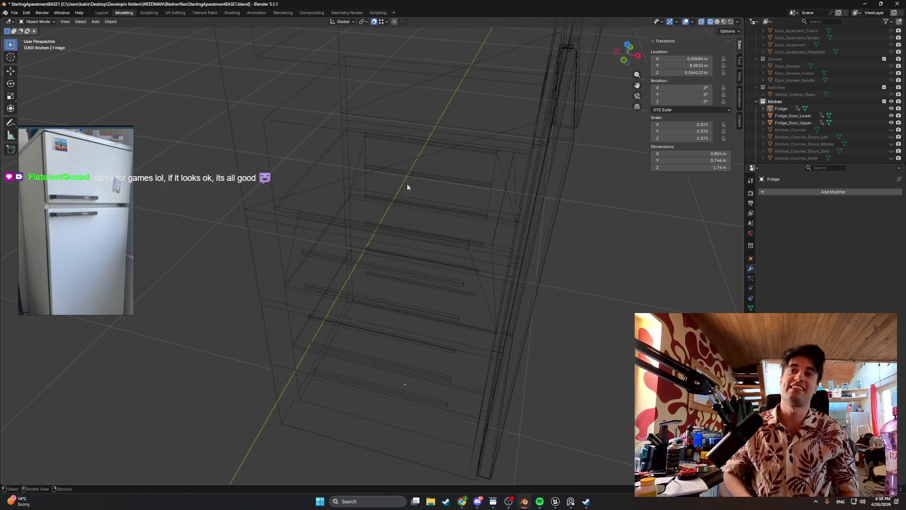
pyautogui.moveTo(407, 187)
pyautogui.mouseDown(button='middle')
pyautogui.moveTo(315, 174)
pyautogui.moveTo(451, 168)
pyautogui.moveTo(418, 229)
pyautogui.moveTo(437, 257)
pyautogui.moveTo(307, 240)
pyautogui.moveTo(338, 229)
pyautogui.moveTo(397, 283)
pyautogui.moveTo(370, 182)
pyautogui.moveTo(383, 221)
pyautogui.mouseUp(button='middle')
pyautogui.scroll(2, 416, 211)
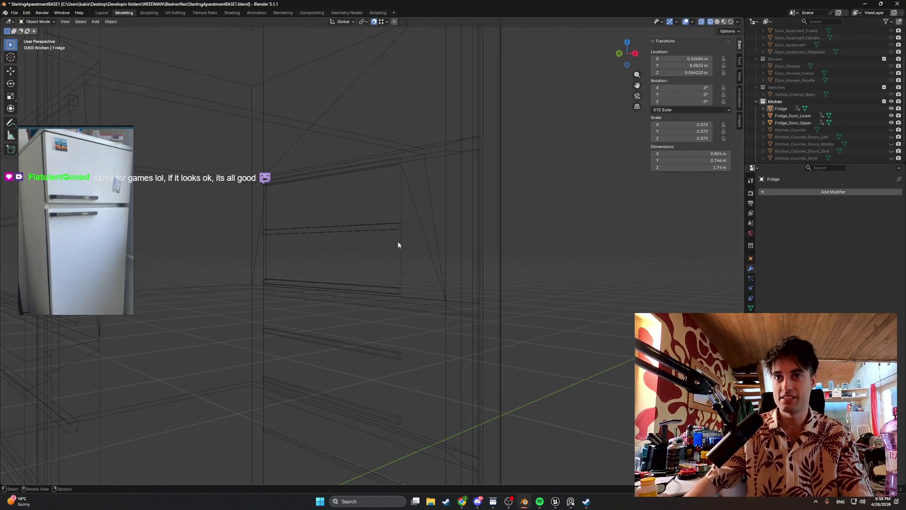
pyautogui.click(400, 245)
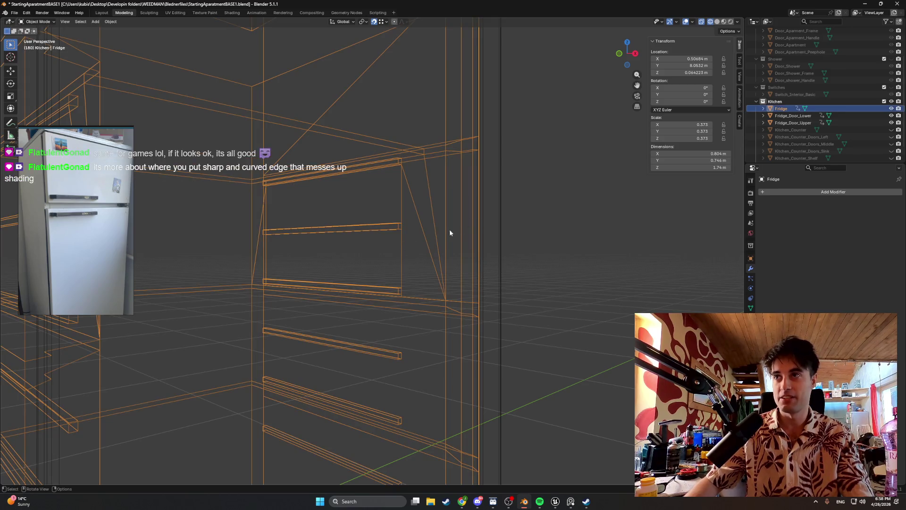
pyautogui.moveTo(449, 228)
pyautogui.mouseDown(button='middle')
pyautogui.moveTo(289, 261)
pyautogui.moveTo(355, 284)
pyautogui.moveTo(332, 262)
pyautogui.moveTo(348, 265)
pyautogui.mouseUp(button='middle')
pyautogui.hotkey('ctrl', 's')
pyautogui.scroll(-4, 363, 278)
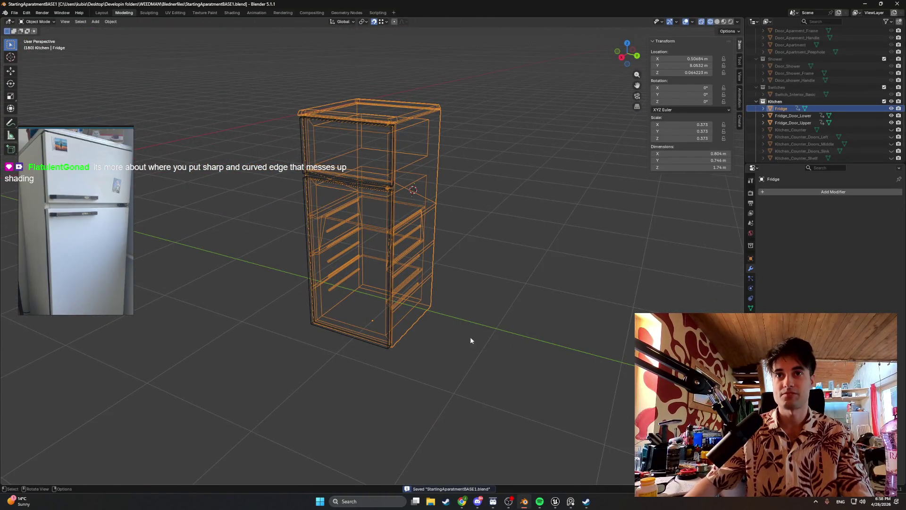
pyautogui.moveTo(451, 288); pyautogui.dragTo(425, 269, button='middle')
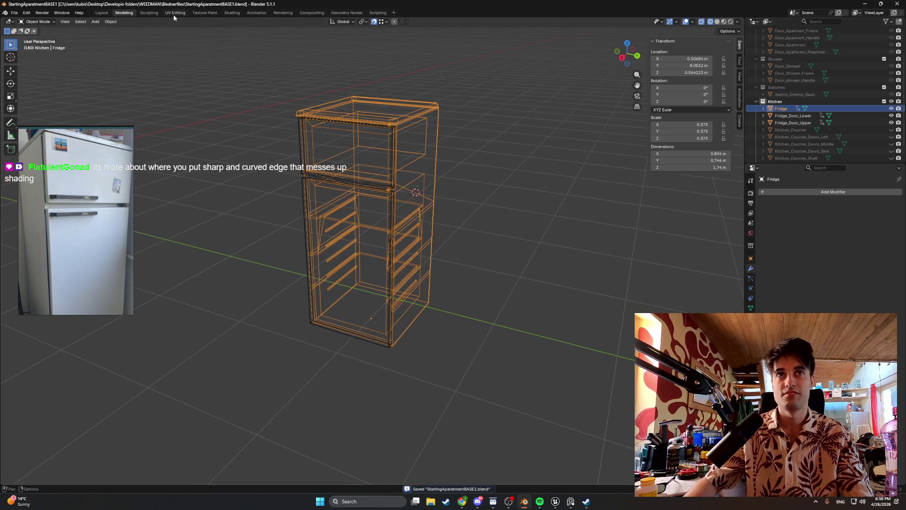
# - In the UV Editing workspace, unwrap the fridge mesh with Smart UV Project
pyautogui.click(176, 14)
pyautogui.scroll(-1, 232, 94)
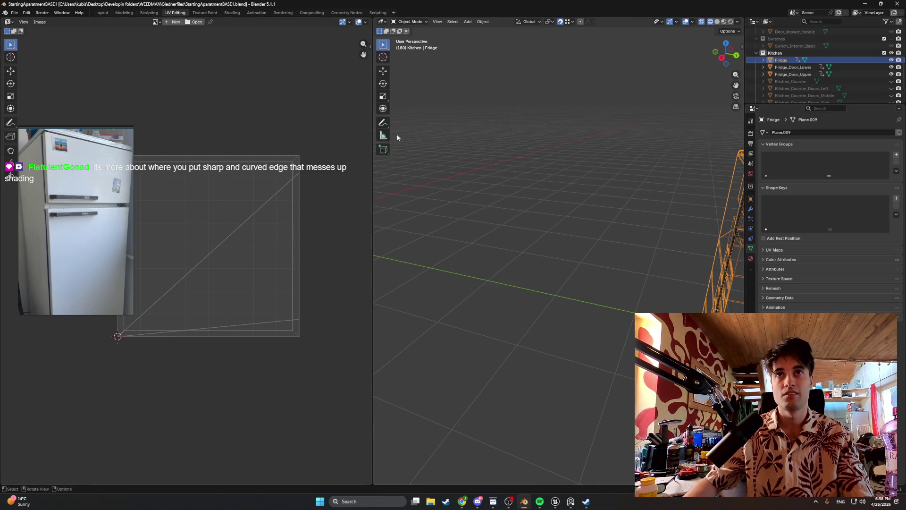
pyautogui.press('Tab')
pyautogui.click(123, 22)
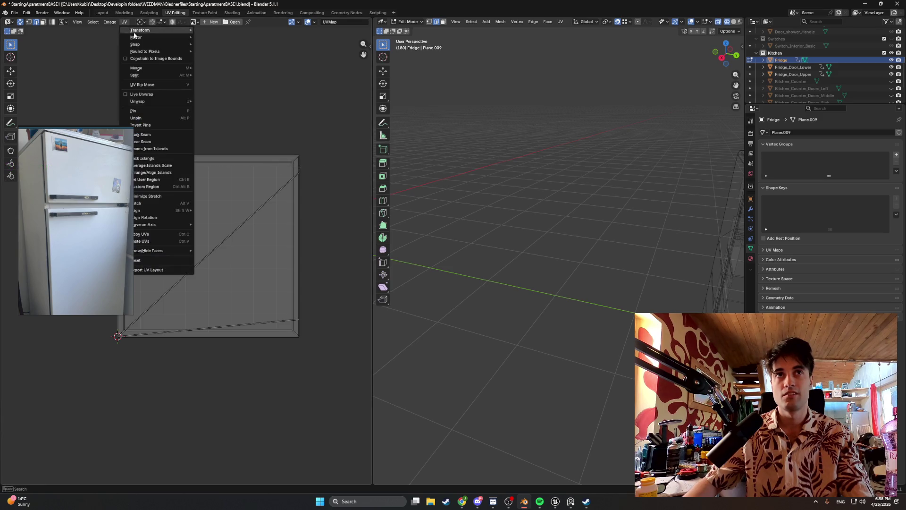
pyautogui.moveTo(156, 101)
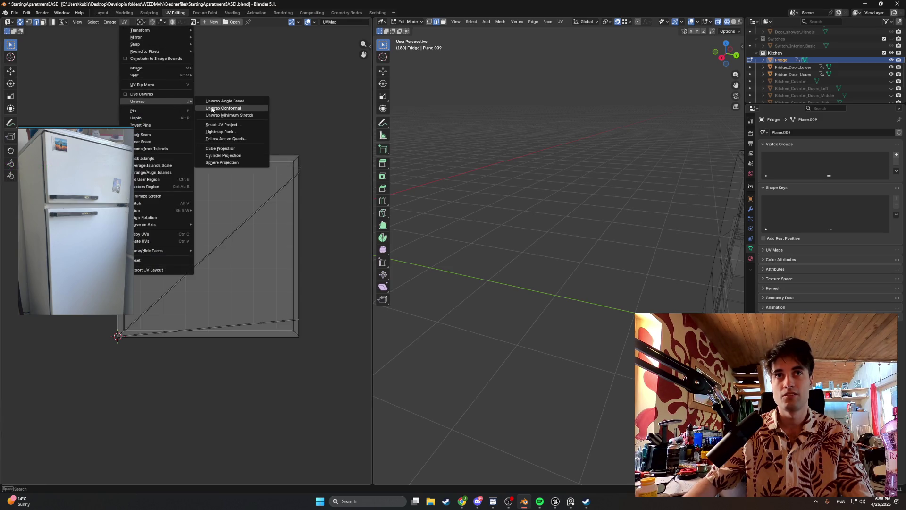
pyautogui.click(223, 125)
pyautogui.click(203, 190)
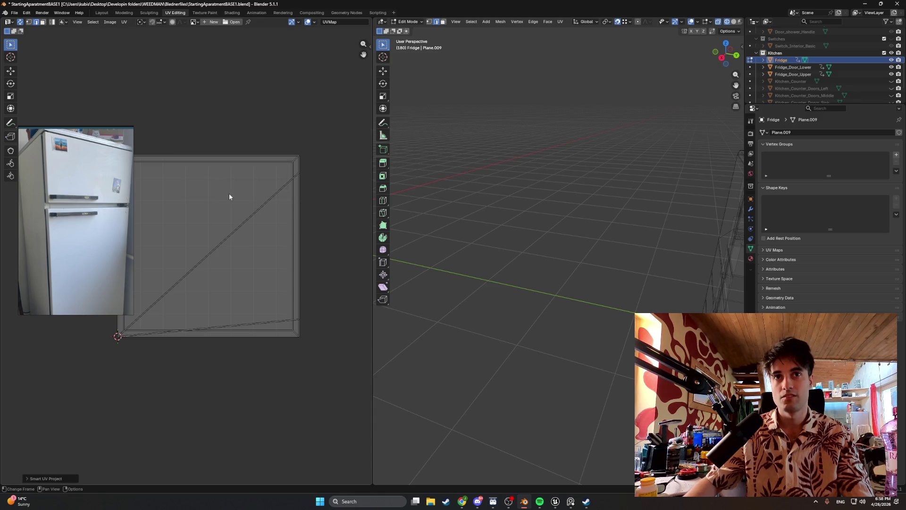
pyautogui.scroll(-3, 234, 195)
pyautogui.scroll(-1, 241, 198)
pyautogui.scroll(5, 188, 241)
pyautogui.scroll(1, 205, 234)
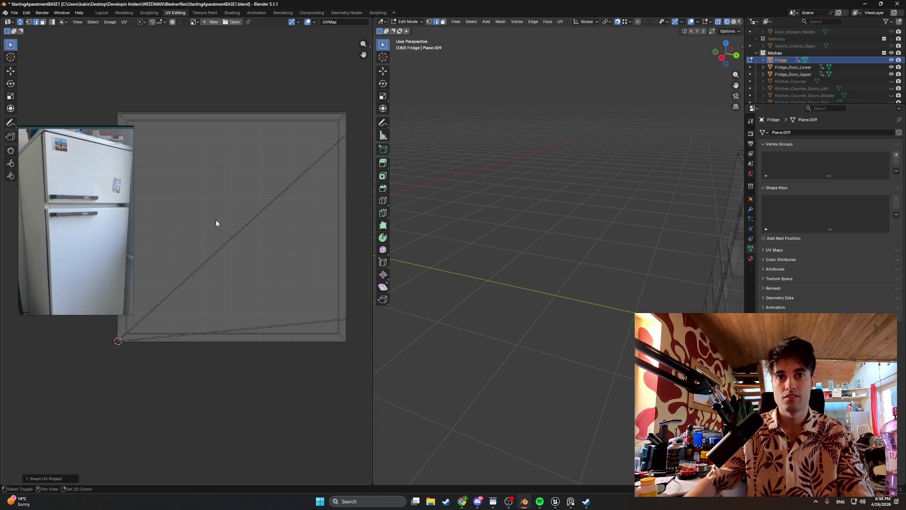
pyautogui.scroll(-3, 609, 262)
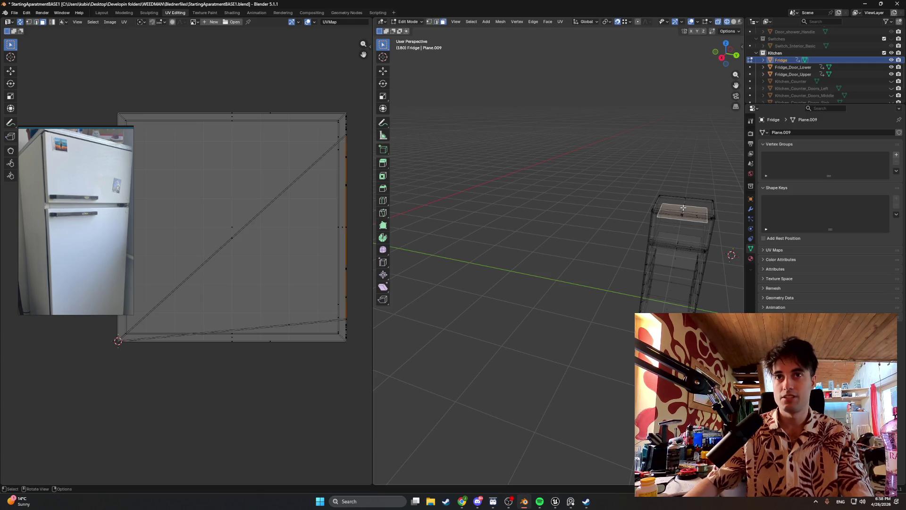
pyautogui.scroll(2, 683, 207)
# - Select a fridge face, frame its UV square and close the reference image so the UV editor fills the area
pyautogui.moveTo(683, 207); pyautogui.dragTo(619, 224, button='middle')
pyautogui.click(621, 259)
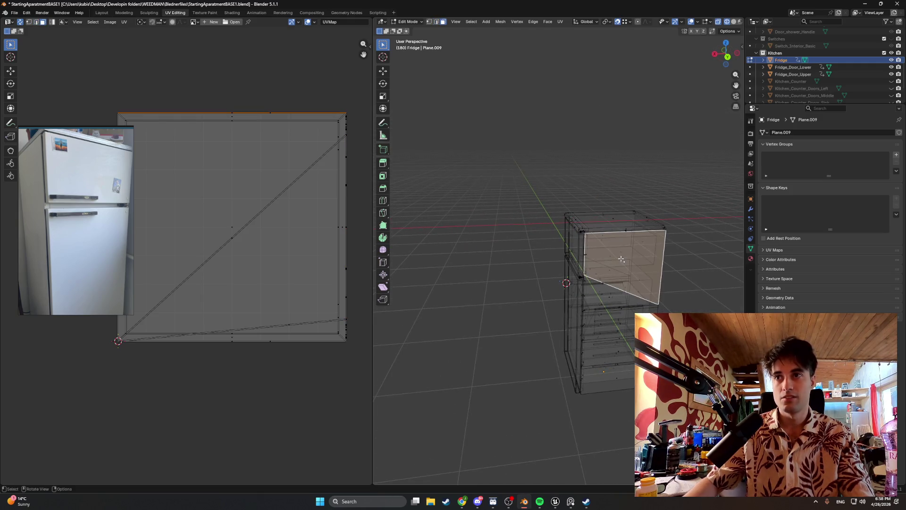
pyautogui.moveTo(612, 257); pyautogui.dragTo(584, 249, button='middle')
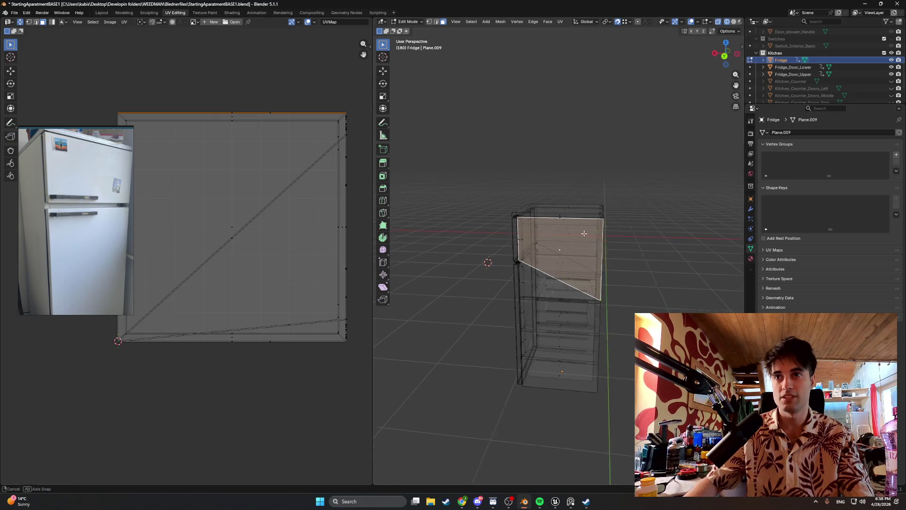
pyautogui.moveTo(518, 238)
pyautogui.mouseDown(button='middle')
pyautogui.moveTo(498, 210)
pyautogui.moveTo(536, 237)
pyautogui.mouseUp(button='middle')
pyautogui.press('a')
pyautogui.click(563, 228)
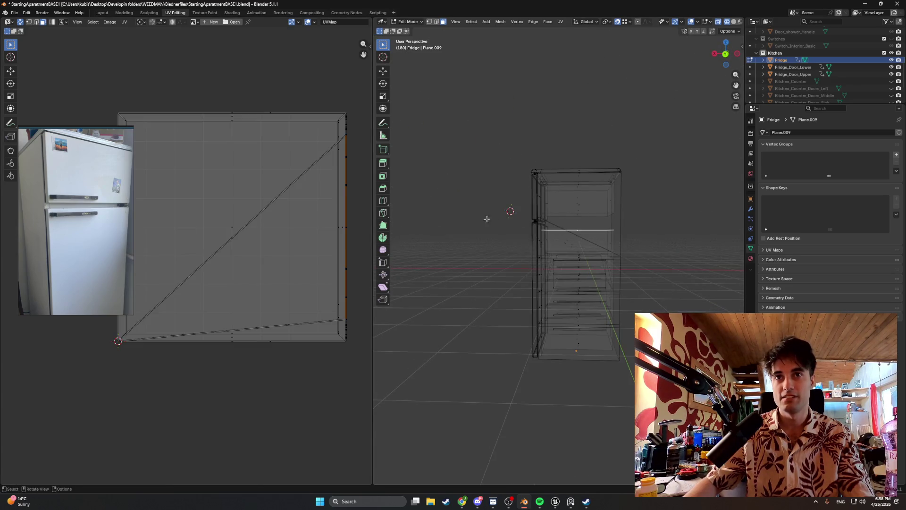
pyautogui.scroll(2, 350, 178)
pyautogui.scroll(2, 298, 178)
pyautogui.moveTo(273, 176); pyautogui.dragTo(182, 177, button='middle')
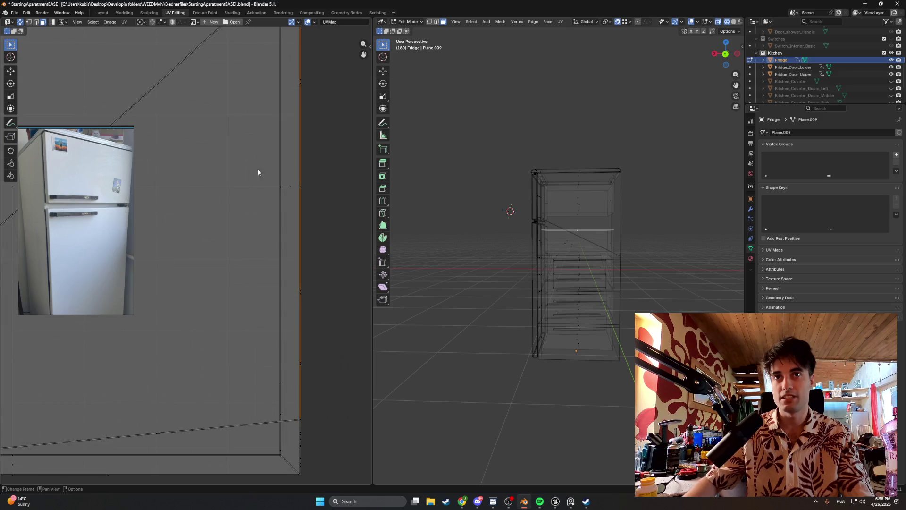
pyautogui.scroll(-1, 257, 172)
pyautogui.moveTo(502, 198); pyautogui.dragTo(552, 191, button='middle')
pyautogui.scroll(-1, 212, 195)
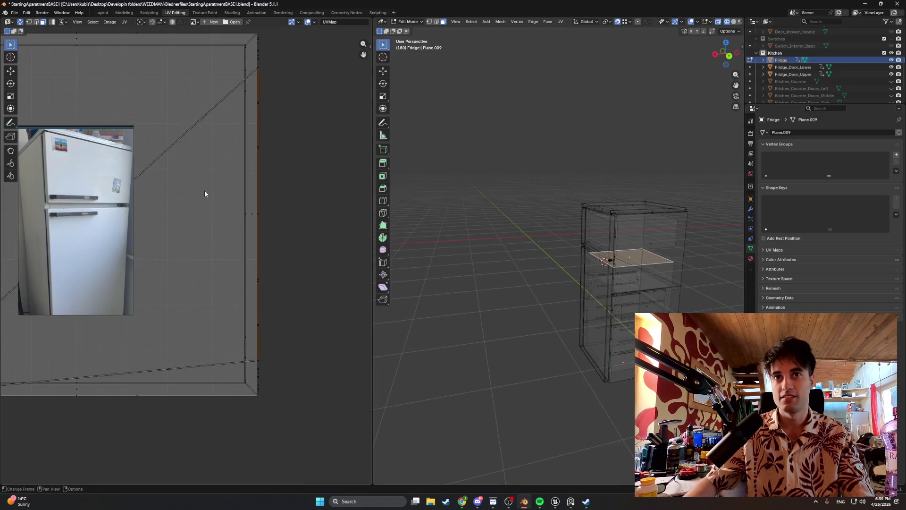
pyautogui.press('Home')
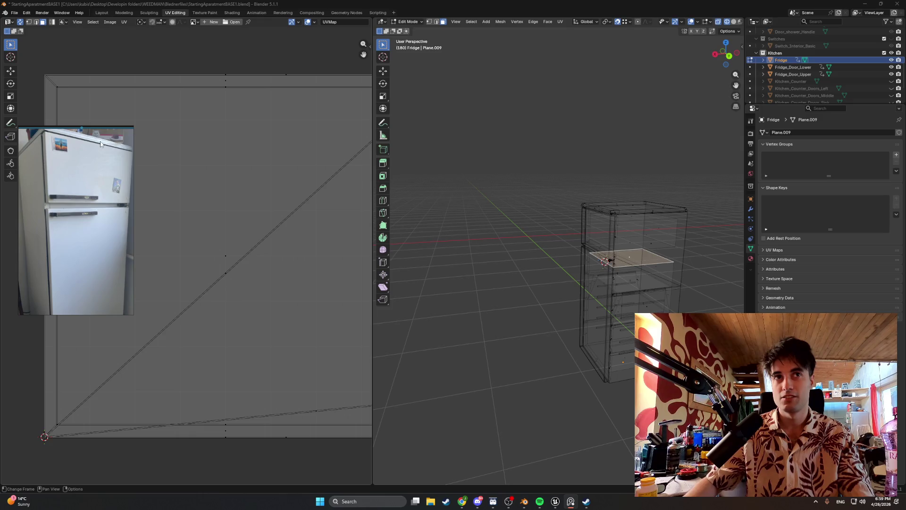
pyautogui.hotkey('ctrl', 'shift', 'a')
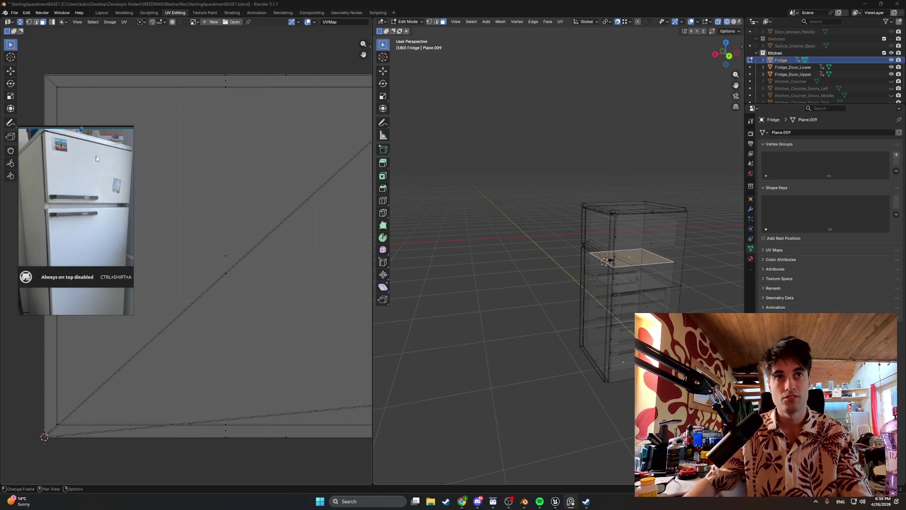
pyautogui.click(108, 132)
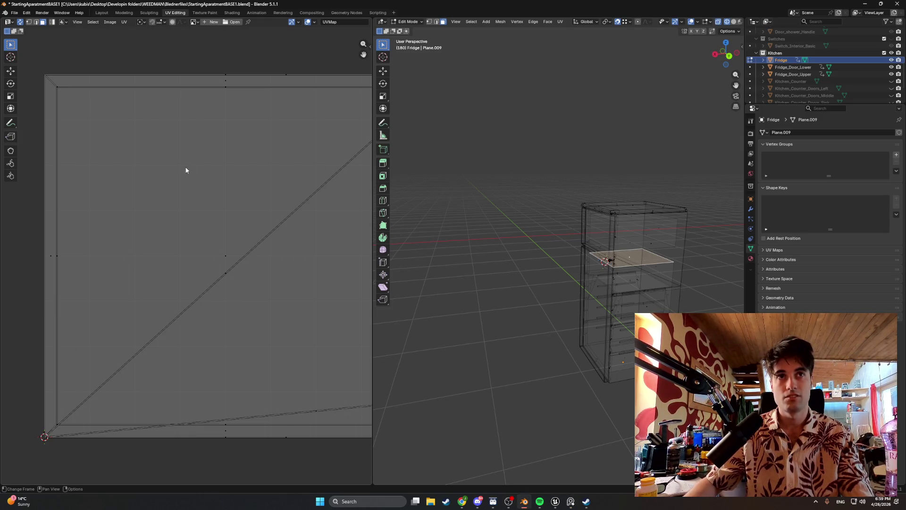
pyautogui.scroll(1, 138, 158)
pyautogui.scroll(1, 138, 158)
pyautogui.scroll(-2, 640, 234)
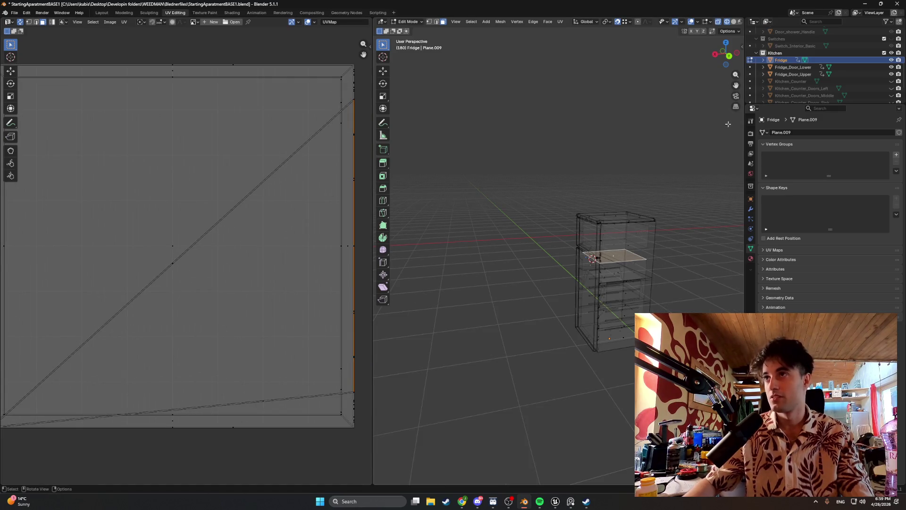
# - Unwrap the selected fridge face again with Smart UV Project into a square layout
pyautogui.click(125, 22)
pyautogui.moveTo(148, 101)
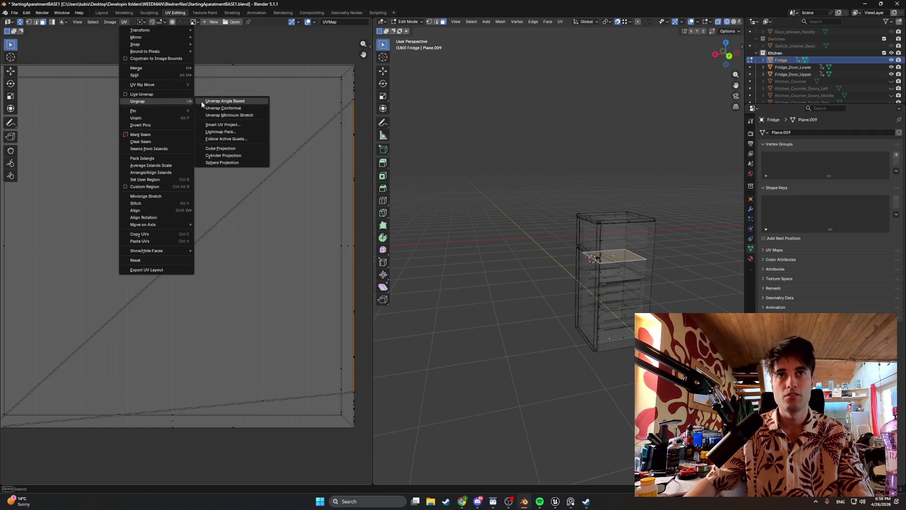
pyautogui.click(231, 126)
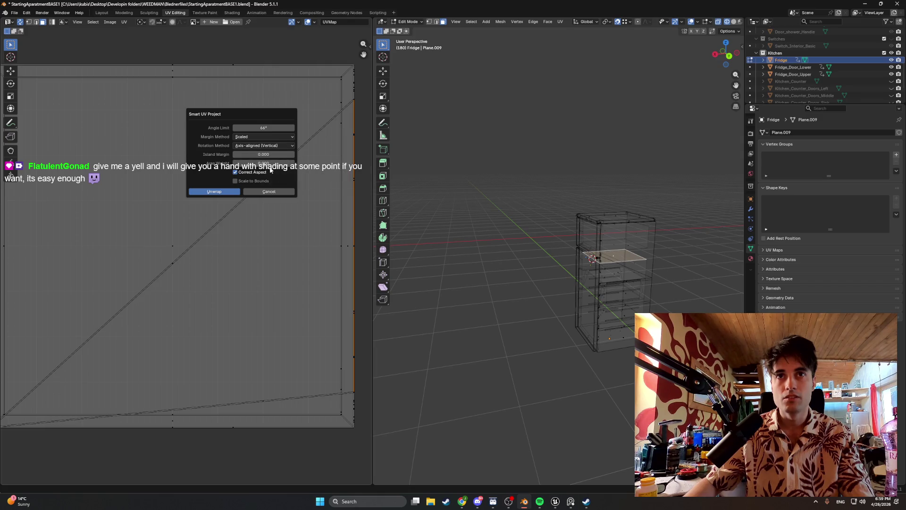
pyautogui.click(232, 193)
pyautogui.scroll(-3, 241, 180)
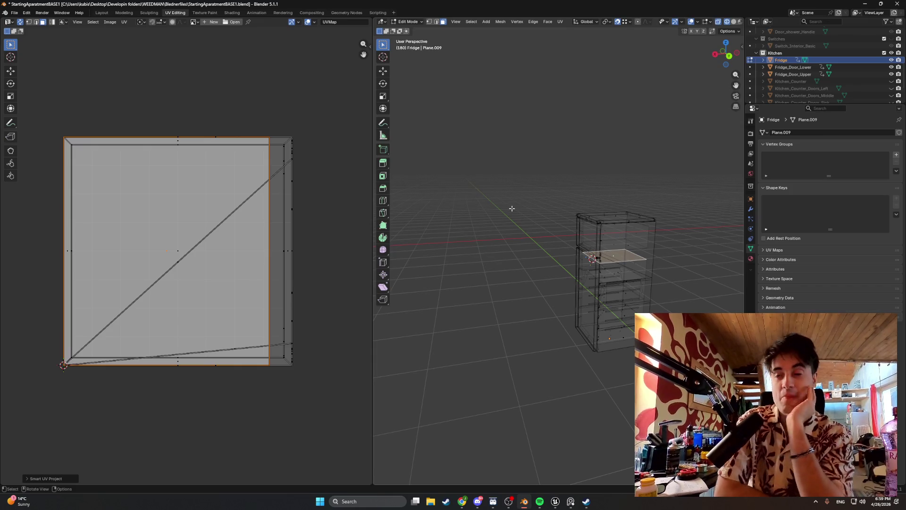
# - Switch the viewport to solid shading and move to the Modeling workspace
pyautogui.moveTo(500, 203); pyautogui.dragTo(507, 206, button='middle')
pyautogui.press('z')
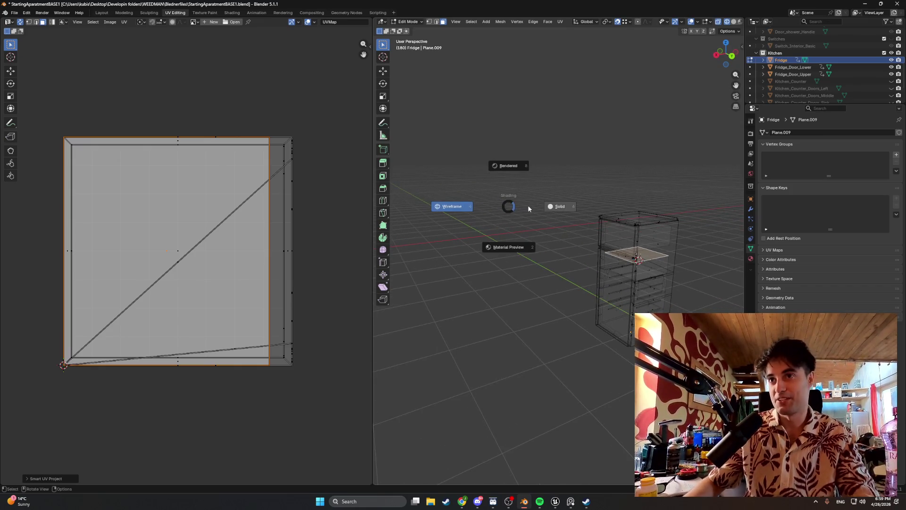
pyautogui.click(541, 206)
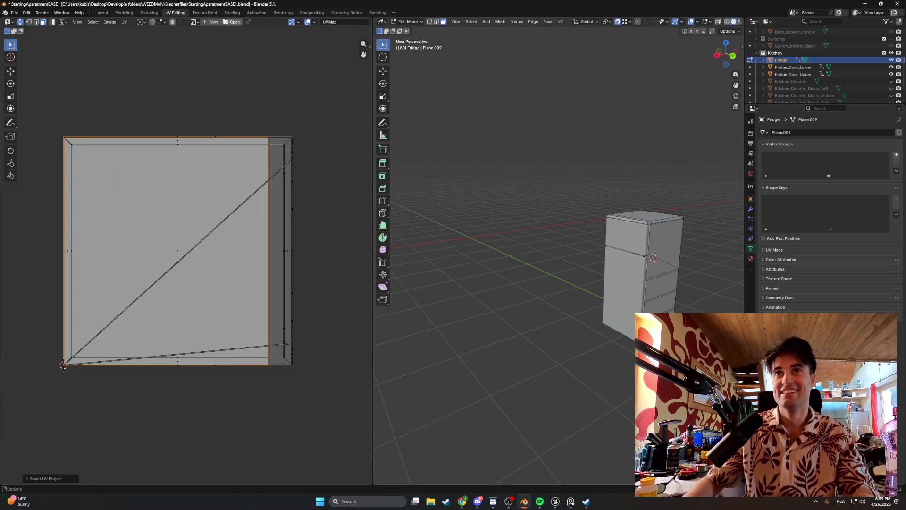
pyautogui.click(138, 15)
pyautogui.scroll(-3, 439, 179)
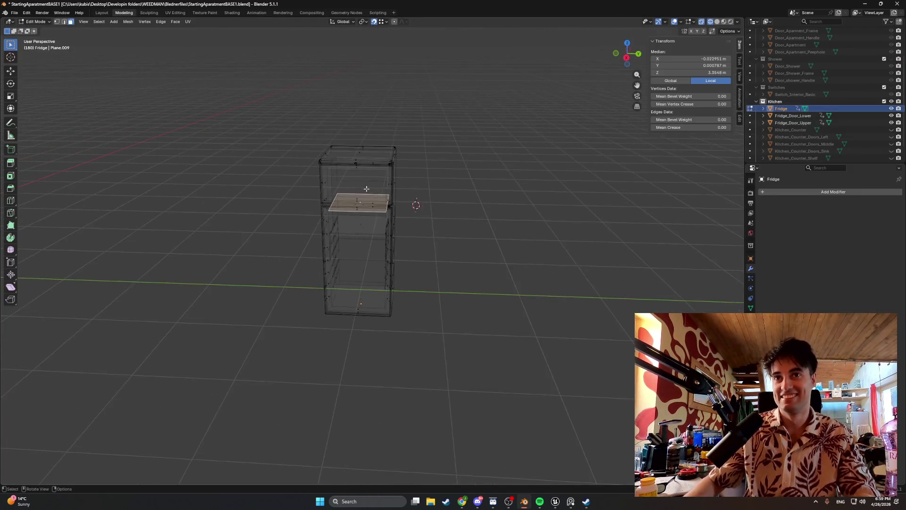
# - Toggle between solid and see-through wireframe shading while inspecting the fridge front
pyautogui.moveTo(415, 203); pyautogui.dragTo(322, 190, button='middle')
pyautogui.scroll(3, 321, 191)
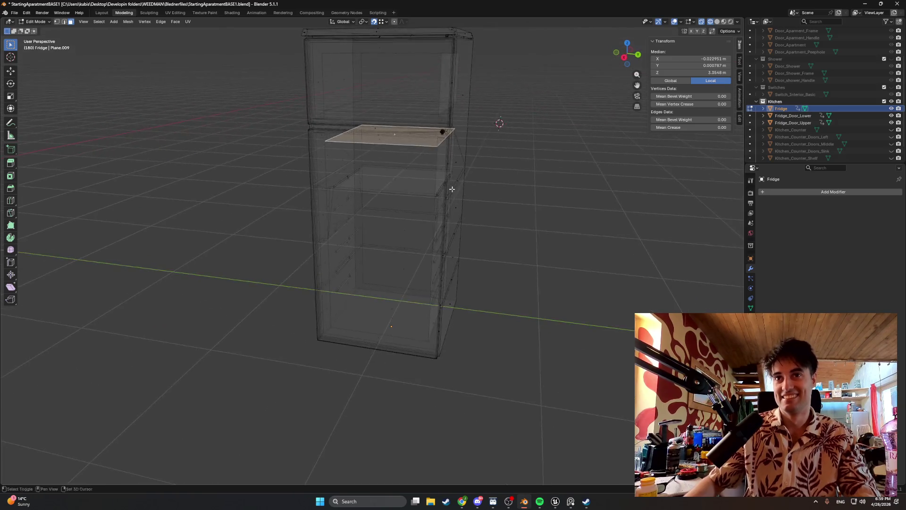
pyautogui.moveTo(449, 188)
pyautogui.mouseDown(button='middle')
pyautogui.moveTo(345, 206)
pyautogui.moveTo(410, 196)
pyautogui.moveTo(434, 224)
pyautogui.moveTo(387, 223)
pyautogui.moveTo(440, 222)
pyautogui.mouseUp(button='middle')
pyautogui.press('z')
pyautogui.click(425, 222)
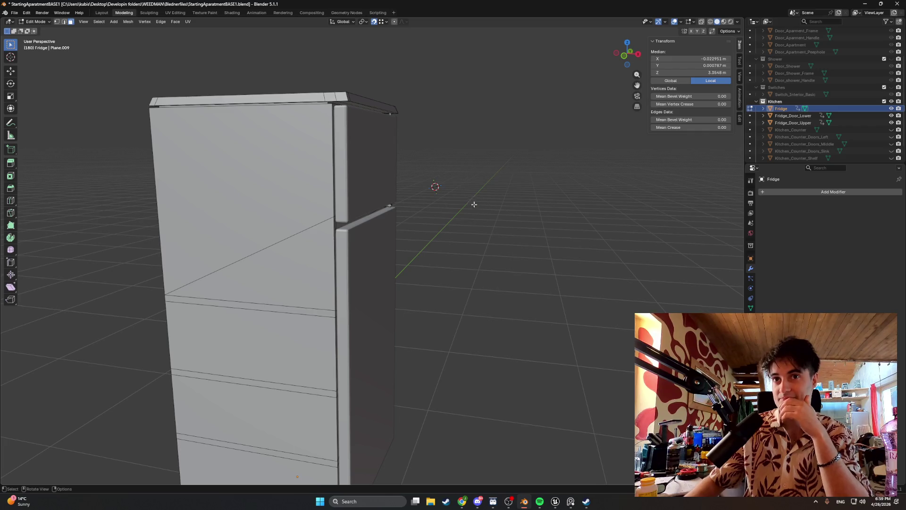
pyautogui.press('z')
pyautogui.click(441, 216)
pyautogui.moveTo(397, 203); pyautogui.dragTo(444, 170, button='middle')
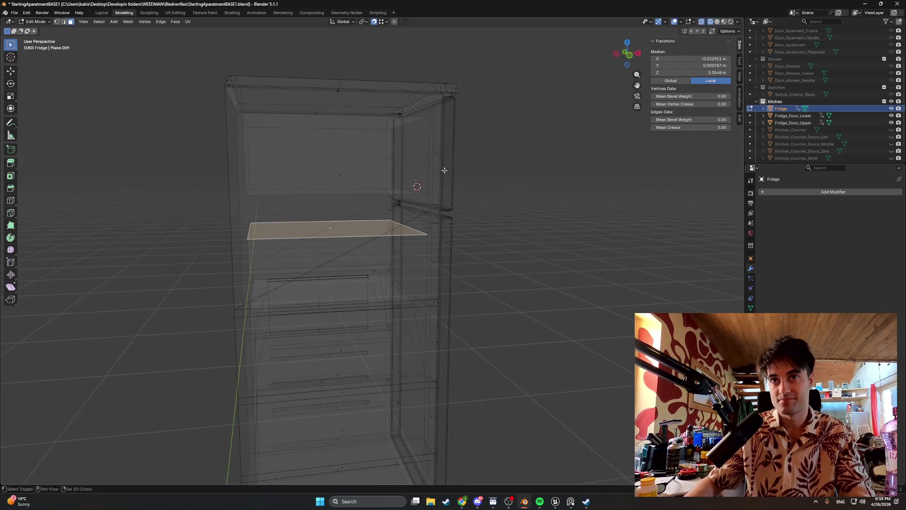
pyautogui.scroll(5, 444, 170)
pyautogui.keyDown('shift'); pyautogui.moveTo(344, 195); pyautogui.dragTo(330, 234, button='middle'); pyautogui.keyUp('shift')
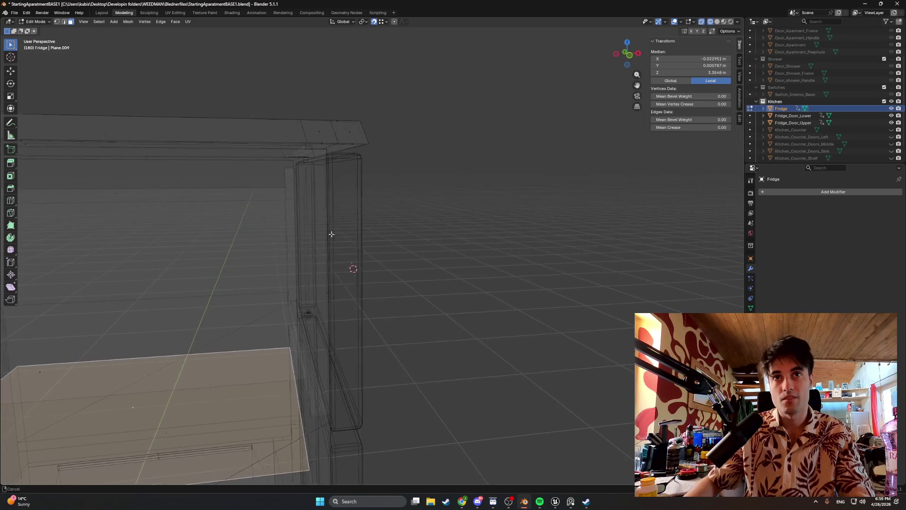
pyautogui.moveTo(354, 263); pyautogui.dragTo(356, 227, button='middle')
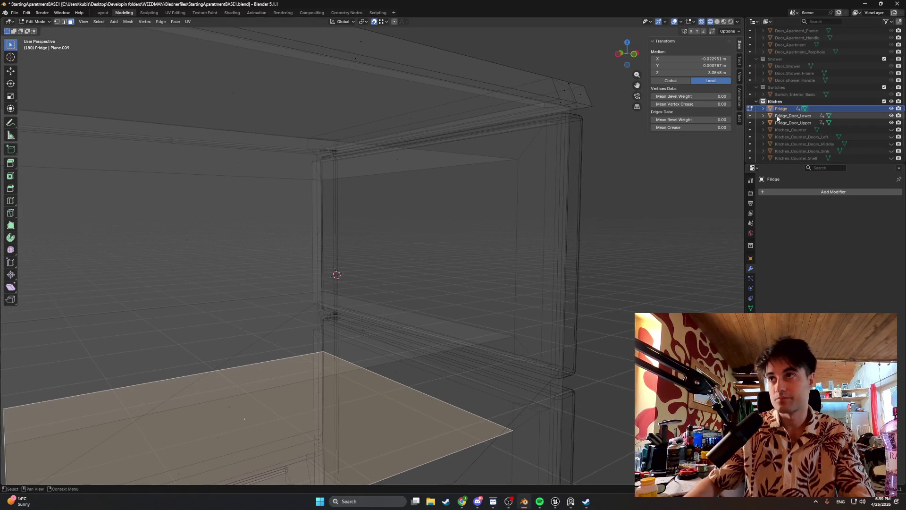
# - Select Fridge_Door_Upper in the Outliner, return to solid shading and leave Edit Mode on the fridge body
pyautogui.click(793, 123)
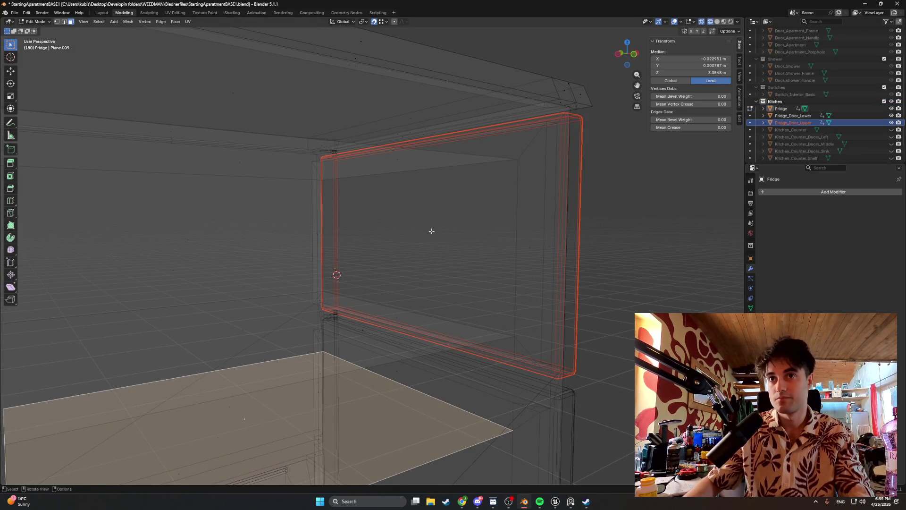
pyautogui.hotkey('alt', 'a')
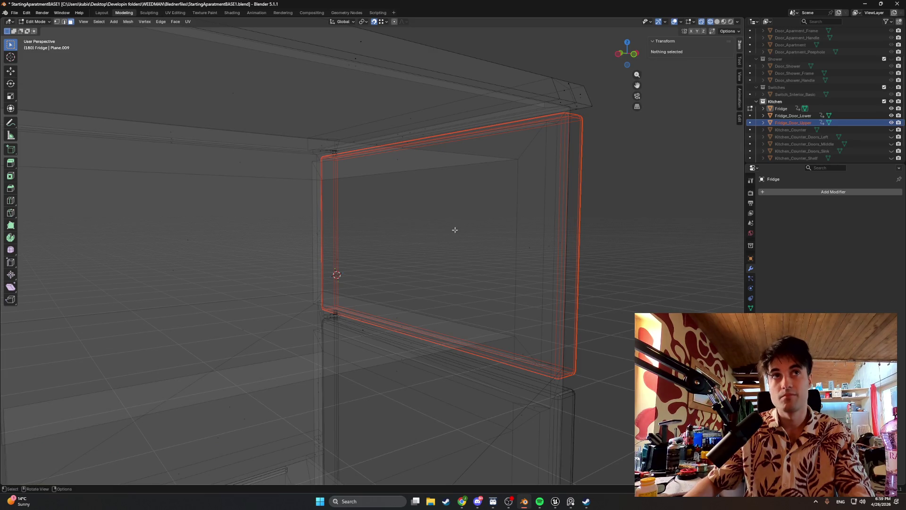
pyautogui.moveTo(455, 229); pyautogui.dragTo(343, 242, button='middle')
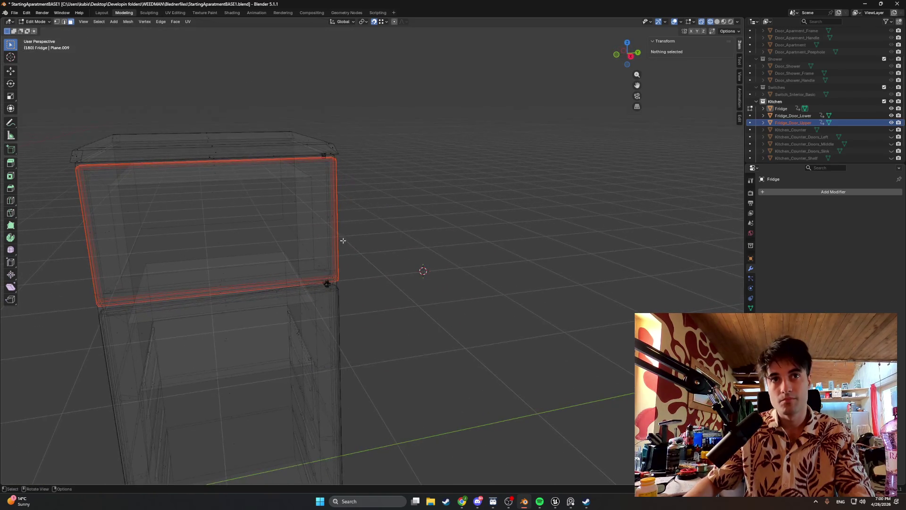
pyautogui.press('z')
pyautogui.click(398, 232)
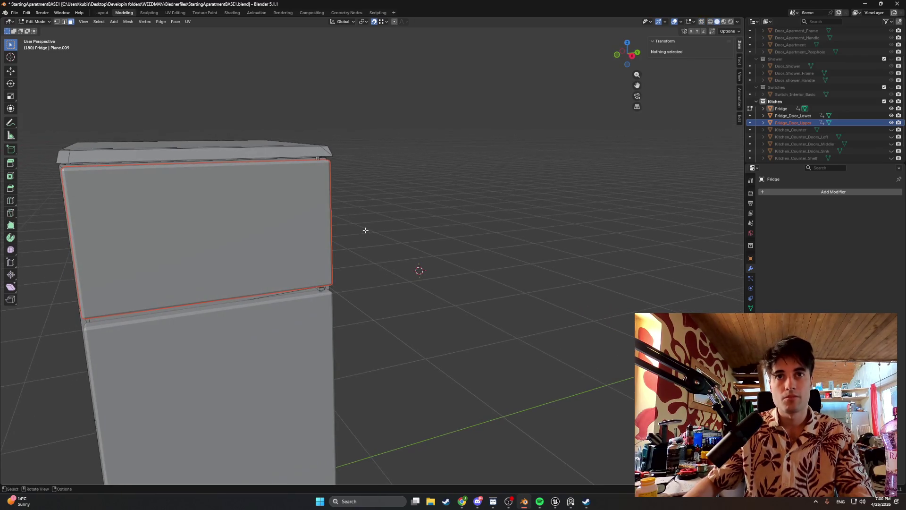
pyautogui.click(249, 213)
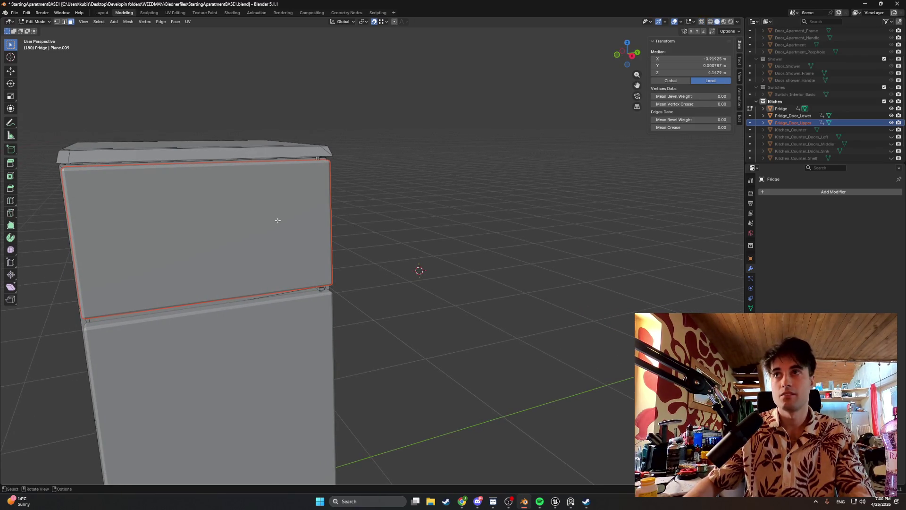
pyautogui.moveTo(301, 217); pyautogui.dragTo(238, 223, button='middle')
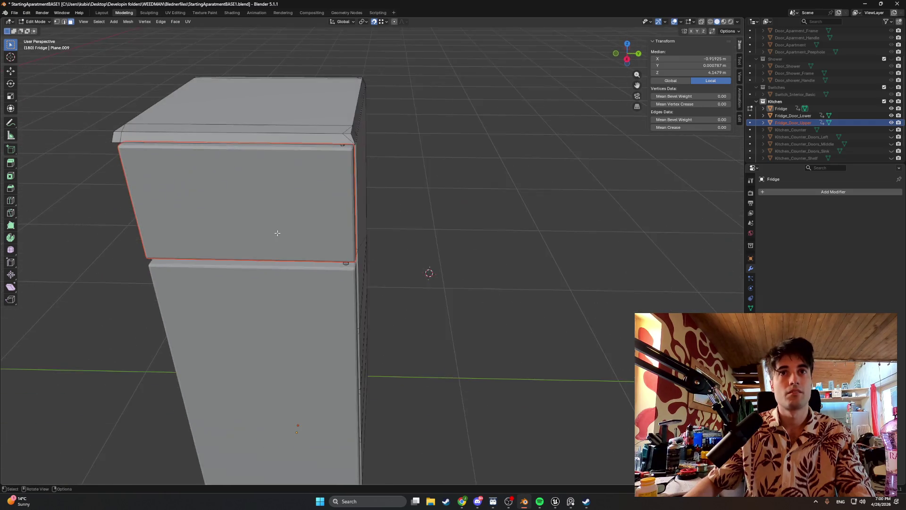
pyautogui.scroll(5, 370, 189)
pyautogui.moveTo(409, 151); pyautogui.dragTo(382, 195, button='middle')
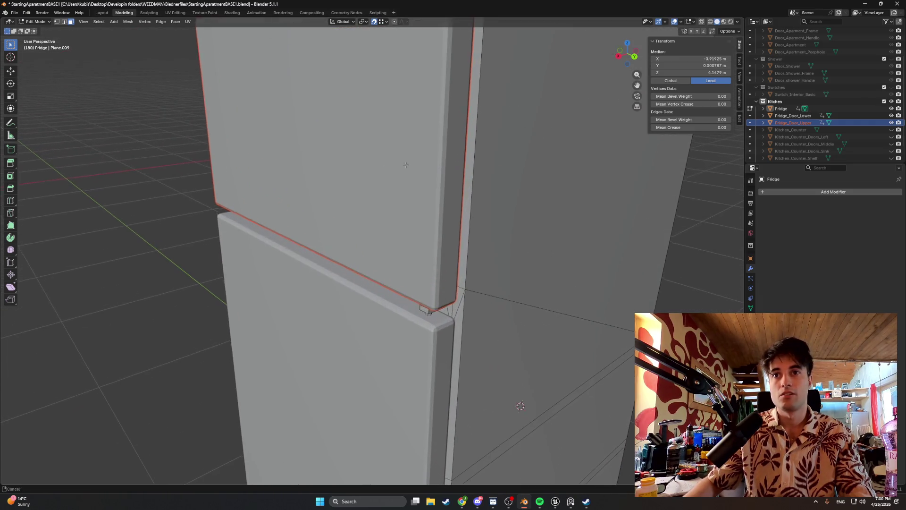
pyautogui.press('Tab')
pyautogui.press('Tab')
pyautogui.scroll(-3, 383, 192)
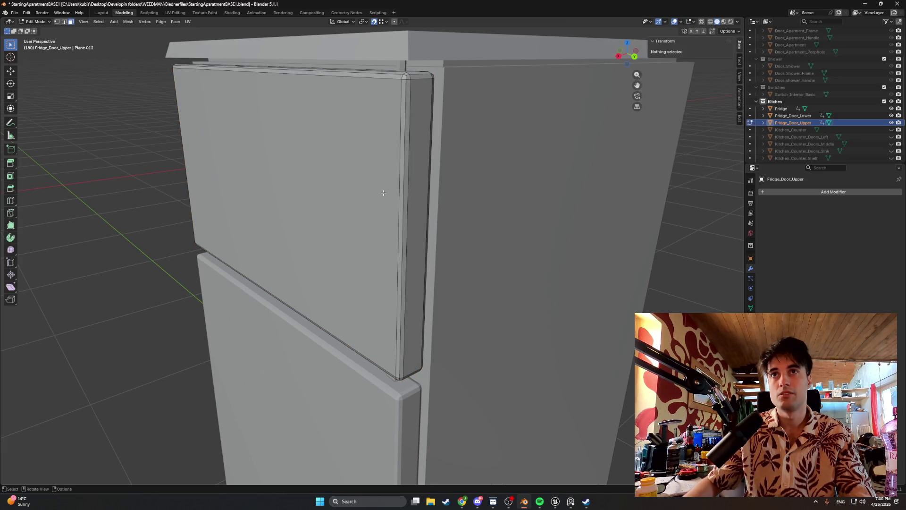
# - In wireframe, select the upper door's front face and inset it for a first try
pyautogui.moveTo(383, 192); pyautogui.dragTo(427, 193, button='middle')
pyautogui.scroll(3, 343, 176)
pyautogui.moveTo(343, 175); pyautogui.dragTo(492, 174, button='middle')
pyautogui.scroll(3, 423, 168)
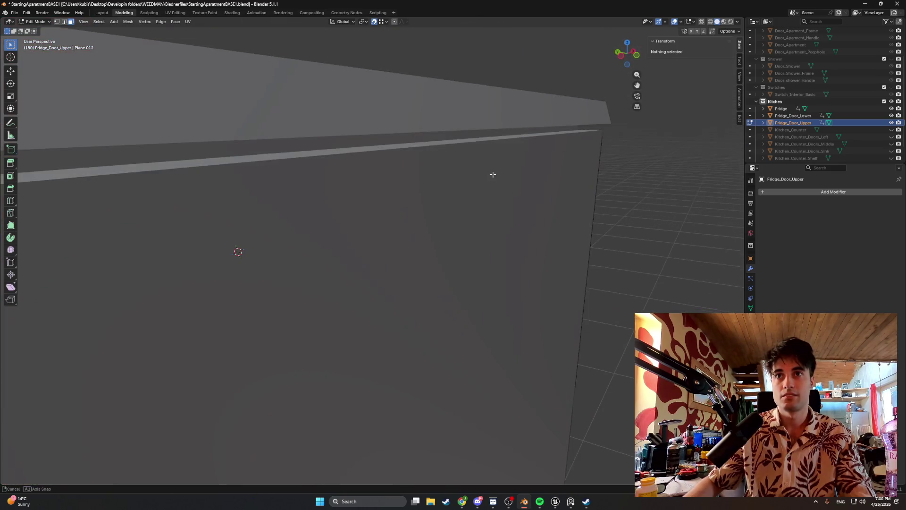
pyautogui.press('z')
pyautogui.click(431, 176)
pyautogui.scroll(-5, 421, 174)
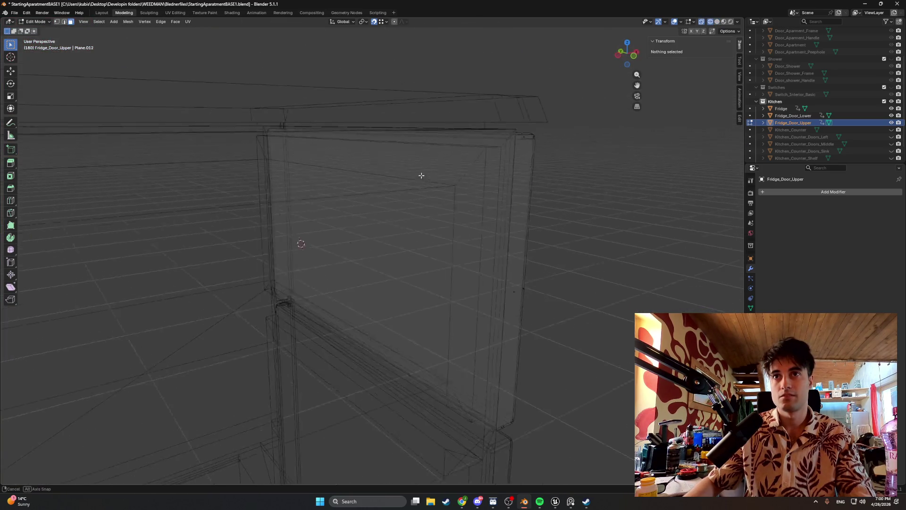
pyautogui.click(345, 231)
pyautogui.moveTo(374, 212)
pyautogui.mouseDown(button='middle')
pyautogui.moveTo(404, 175)
pyautogui.moveTo(461, 158)
pyautogui.moveTo(486, 166)
pyautogui.moveTo(415, 178)
pyautogui.moveTo(433, 186)
pyautogui.mouseUp(button='middle')
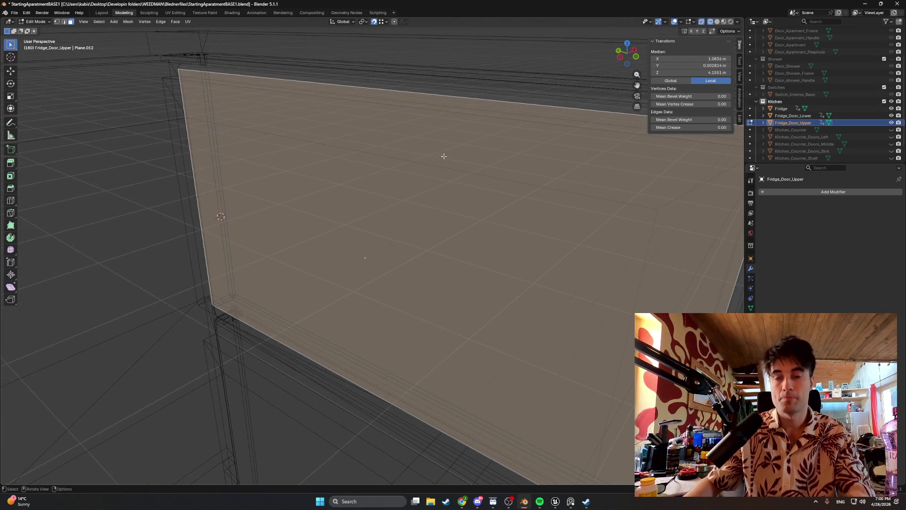
pyautogui.press('i')
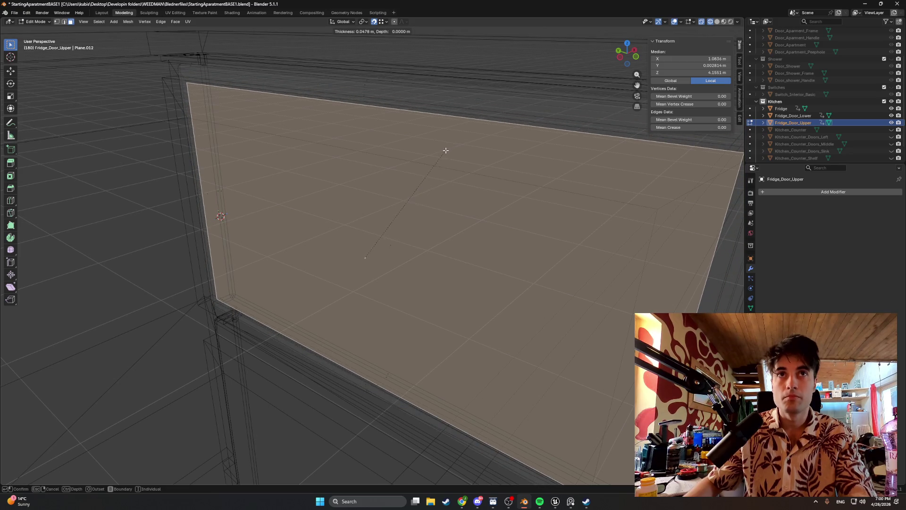
pyautogui.click(453, 152)
pyautogui.moveTo(458, 153)
pyautogui.mouseDown(button='middle')
pyautogui.moveTo(495, 169)
pyautogui.moveTo(374, 136)
pyautogui.moveTo(316, 139)
pyautogui.moveTo(530, 170)
pyautogui.moveTo(247, 121)
pyautogui.moveTo(247, 60)
pyautogui.moveTo(344, 279)
pyautogui.moveTo(269, 142)
pyautogui.moveTo(303, 103)
pyautogui.mouseUp(button='middle')
pyautogui.scroll(-2, 320, 204)
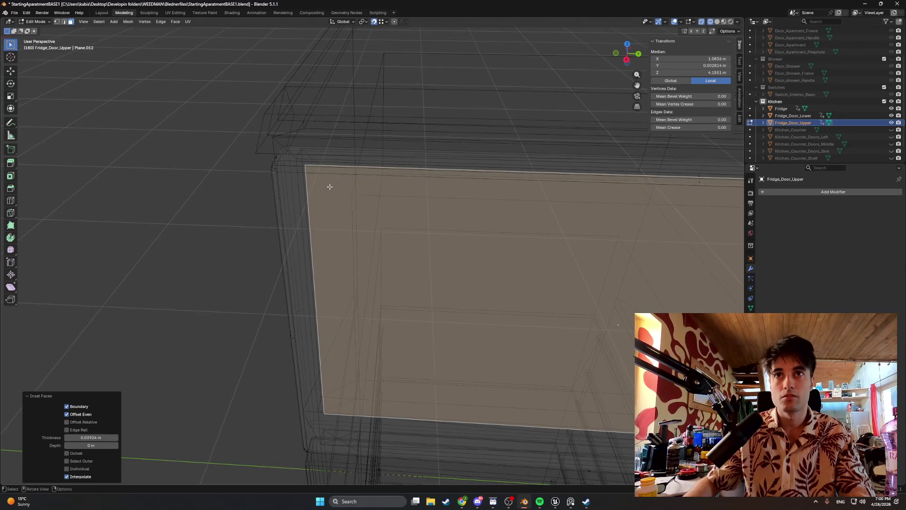
pyautogui.scroll(-2, 330, 186)
# - Undo and redo the inset to a border of about 3.3 cm, then select the inset's vertical edge
pyautogui.moveTo(328, 186)
pyautogui.mouseDown(button='middle')
pyautogui.moveTo(387, 181)
pyautogui.moveTo(460, 160)
pyautogui.mouseUp(button='middle')
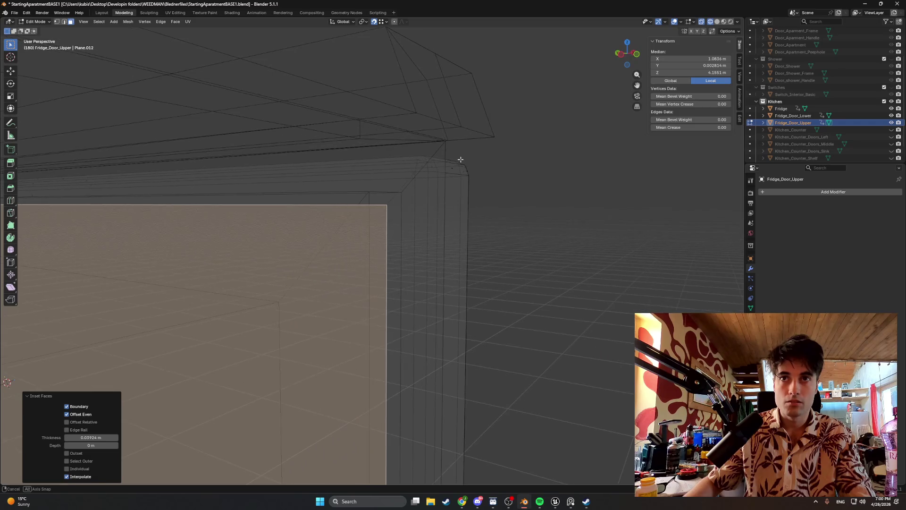
pyautogui.rightClick(452, 174)
pyautogui.press('Escape')
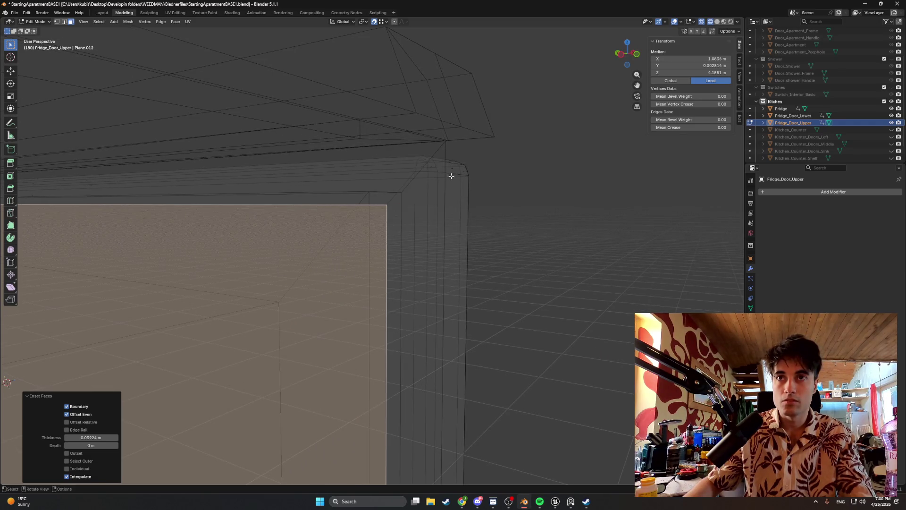
pyautogui.hotkey('ctrl', 'z')
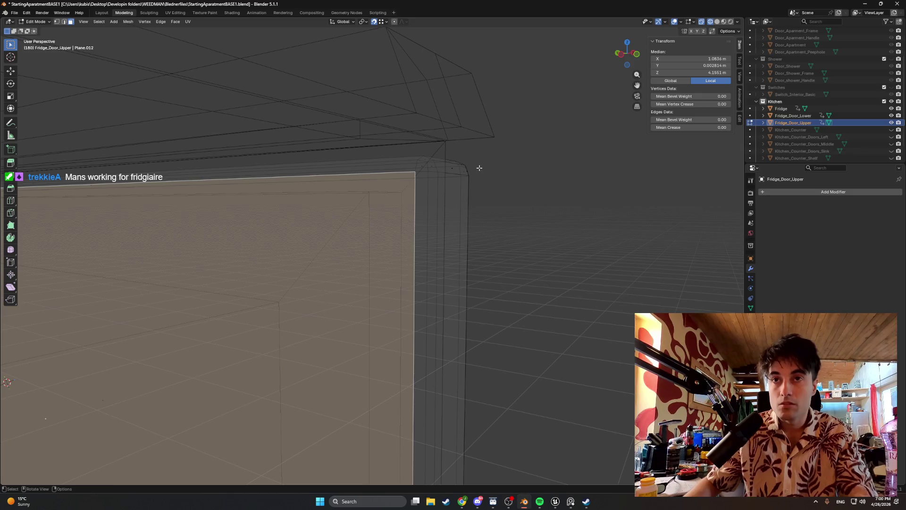
pyautogui.press('i')
pyautogui.click(470, 174)
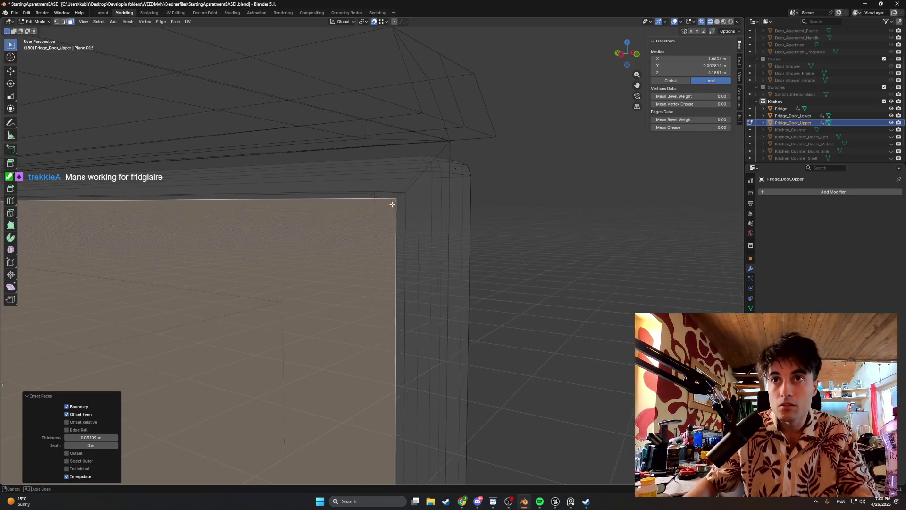
pyautogui.moveTo(392, 204)
pyautogui.mouseDown(button='middle')
pyautogui.moveTo(383, 206)
pyautogui.moveTo(447, 204)
pyautogui.moveTo(398, 217)
pyautogui.moveTo(459, 218)
pyautogui.moveTo(463, 208)
pyautogui.moveTo(447, 205)
pyautogui.mouseUp(button='middle')
pyautogui.scroll(1, 446, 205)
pyautogui.scroll(1, 442, 209)
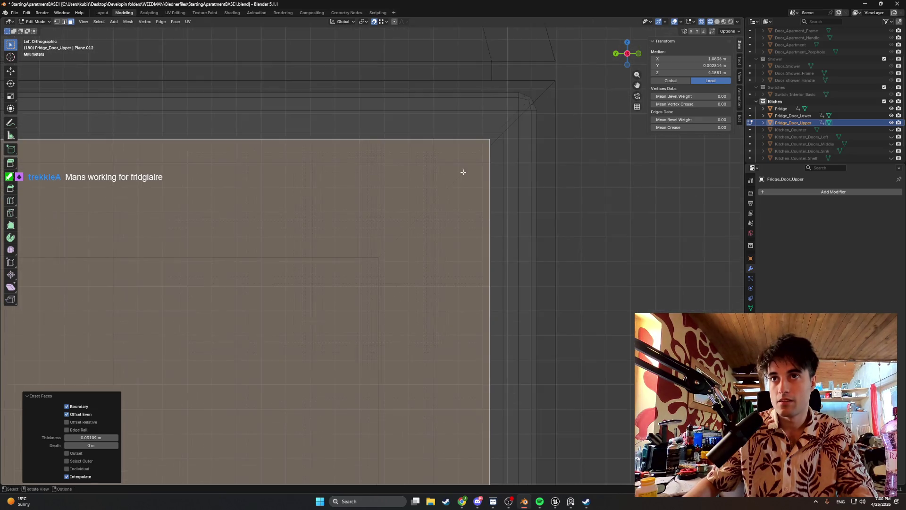
pyautogui.scroll(-1, 436, 215)
pyautogui.scroll(1, 437, 184)
pyautogui.click(465, 185)
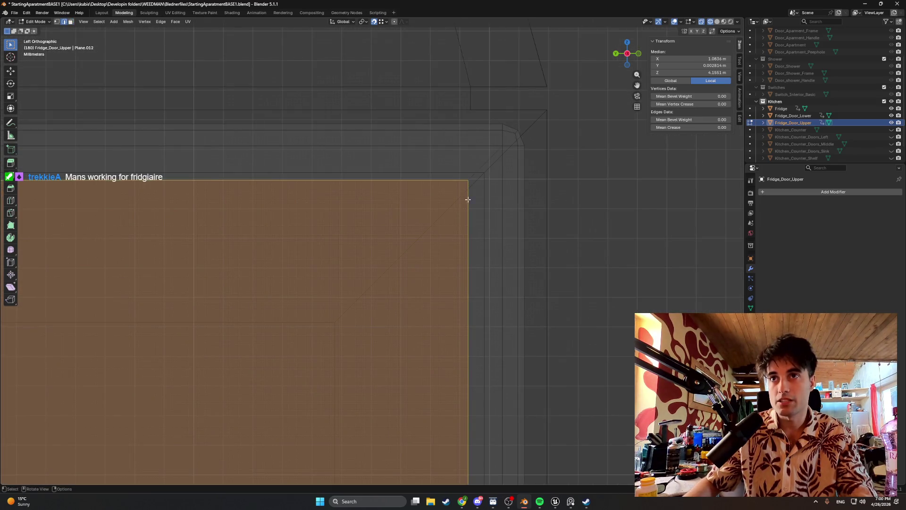
pyautogui.scroll(1, 468, 199)
pyautogui.click(487, 202)
# - Move the inset's vertical edge along Y and adjust the snapping options between moves
pyautogui.press('g')
pyautogui.press('y')
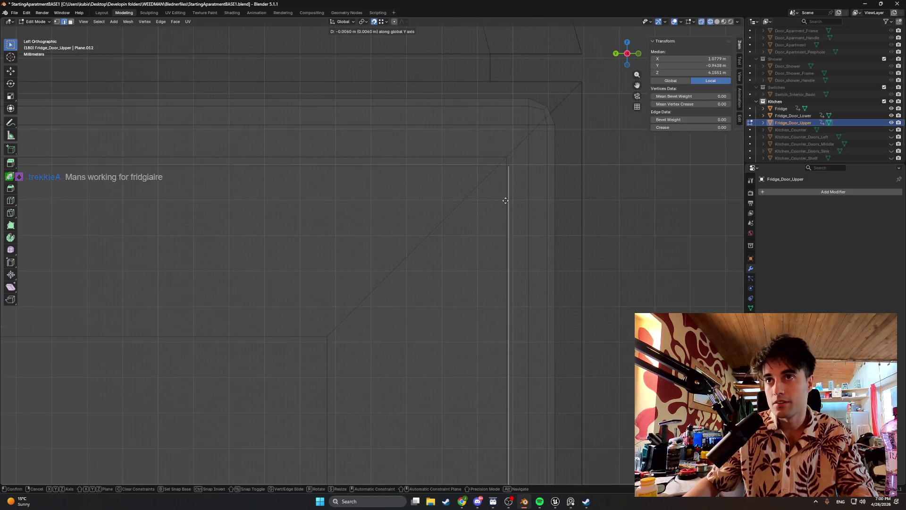
pyautogui.click(500, 190)
pyautogui.click(386, 22)
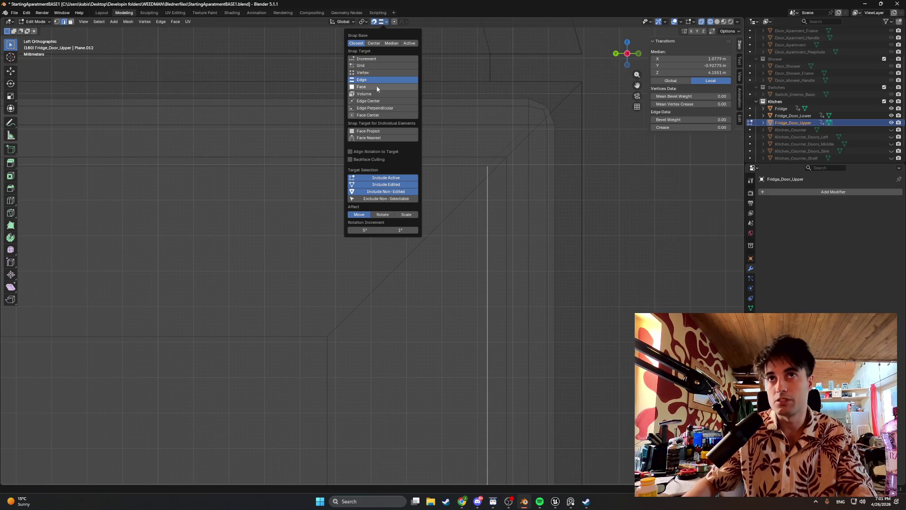
pyautogui.press('g')
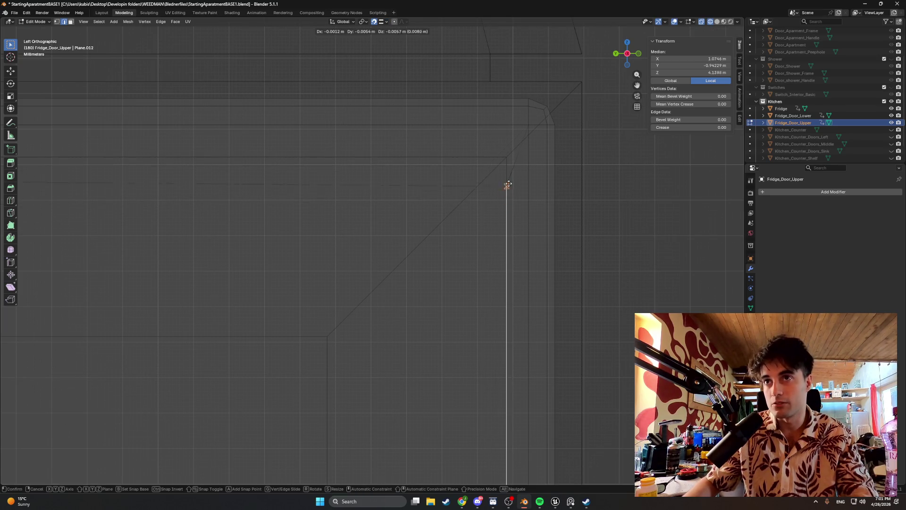
pyautogui.click(486, 156)
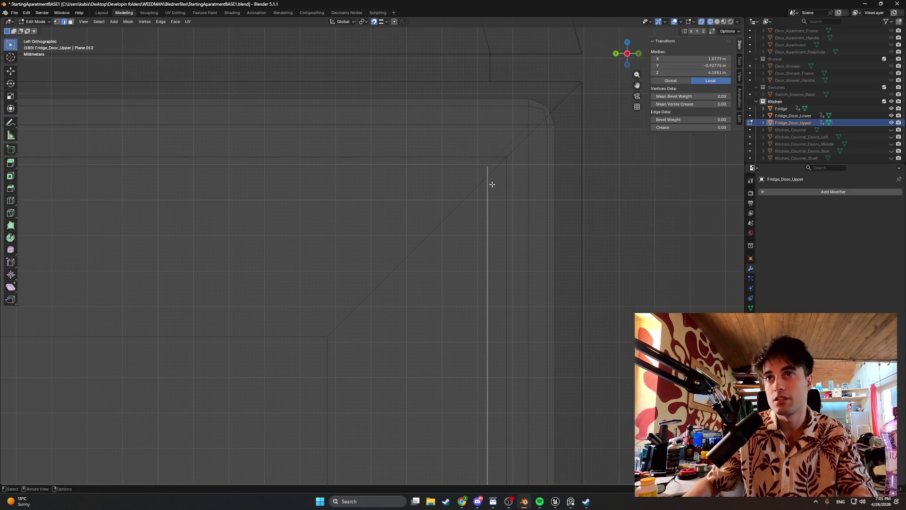
# - Shift the vertical edge about 5 mm along Y, then select the inset's top horizontal edge
pyautogui.press('g')
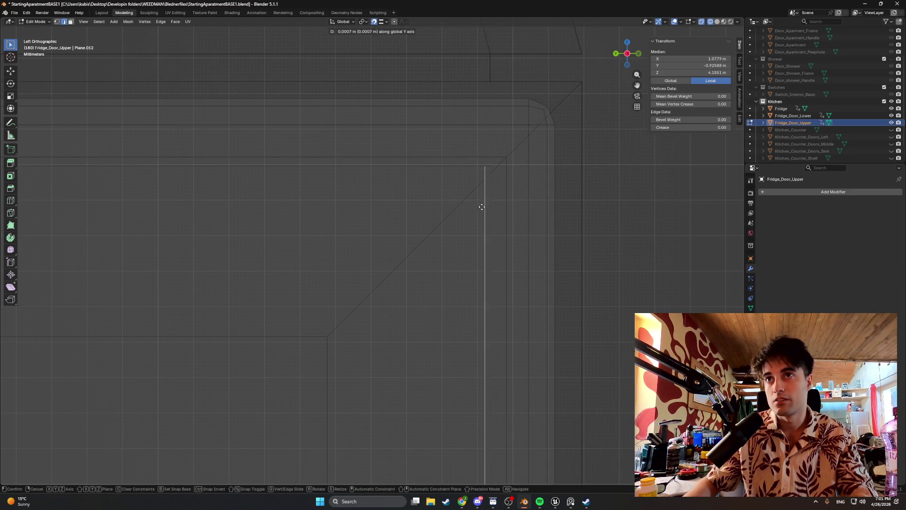
pyautogui.press('z')
pyautogui.press('y')
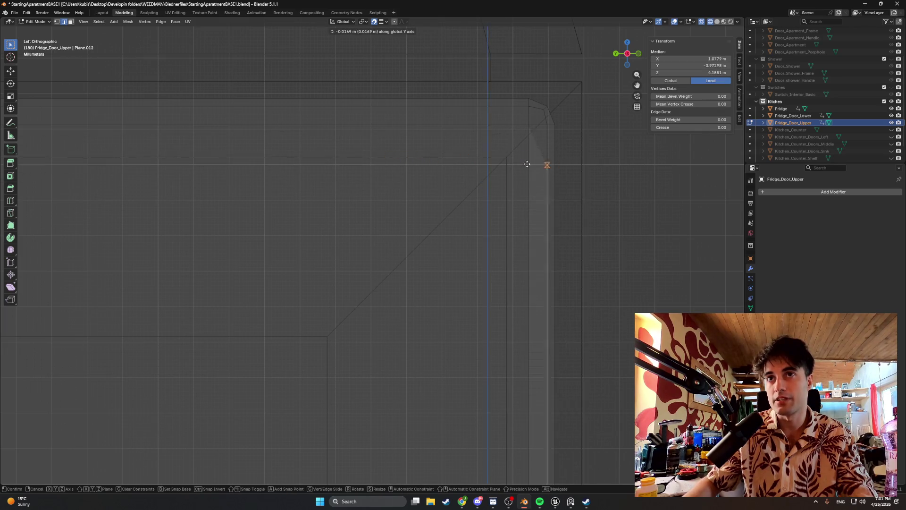
pyautogui.scroll(-2, 469, 171)
pyautogui.scroll(-2, 464, 202)
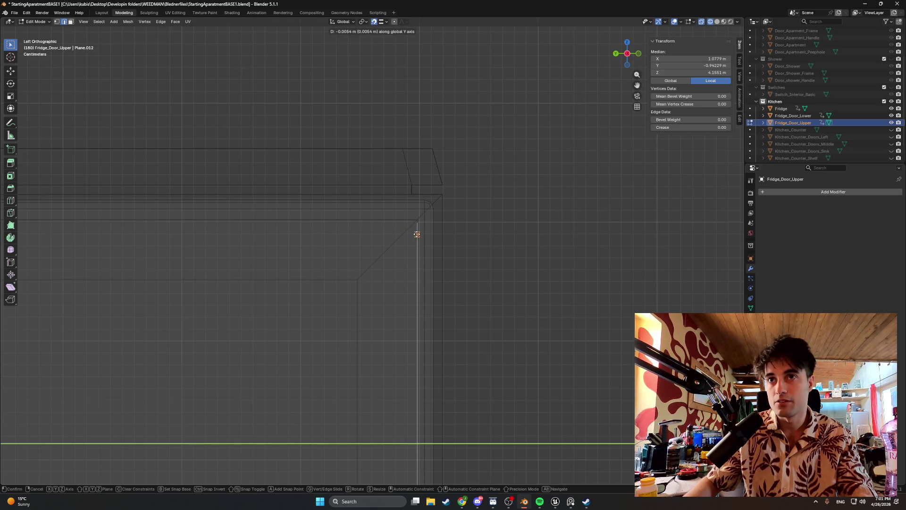
pyautogui.click(416, 233)
pyautogui.moveTo(422, 221); pyautogui.dragTo(371, 211, button='middle')
pyautogui.click(377, 211)
# - Raise the inset's top edge 2.5 mm along Z, then switch over to the Unreal Engine editor
pyautogui.press('g')
pyautogui.press('z')
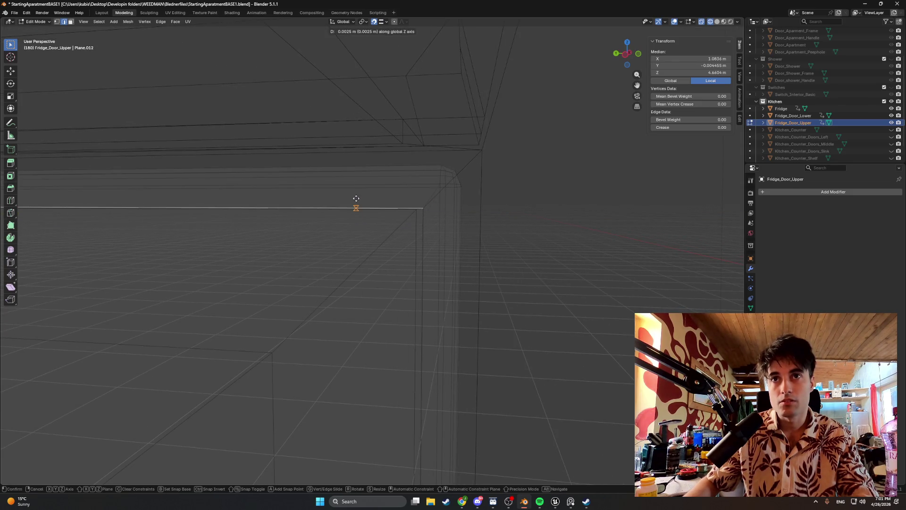
pyautogui.press('y')
pyautogui.press('z')
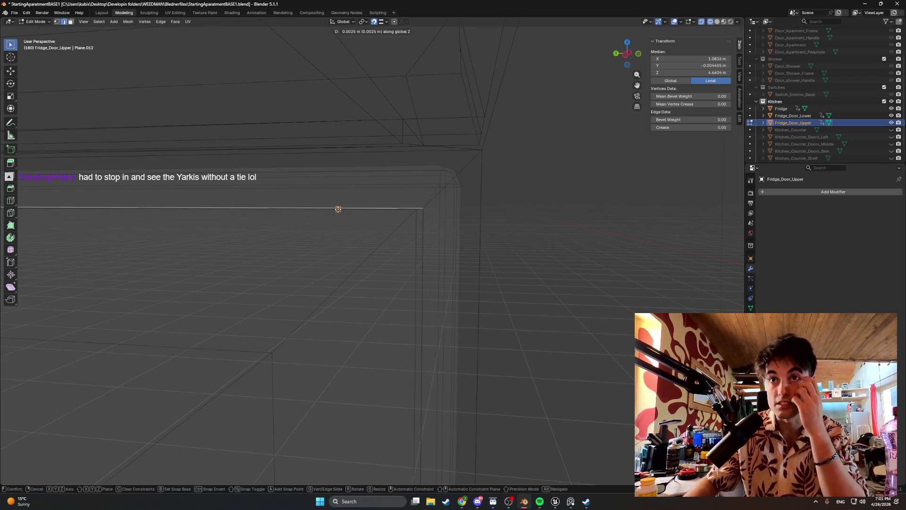
pyautogui.click(338, 210)
pyautogui.moveTo(314, 206); pyautogui.dragTo(291, 207, button='middle')
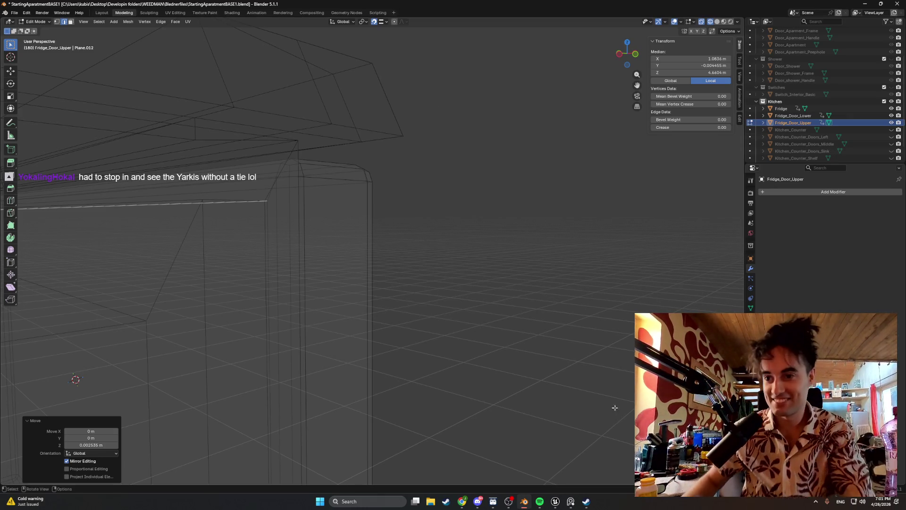
pyautogui.click(555, 501)
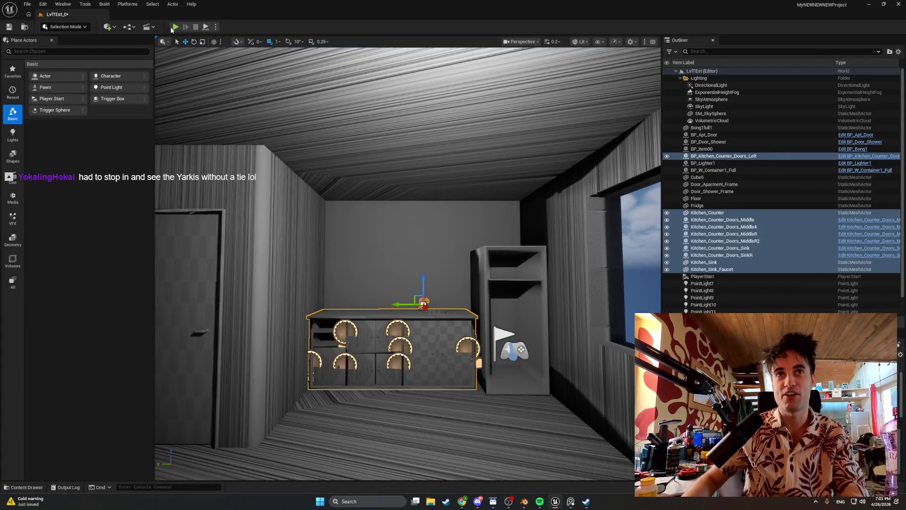
# - Start Play-In-Editor and walk the player around the sink, counter and window
pyautogui.click(175, 27)
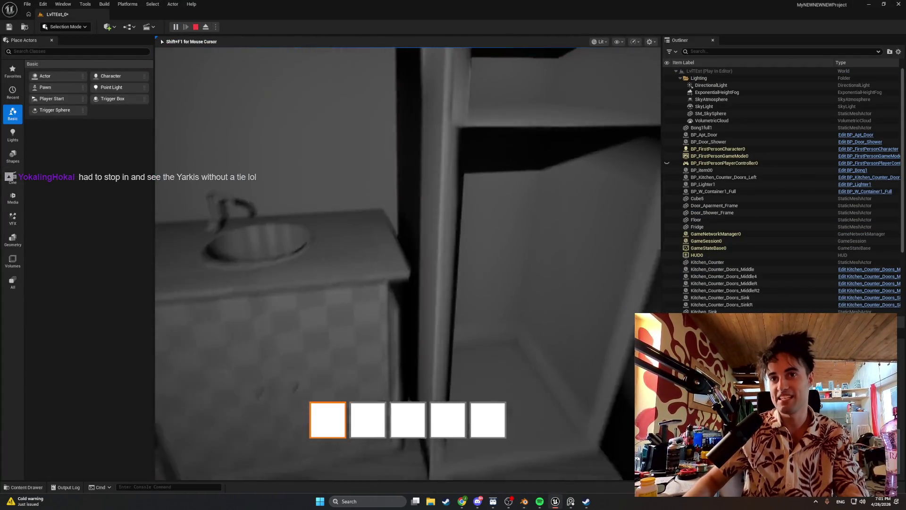
pyautogui.press('w')
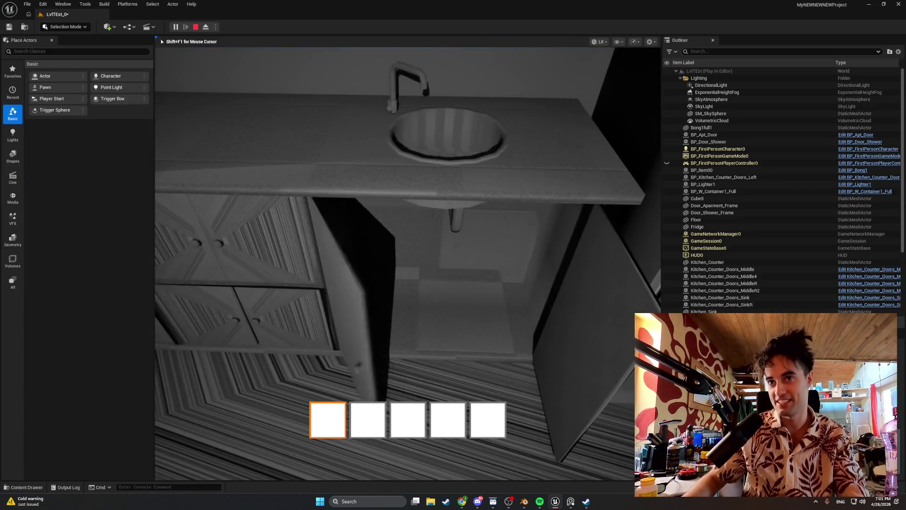
pyautogui.press('w')
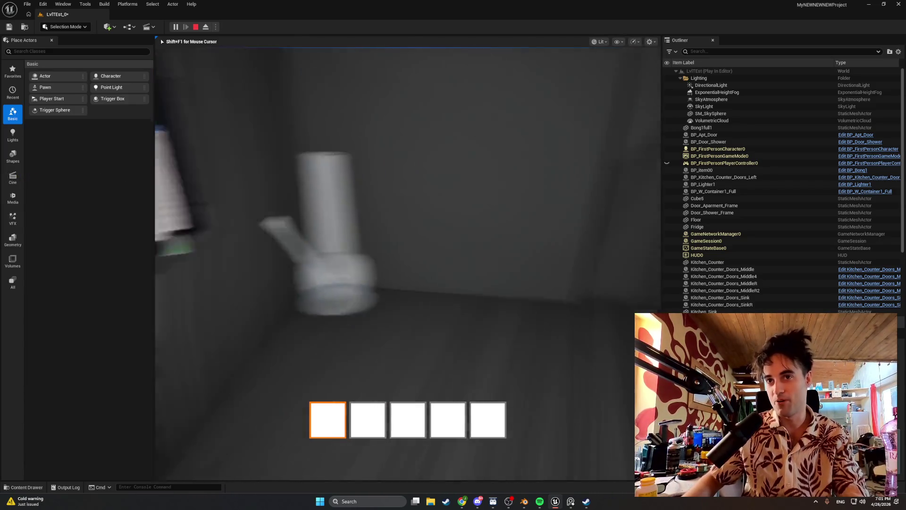
pyautogui.press('w')
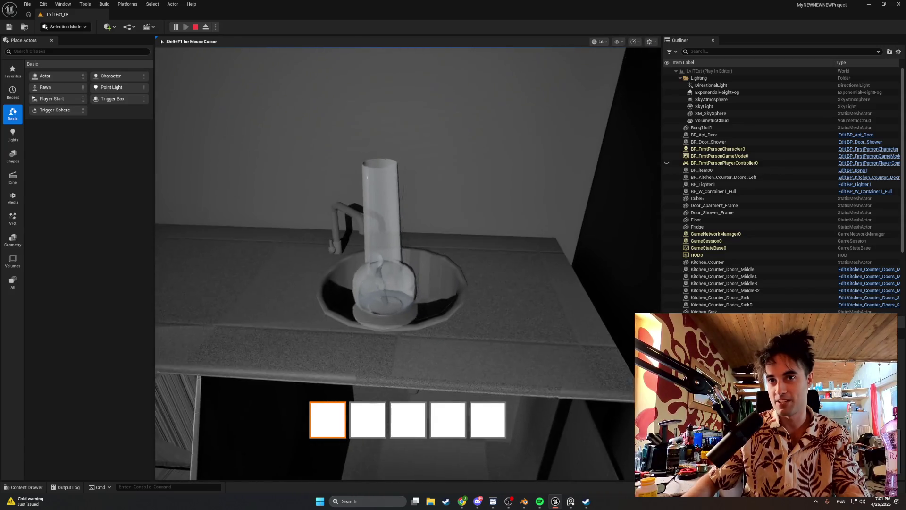
pyautogui.press('s')
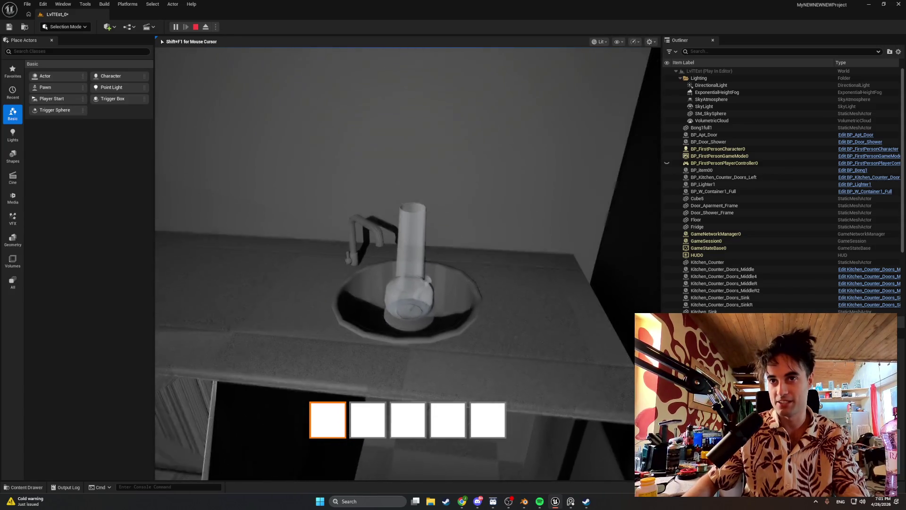
pyautogui.press('w')
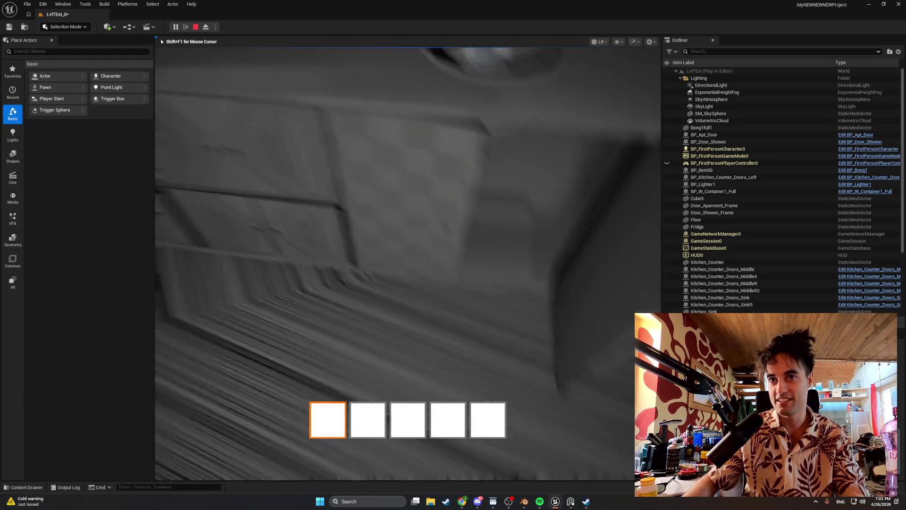
pyautogui.press('s')
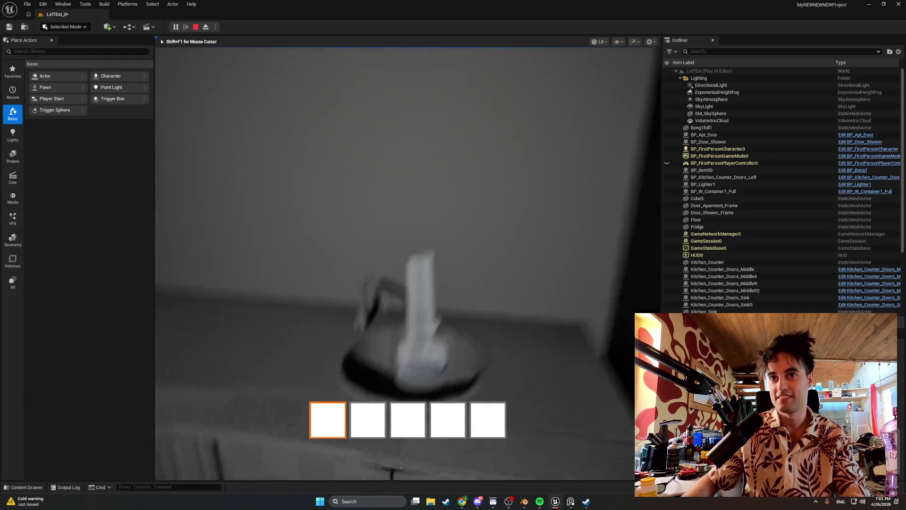
# - Pick up the glass by the window, drop it, and place a glass on the window counter
pyautogui.press('w')
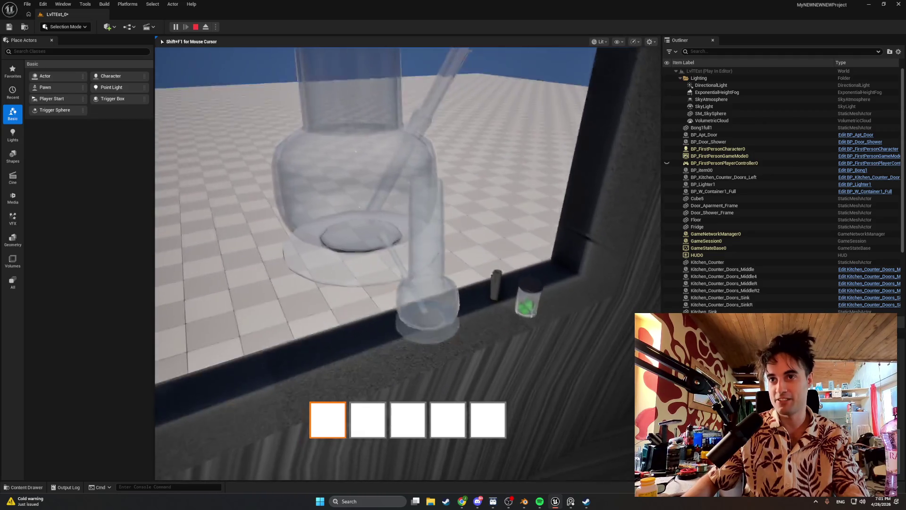
pyautogui.press('e')
pyautogui.press('q')
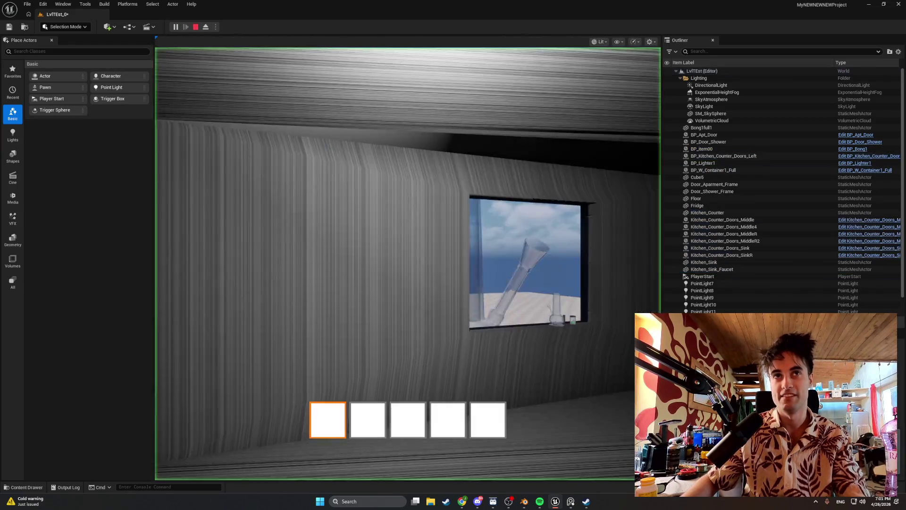
pyautogui.press('w')
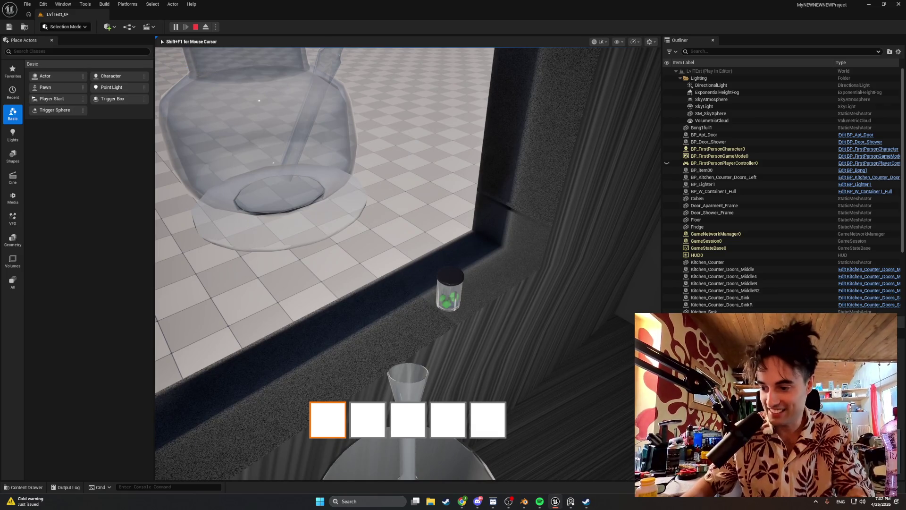
pyautogui.press('e')
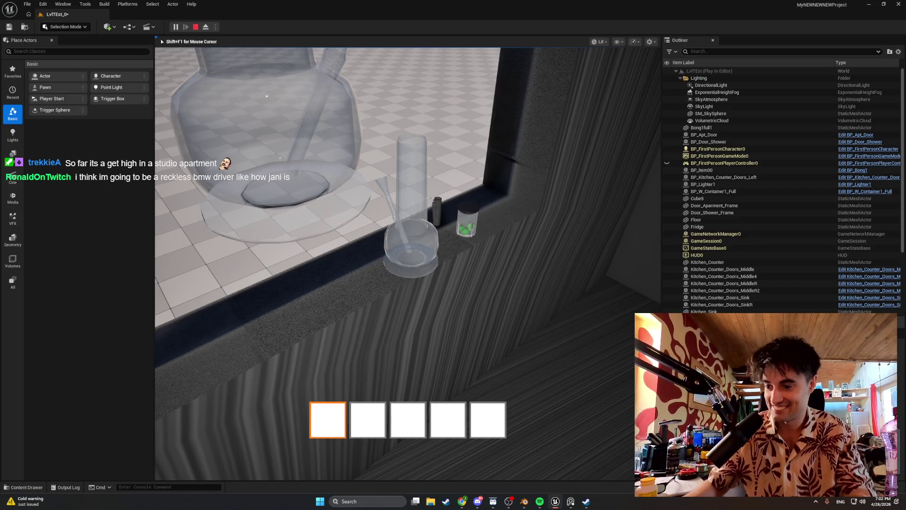
pyautogui.press('w')
pyautogui.press('e')
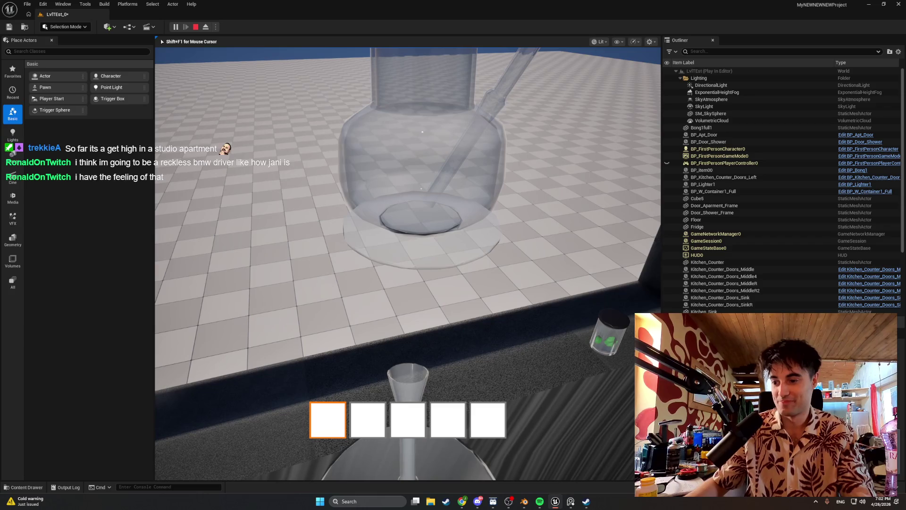
pyautogui.press('e')
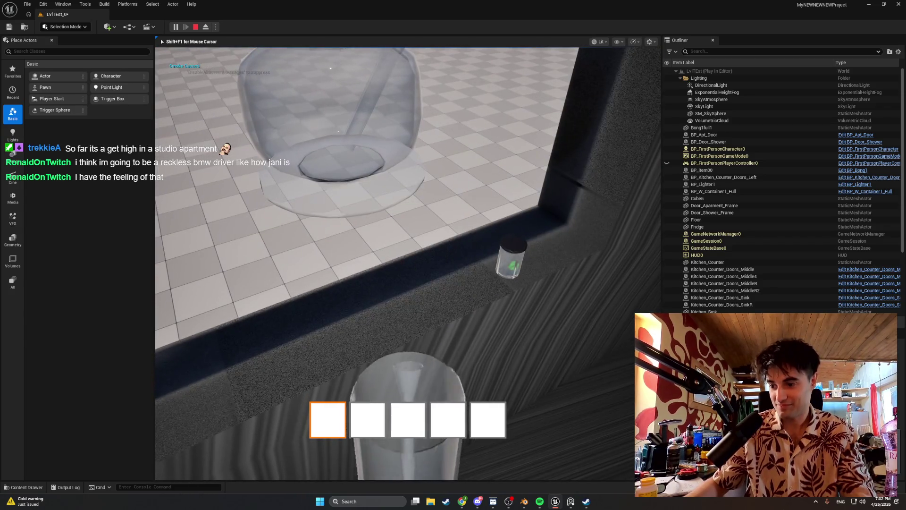
pyautogui.press('e')
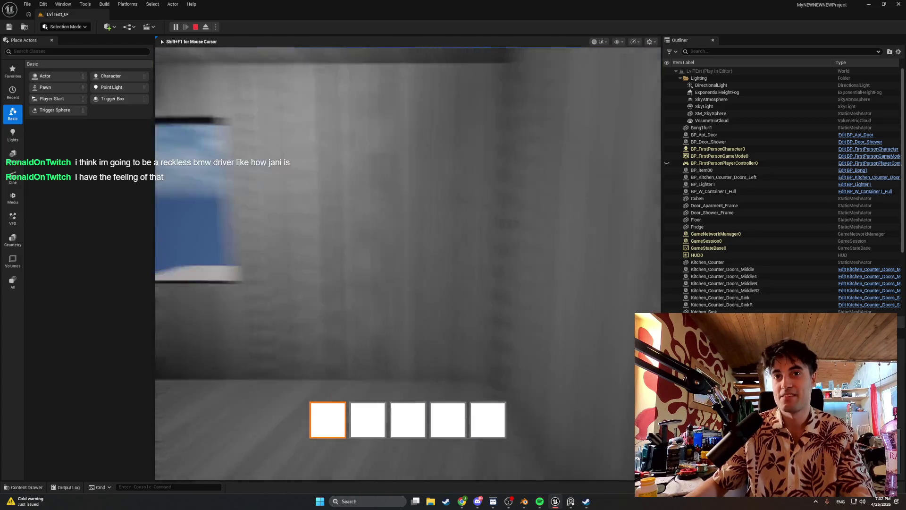
pyautogui.press('w')
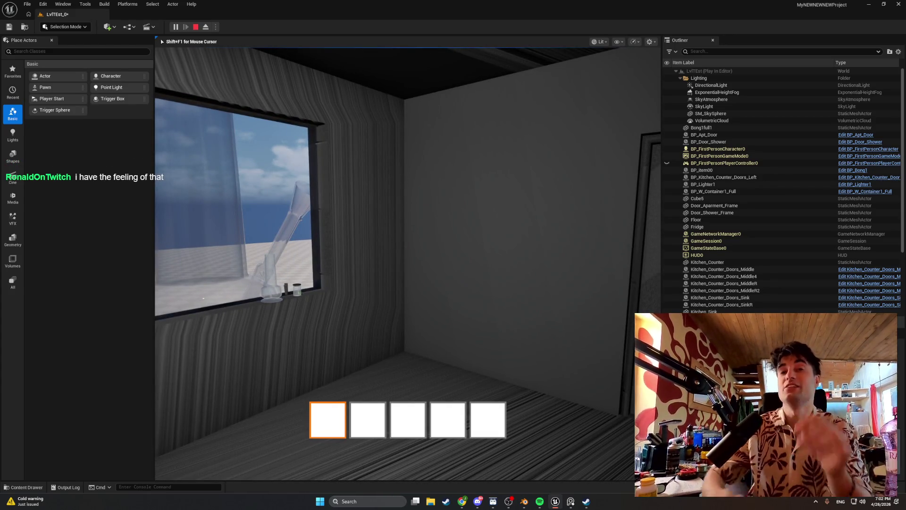
pyautogui.press('w')
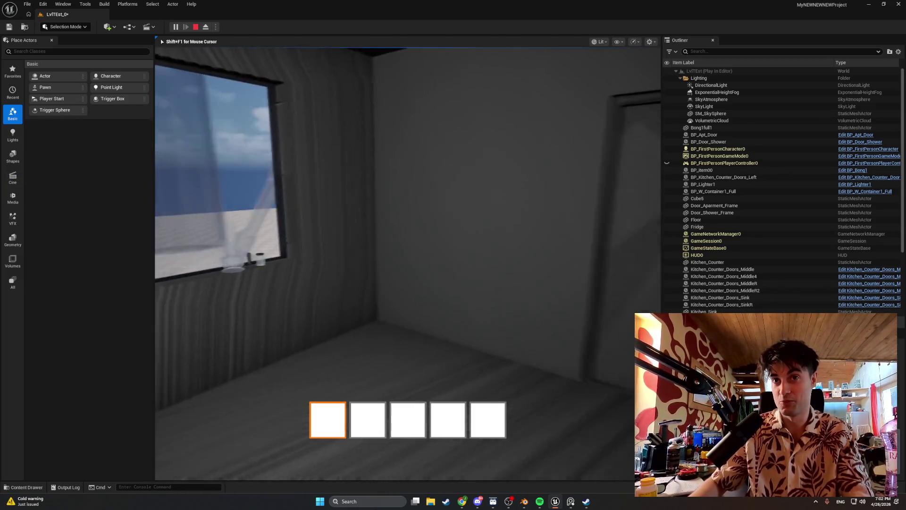
pyautogui.press('w')
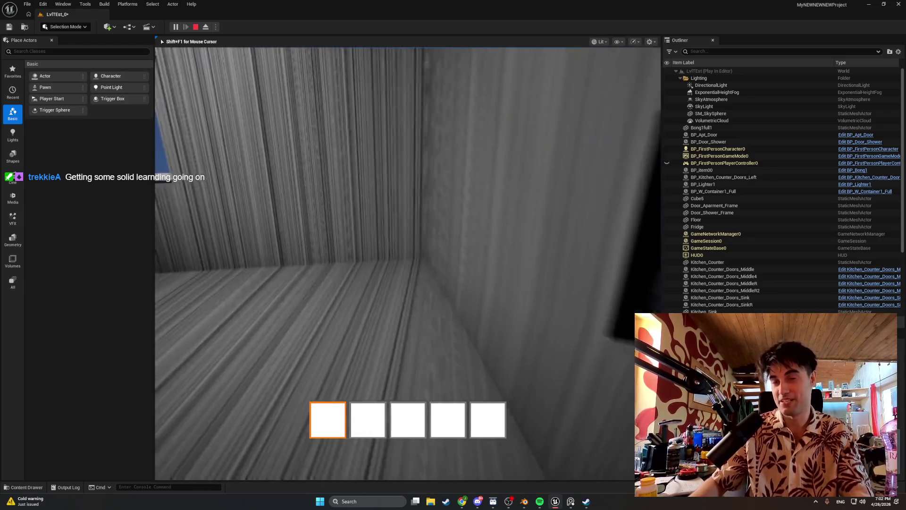
pyautogui.press('s')
pyautogui.press('w')
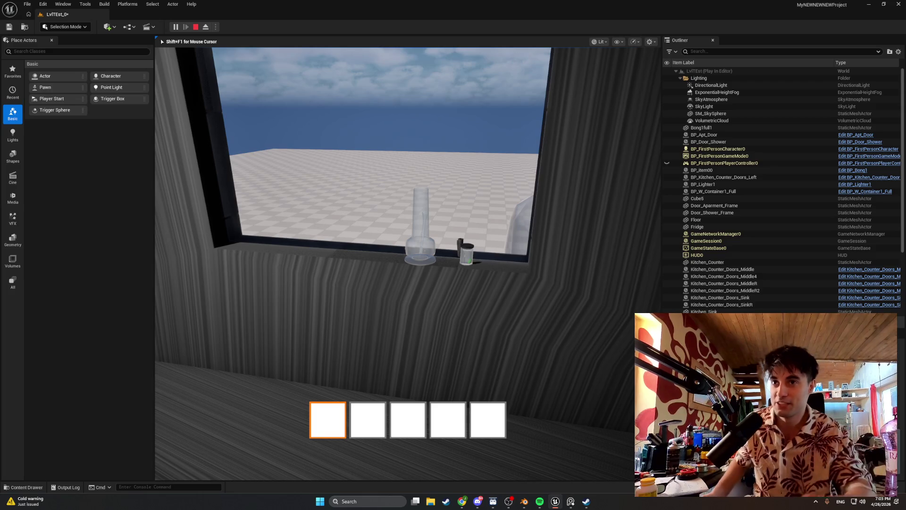
# - Walk along the window and set the held glass down on the sill beside the bottle
pyautogui.press('w')
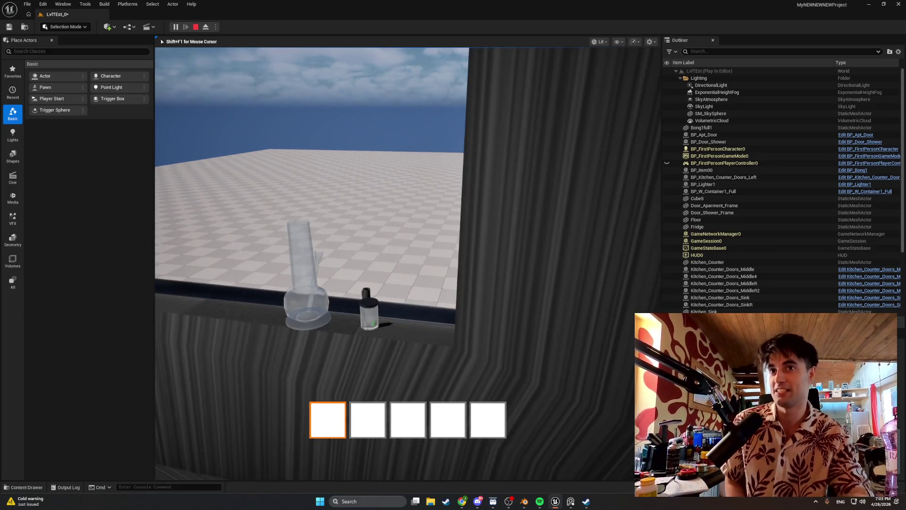
pyautogui.press('a')
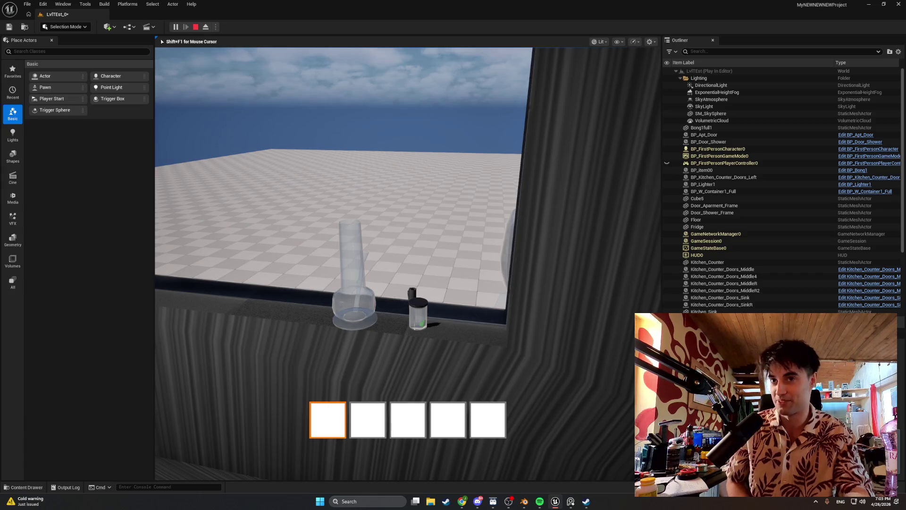
pyautogui.press('a')
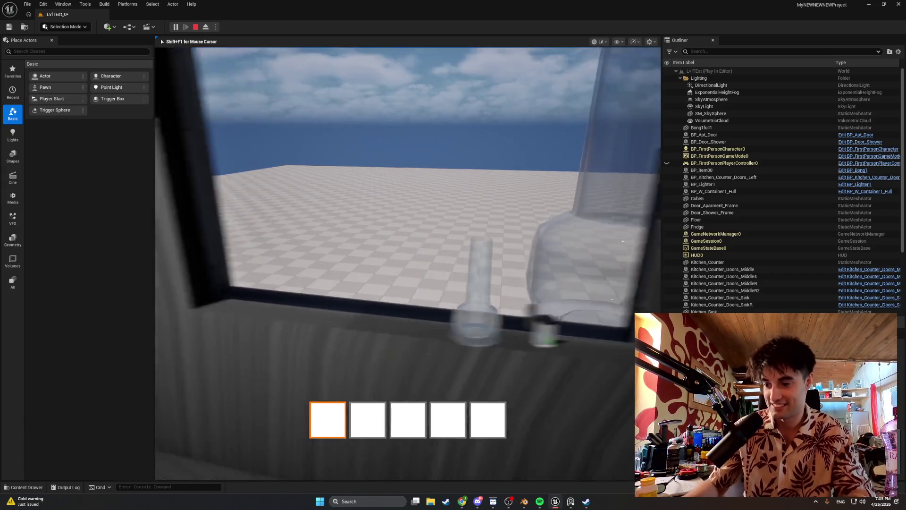
pyautogui.press('w')
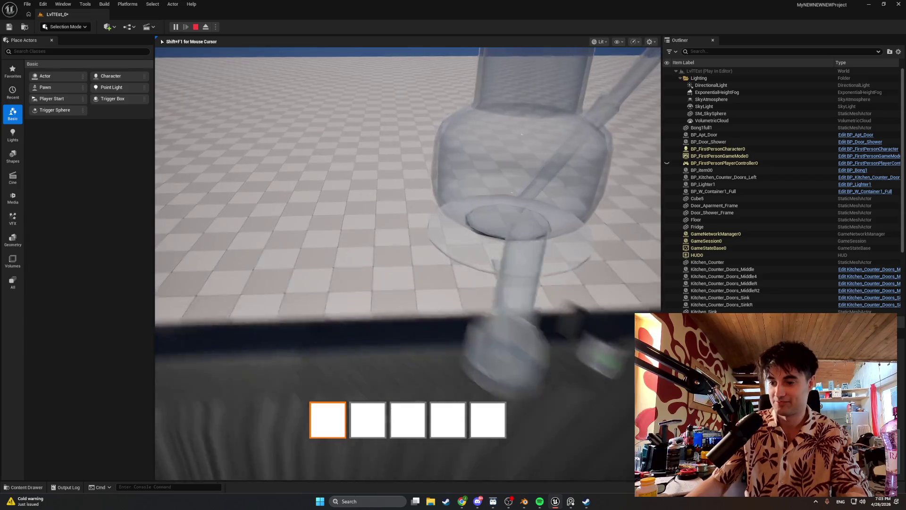
pyautogui.press('e')
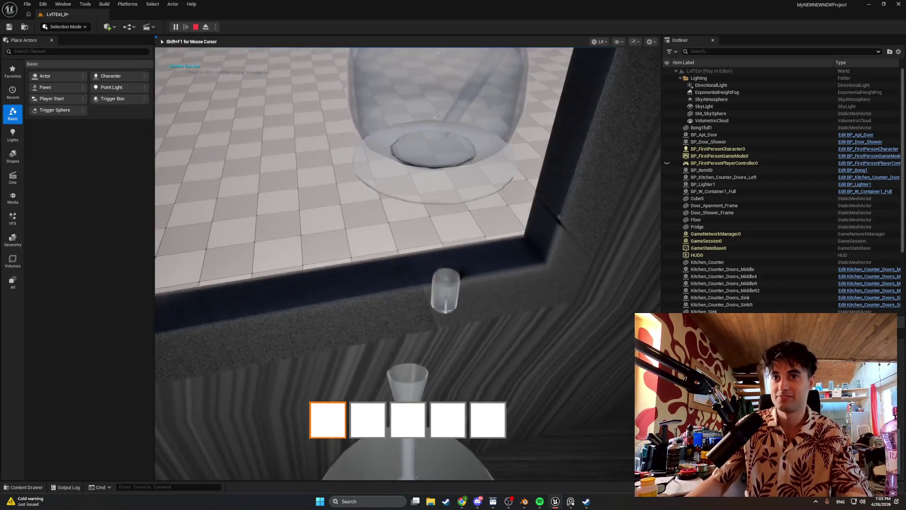
pyautogui.press('e')
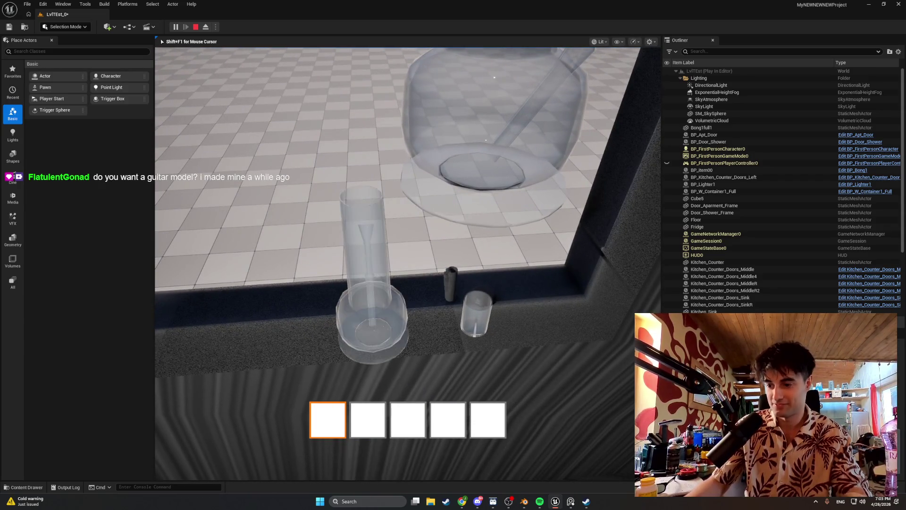
# - Look over the items on the sill and stop the play test with Escape
pyautogui.press('w')
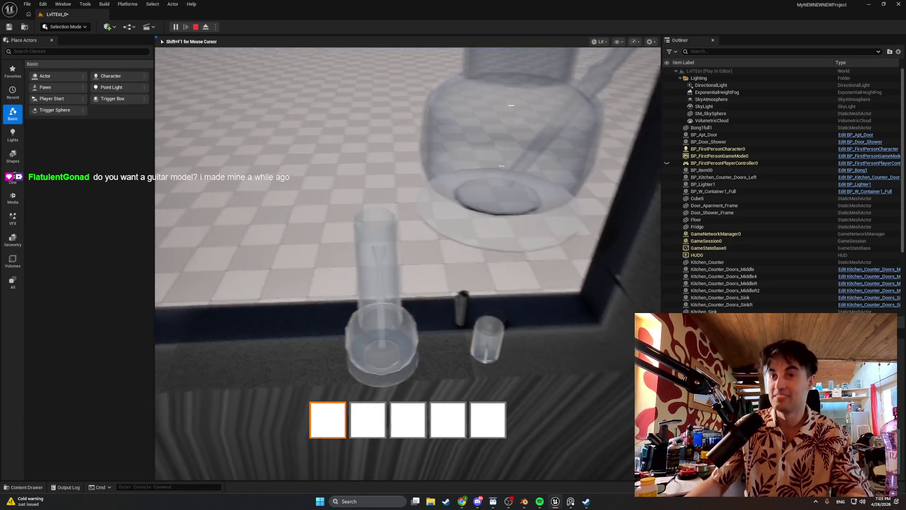
pyautogui.press('s')
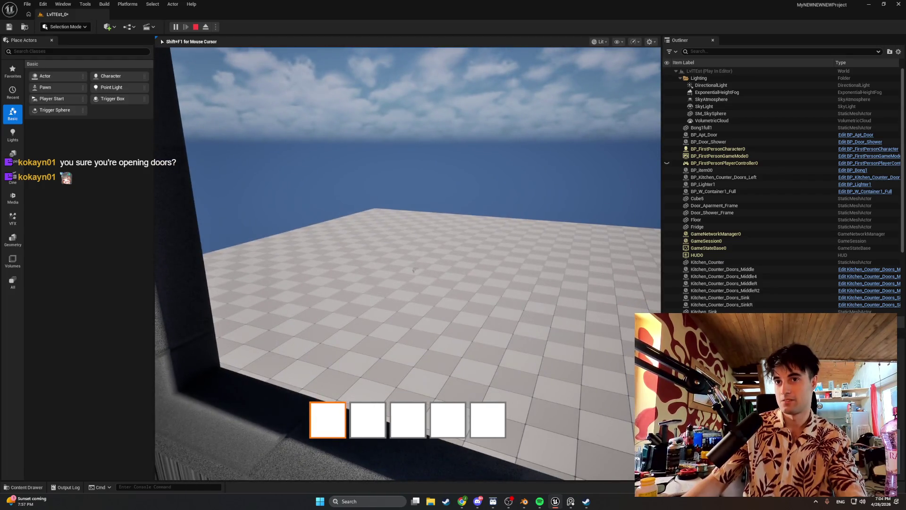
pyautogui.press('Escape')
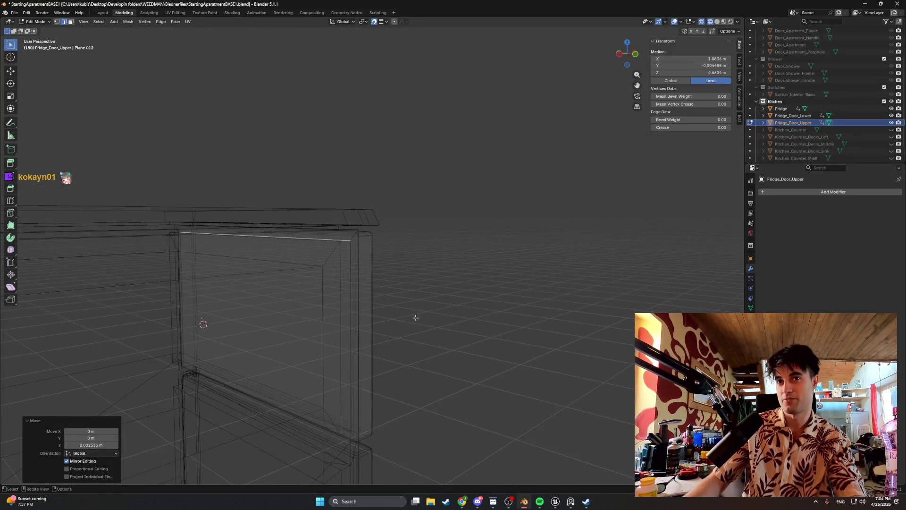
# - Switch the viewport to wireframe shading and orbit to the upper door's corner
pyautogui.press('z')
pyautogui.click(479, 320)
pyautogui.moveTo(463, 318); pyautogui.dragTo(432, 254, button='middle')
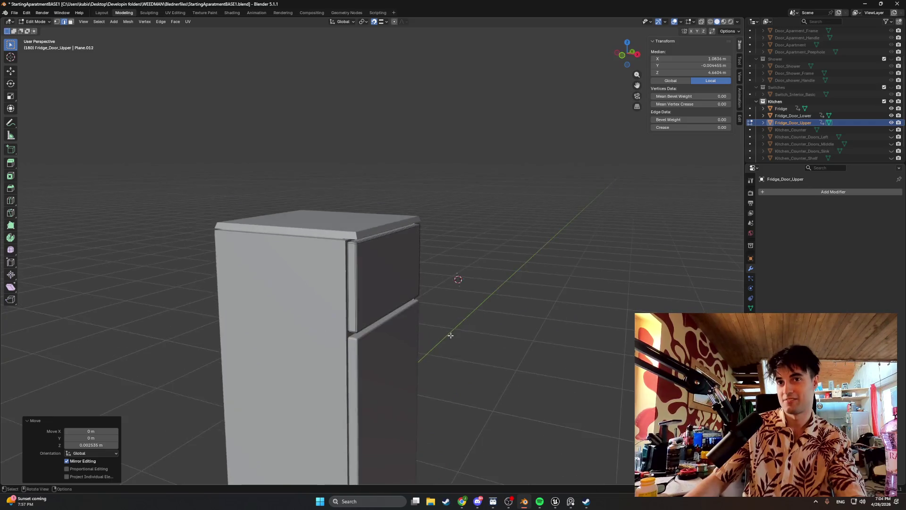
pyautogui.scroll(5, 432, 254)
pyautogui.moveTo(369, 211)
pyautogui.mouseDown(button='middle')
pyautogui.moveTo(300, 234)
pyautogui.moveTo(419, 307)
pyautogui.mouseUp(button='middle')
pyautogui.press('z')
pyautogui.click(278, 219)
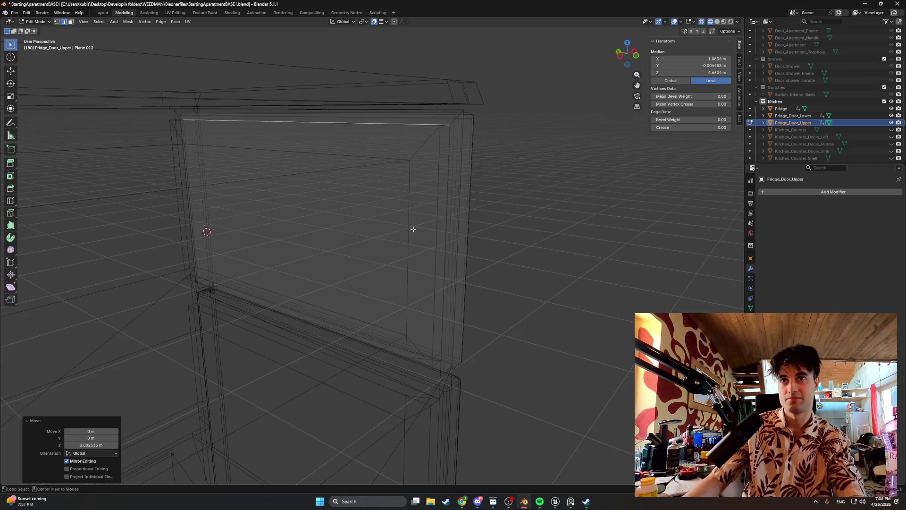
pyautogui.keyDown('alt'); pyautogui.moveTo(413, 229); pyautogui.dragTo(378, 292, button='middle'); pyautogui.keyUp('alt')
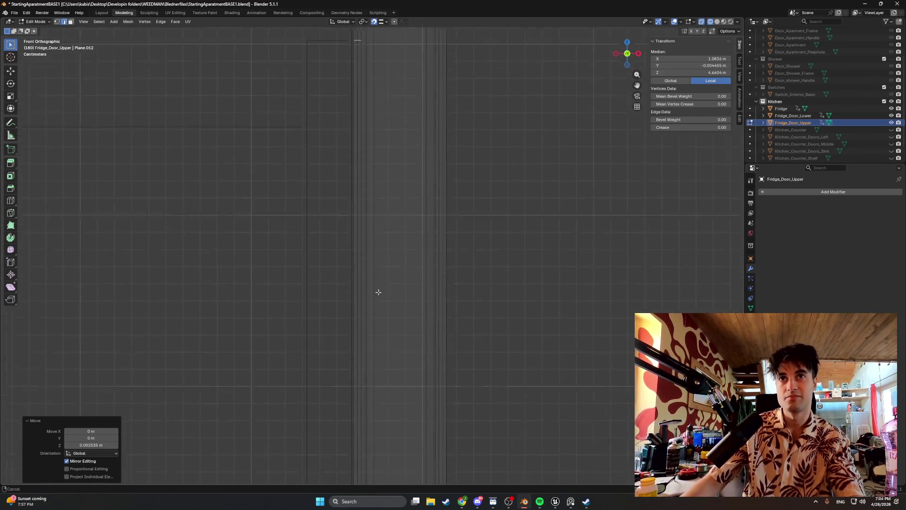
pyautogui.keyDown('shift'); pyautogui.scroll(3, 400, 122); pyautogui.keyUp('shift')
pyautogui.moveTo(371, 79)
pyautogui.mouseDown(button='middle')
pyautogui.moveTo(501, 252)
pyautogui.moveTo(522, 256)
pyautogui.mouseUp(button='middle')
pyautogui.scroll(-3, 522, 255)
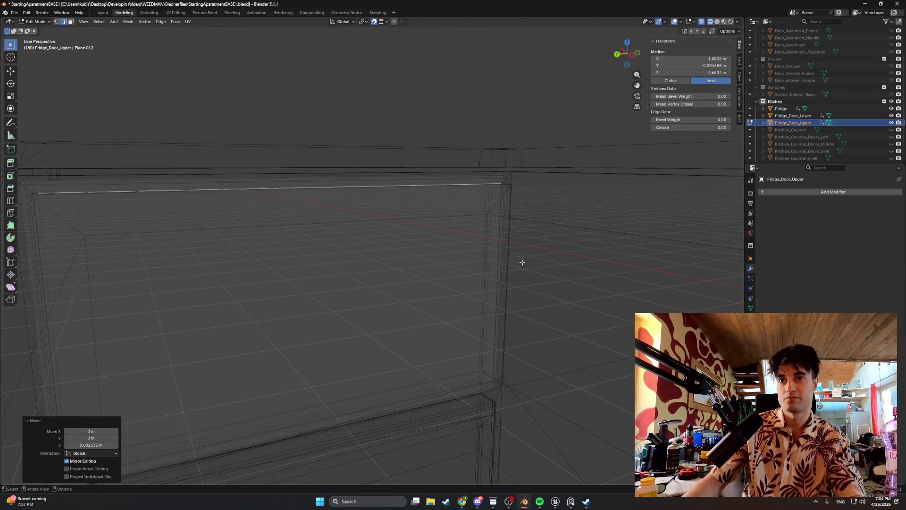
pyautogui.scroll(-2, 434, 260)
pyautogui.scroll(-2, 493, 257)
pyautogui.scroll(2, 494, 257)
pyautogui.scroll(2, 425, 263)
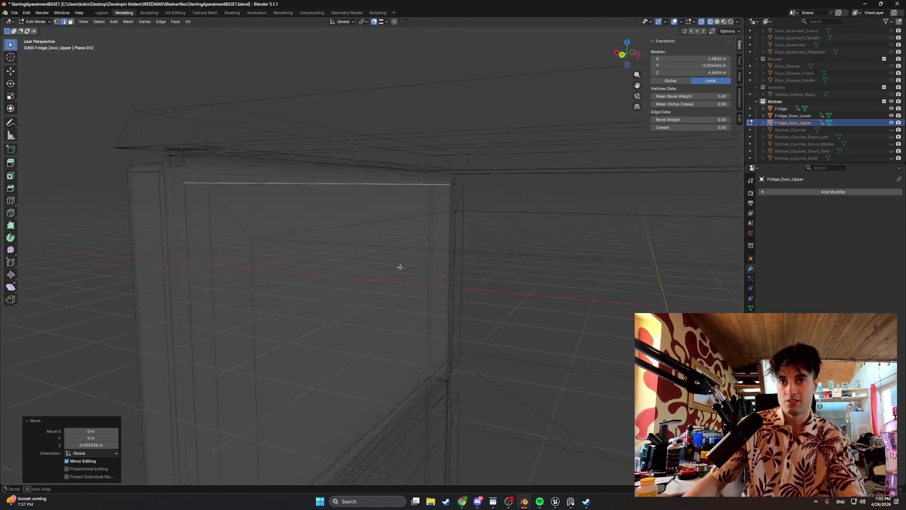
pyautogui.scroll(1, 399, 267)
pyautogui.scroll(1, 340, 257)
pyautogui.moveTo(284, 257)
pyautogui.mouseDown(button='middle')
pyautogui.moveTo(373, 230)
pyautogui.moveTo(374, 241)
pyautogui.moveTo(465, 196)
pyautogui.mouseUp(button='middle')
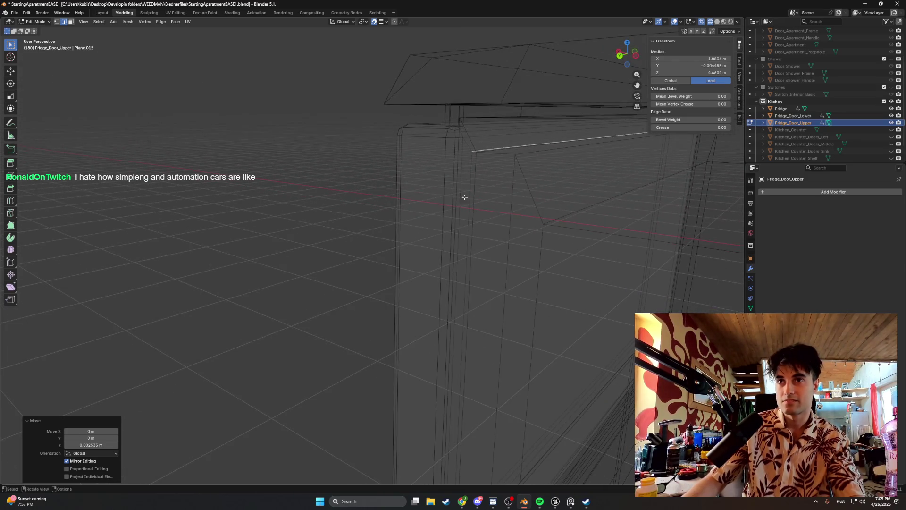
# - Nudge a vertical edge of the upper door along Y and then along Z to realign it
pyautogui.click(473, 179)
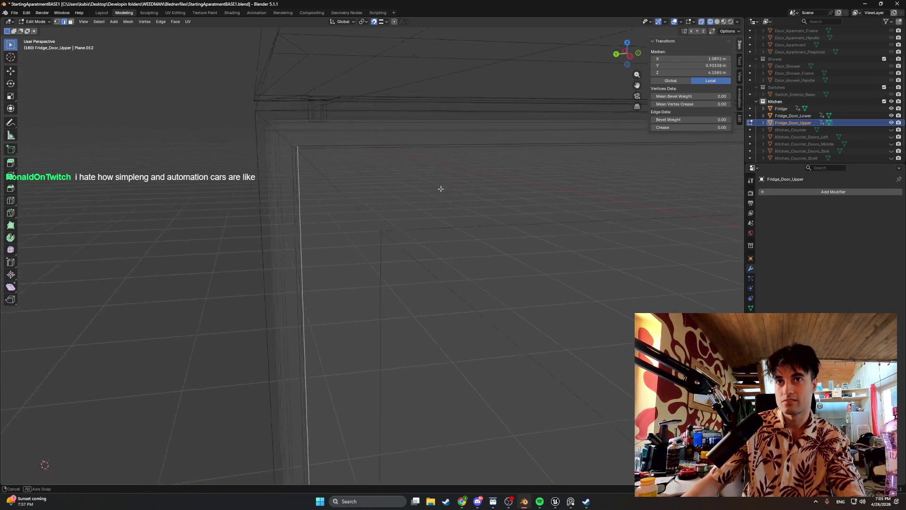
pyautogui.moveTo(473, 190)
pyautogui.mouseDown(button='middle')
pyautogui.moveTo(344, 215)
pyautogui.moveTo(394, 217)
pyautogui.mouseUp(button='middle')
pyautogui.press('g')
pyautogui.press('y')
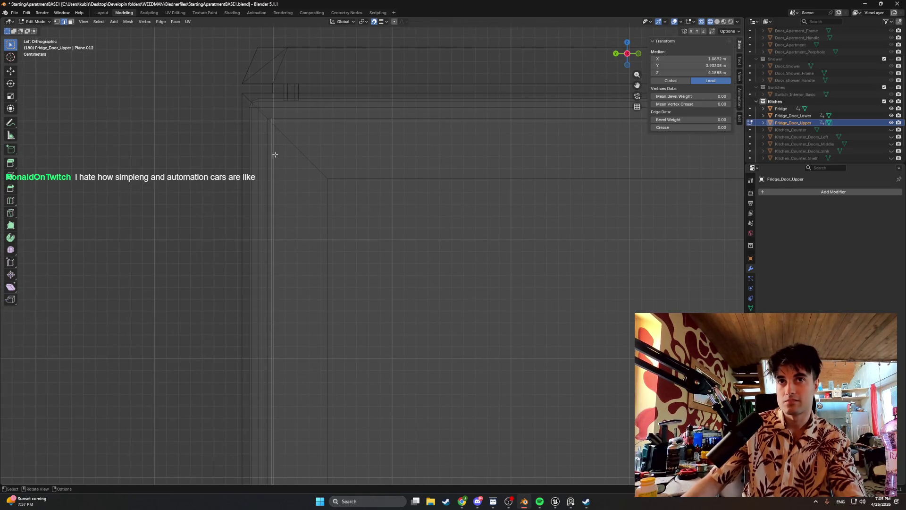
pyautogui.click(277, 177)
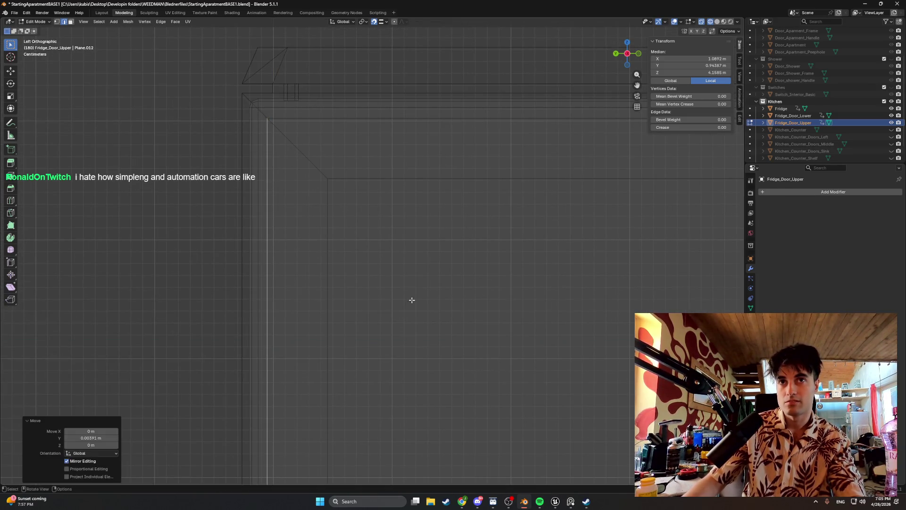
pyautogui.keyDown('shift'); pyautogui.moveTo(412, 300); pyautogui.dragTo(277, 315, button='middle'); pyautogui.keyUp('shift')
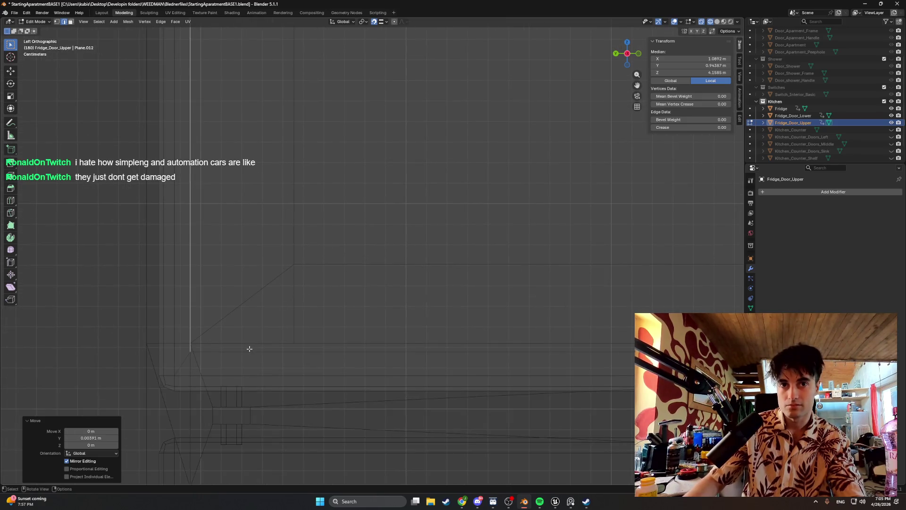
pyautogui.press('g')
pyautogui.press('z')
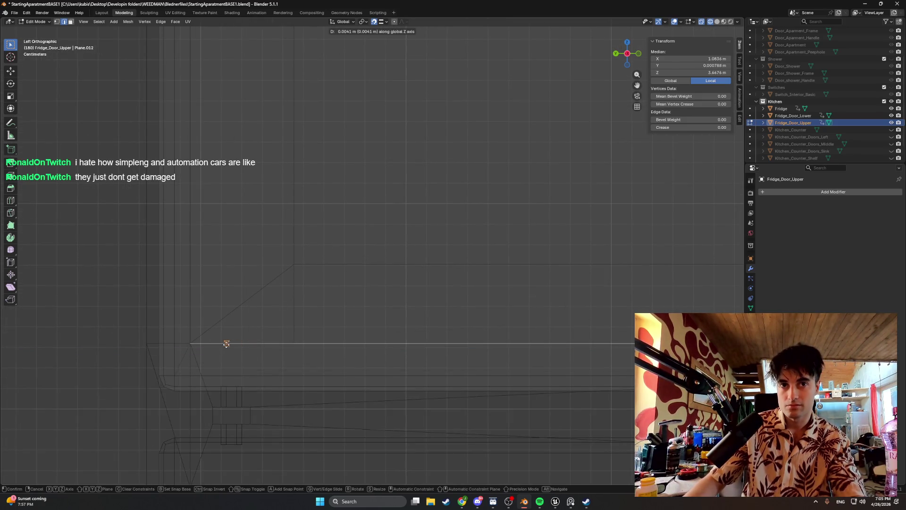
pyautogui.click(244, 348)
# - Select the upper door's front face and extrude it in place at zero offset
pyautogui.moveTo(244, 347)
pyautogui.mouseDown(button='middle')
pyautogui.moveTo(333, 300)
pyautogui.moveTo(318, 298)
pyautogui.moveTo(463, 302)
pyautogui.moveTo(450, 304)
pyautogui.moveTo(518, 218)
pyautogui.mouseUp(button='middle')
pyautogui.click(518, 218)
pyautogui.moveTo(542, 174); pyautogui.dragTo(490, 189, button='middle')
pyautogui.moveTo(594, 181)
pyautogui.mouseDown(button='middle')
pyautogui.moveTo(516, 204)
pyautogui.moveTo(437, 208)
pyautogui.moveTo(593, 163)
pyautogui.moveTo(567, 231)
pyautogui.moveTo(479, 212)
pyautogui.moveTo(506, 214)
pyautogui.moveTo(503, 203)
pyautogui.moveTo(517, 202)
pyautogui.moveTo(448, 103)
pyautogui.mouseUp(button='middle')
pyautogui.press('Tab')
pyautogui.press('Tab')
pyautogui.click(595, 162)
pyautogui.press('g')
pyautogui.press('z')
pyautogui.press('z')
pyautogui.press('Escape')
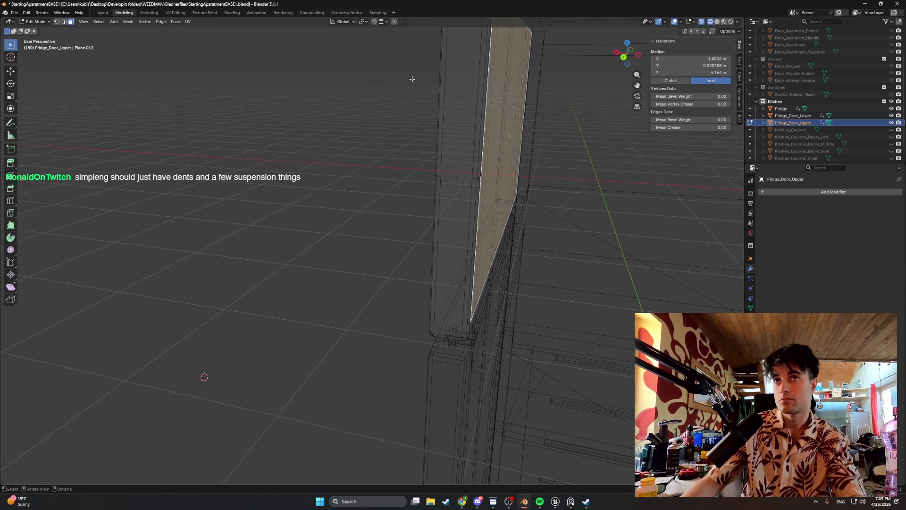
# - Push the extruded front face out along X about a millimetre and turn off X-ray
pyautogui.press('g')
pyautogui.press('x')
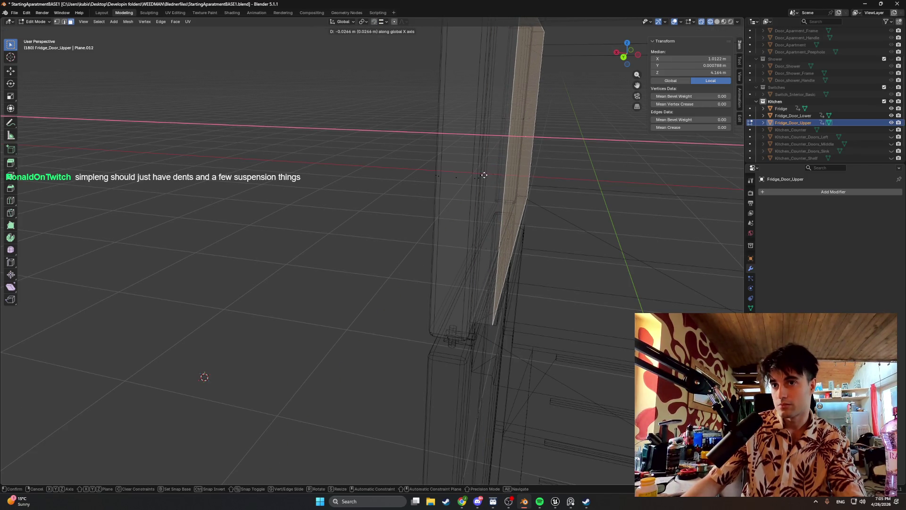
pyautogui.click(484, 175)
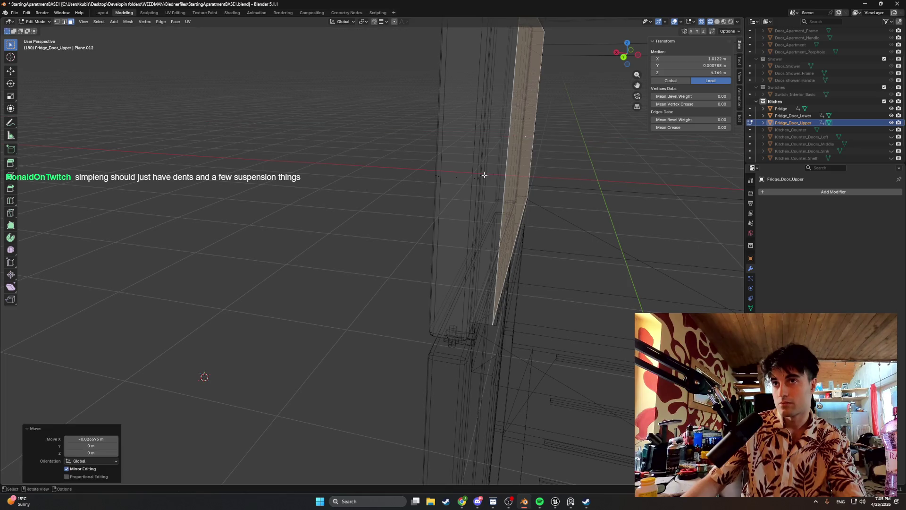
pyautogui.moveTo(483, 175)
pyautogui.mouseDown(button='middle')
pyautogui.moveTo(469, 151)
pyautogui.moveTo(533, 170)
pyautogui.mouseUp(button='middle')
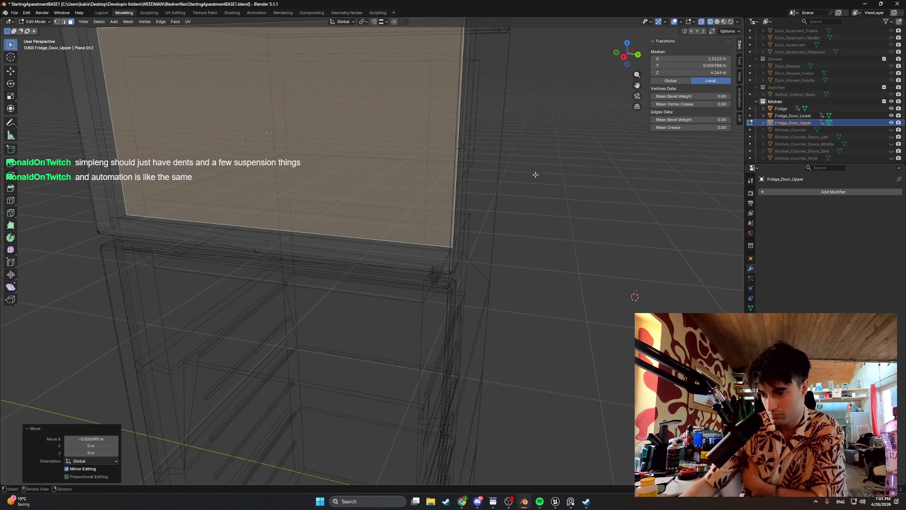
pyautogui.moveTo(442, 224)
pyautogui.mouseDown(button='middle')
pyautogui.moveTo(374, 210)
pyautogui.moveTo(442, 286)
pyautogui.moveTo(405, 265)
pyautogui.moveTo(438, 283)
pyautogui.moveTo(549, 263)
pyautogui.moveTo(519, 263)
pyautogui.moveTo(503, 325)
pyautogui.moveTo(524, 299)
pyautogui.moveTo(506, 306)
pyautogui.moveTo(531, 312)
pyautogui.moveTo(488, 335)
pyautogui.mouseUp(button='middle')
pyautogui.hotkey('alt', 'z')
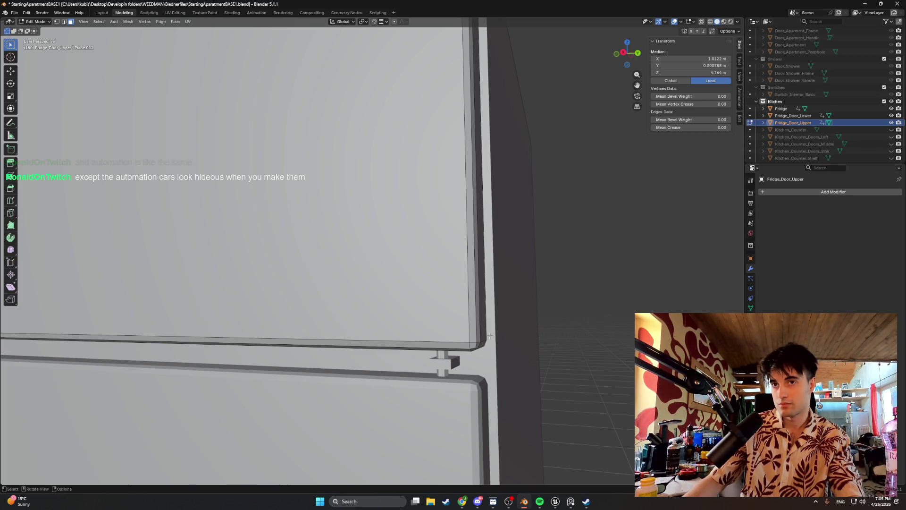
# - Orbit to the gap between the doors and select the upper door's bottom face
pyautogui.moveTo(488, 334); pyautogui.dragTo(335, 309, button='middle')
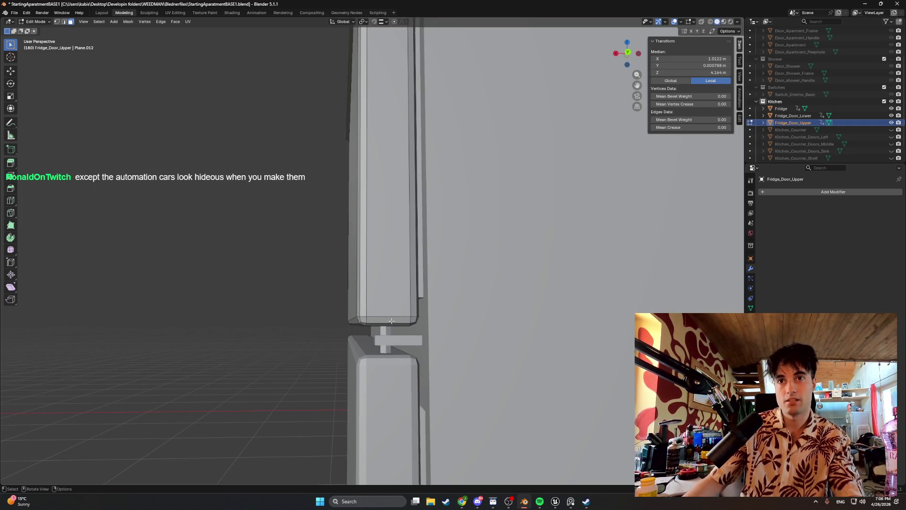
pyautogui.moveTo(391, 322)
pyautogui.mouseDown(button='middle')
pyautogui.moveTo(400, 307)
pyautogui.moveTo(448, 318)
pyautogui.moveTo(372, 324)
pyautogui.moveTo(453, 311)
pyautogui.mouseUp(button='middle')
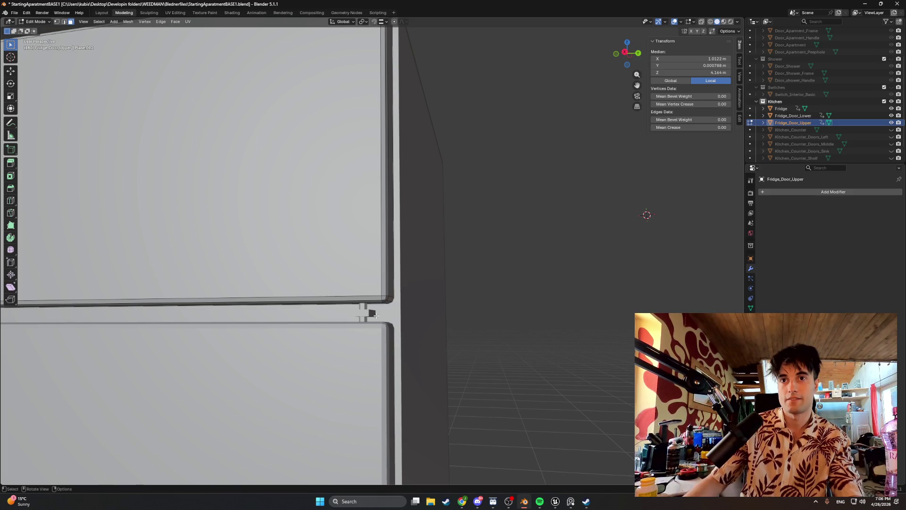
pyautogui.moveTo(377, 315)
pyautogui.mouseDown(button='middle')
pyautogui.moveTo(345, 313)
pyautogui.moveTo(392, 298)
pyautogui.mouseUp(button='middle')
pyautogui.scroll(3, 366, 306)
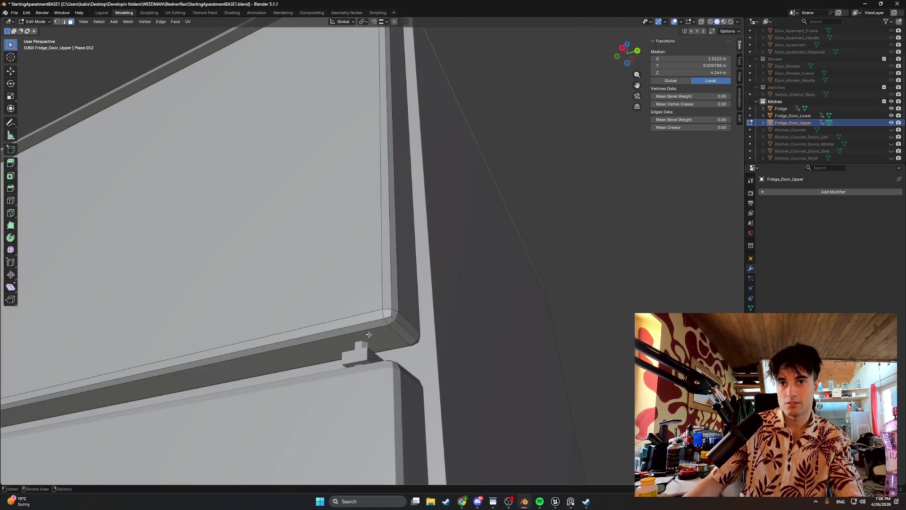
pyautogui.click(381, 337)
pyautogui.moveTo(381, 337)
pyautogui.mouseDown(button='middle')
pyautogui.moveTo(338, 337)
pyautogui.moveTo(357, 342)
pyautogui.moveTo(352, 396)
pyautogui.mouseUp(button='middle')
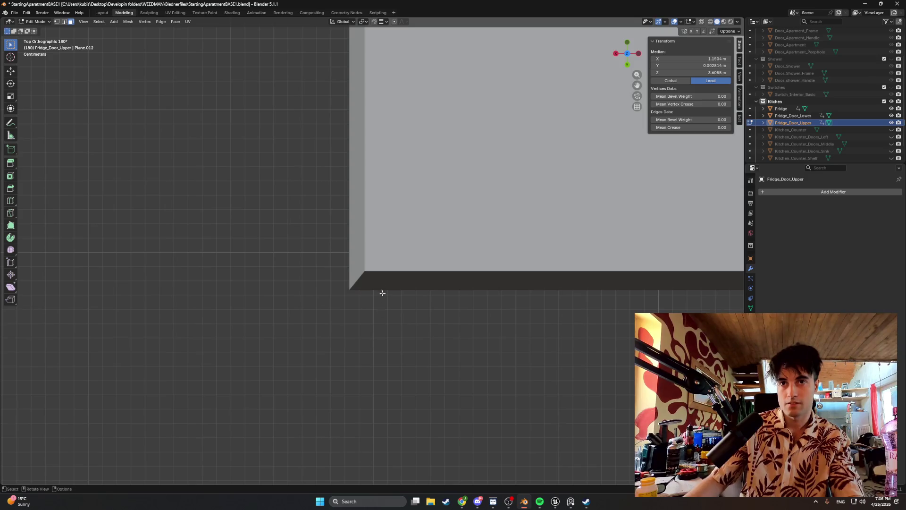
# - With X-ray on, add two loop cuts to the upper door near the hinge, kept at their cut positions
pyautogui.hotkey('alt', 'z')
pyautogui.scroll(-5, 383, 293)
pyautogui.scroll(1, 392, 233)
pyautogui.scroll(1, 418, 188)
pyautogui.scroll(1, 380, 251)
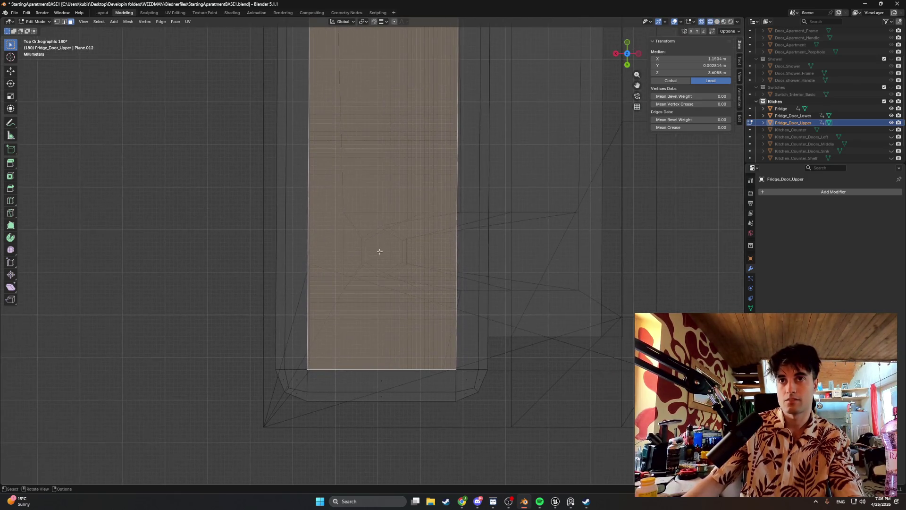
pyautogui.hotkey('ctrl', 'r')
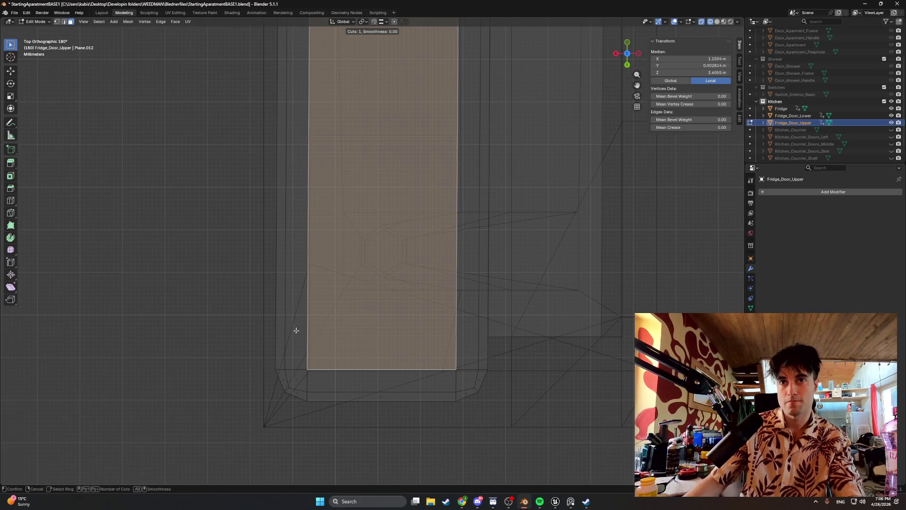
pyautogui.press('Escape')
pyautogui.moveTo(368, 249)
pyautogui.mouseDown(button='middle')
pyautogui.moveTo(331, 310)
pyautogui.moveTo(338, 362)
pyautogui.moveTo(362, 356)
pyautogui.moveTo(381, 275)
pyautogui.moveTo(354, 314)
pyautogui.moveTo(376, 305)
pyautogui.moveTo(377, 313)
pyautogui.mouseUp(button='middle')
pyautogui.hotkey('ctrl', 'r')
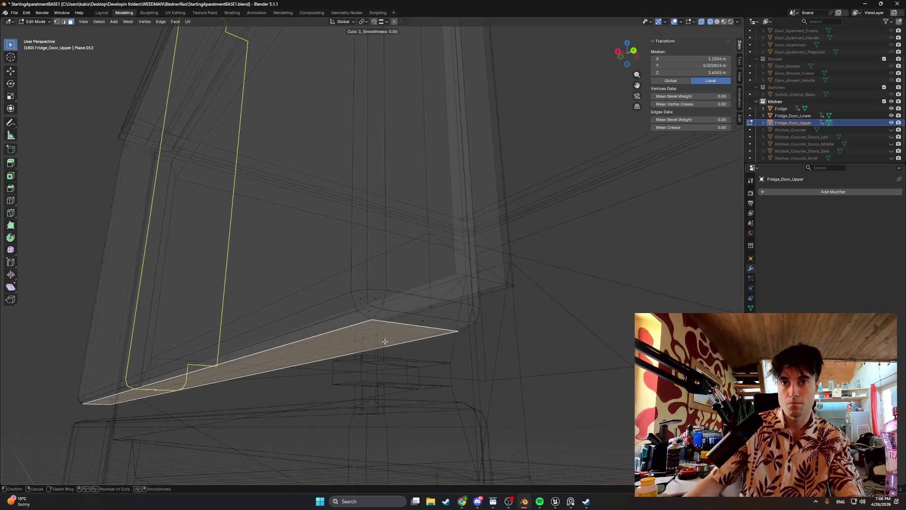
pyautogui.click(422, 327)
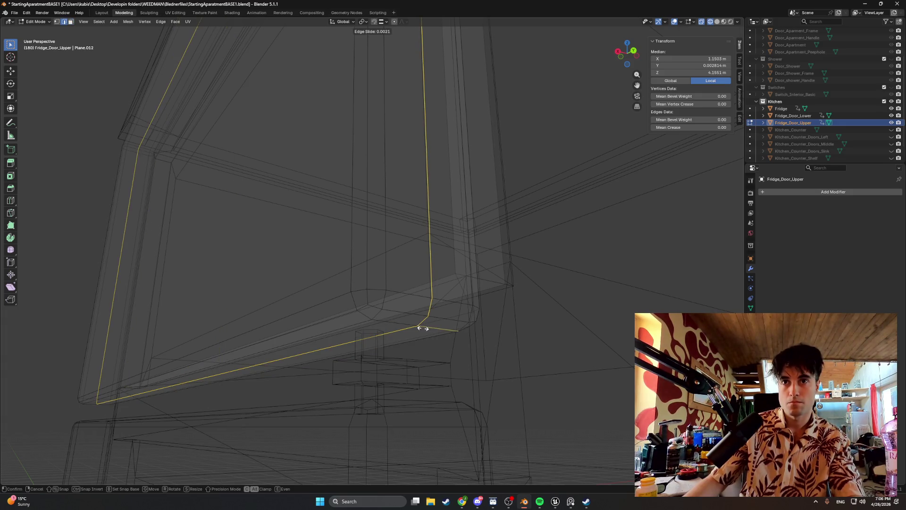
pyautogui.rightClick(423, 328)
pyautogui.hotkey('ctrl', 'r')
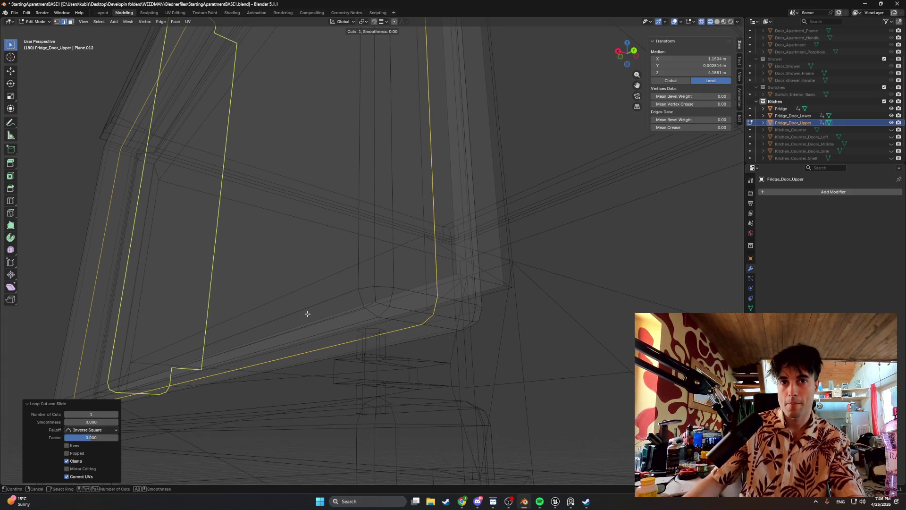
pyautogui.click(306, 313)
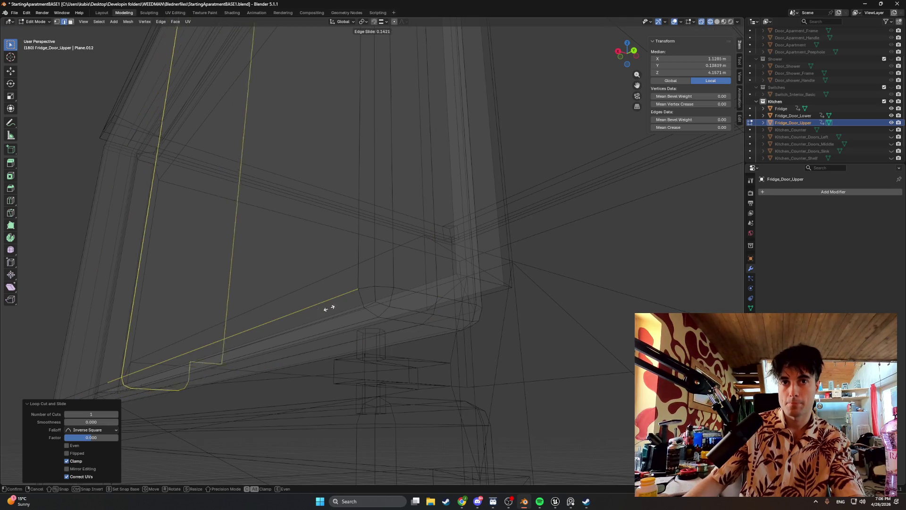
pyautogui.rightClick(454, 305)
# - Shift the new loop and the bottom edge about 1.7 cm along Y, then select the hinge corner vertex
pyautogui.press('g')
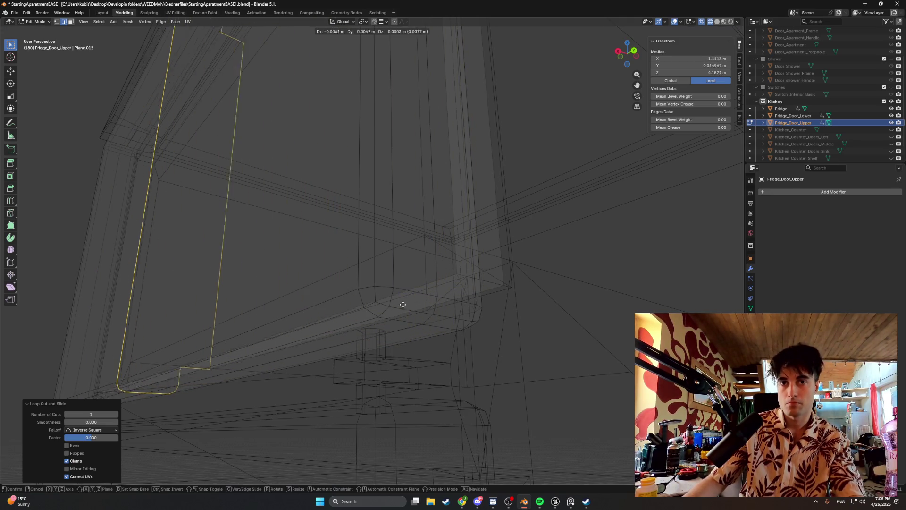
pyautogui.press('x')
pyautogui.press('y')
pyautogui.click(669, 242)
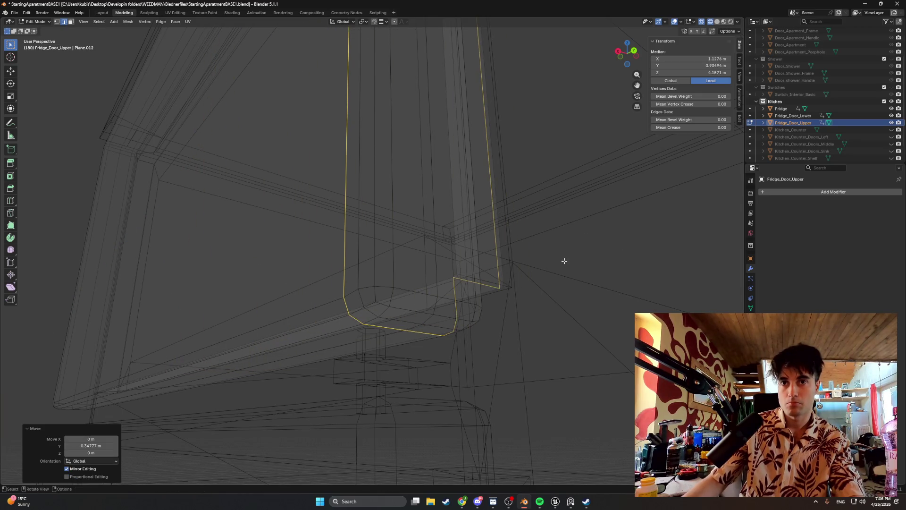
pyautogui.moveTo(565, 261)
pyautogui.mouseDown(button='middle')
pyautogui.moveTo(551, 250)
pyautogui.moveTo(576, 248)
pyautogui.mouseUp(button='middle')
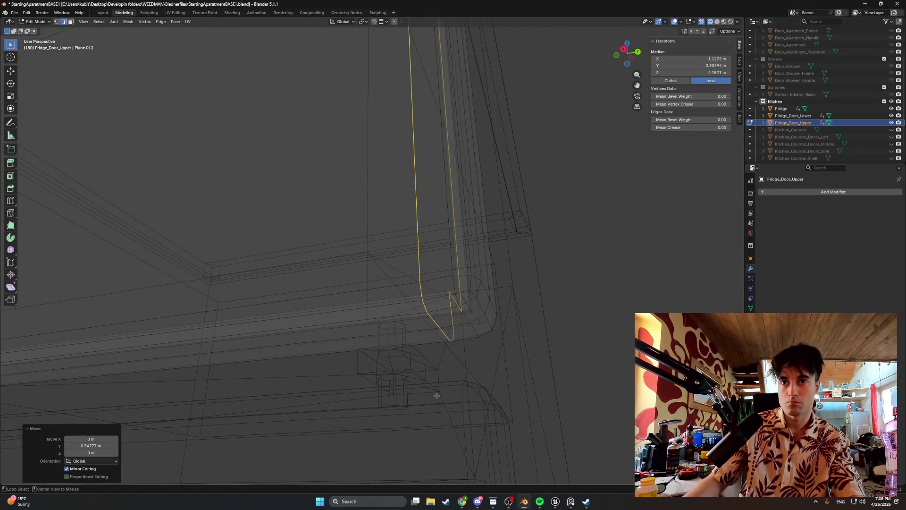
pyautogui.moveTo(436, 395)
pyautogui.keyDown('alt'); pyautogui.mouseDown(button='middle')
pyautogui.moveTo(381, 217)
pyautogui.moveTo(397, 334)
pyautogui.mouseUp(button='middle'); pyautogui.keyUp('alt')
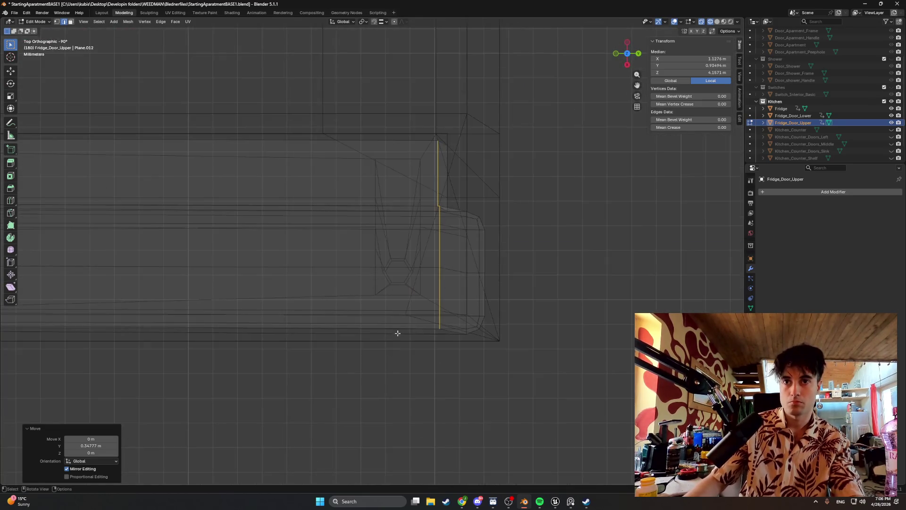
pyautogui.scroll(3, 397, 333)
pyautogui.press('g')
pyautogui.press('y')
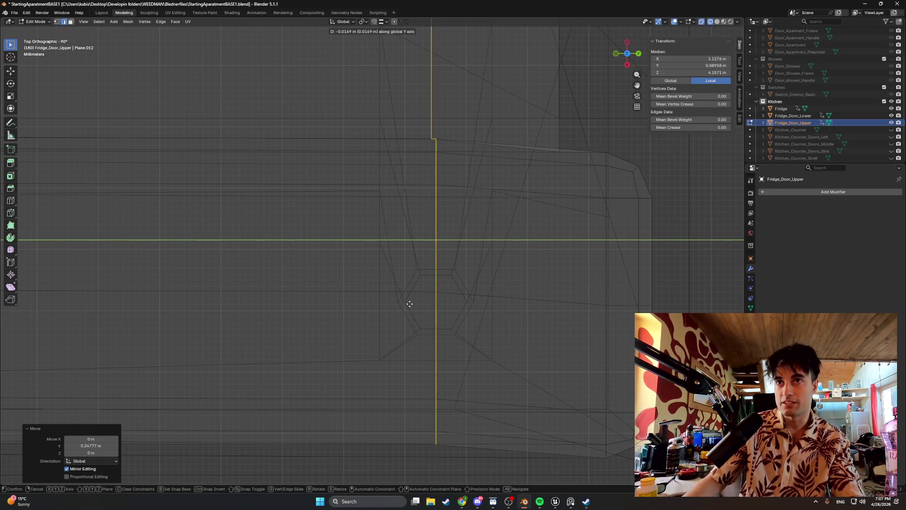
pyautogui.click(410, 304)
pyautogui.moveTo(435, 340)
pyautogui.mouseDown(button='middle')
pyautogui.moveTo(414, 214)
pyautogui.moveTo(411, 236)
pyautogui.moveTo(385, 243)
pyautogui.moveTo(401, 343)
pyautogui.moveTo(412, 310)
pyautogui.moveTo(387, 344)
pyautogui.mouseUp(button='middle')
pyautogui.click(388, 363)
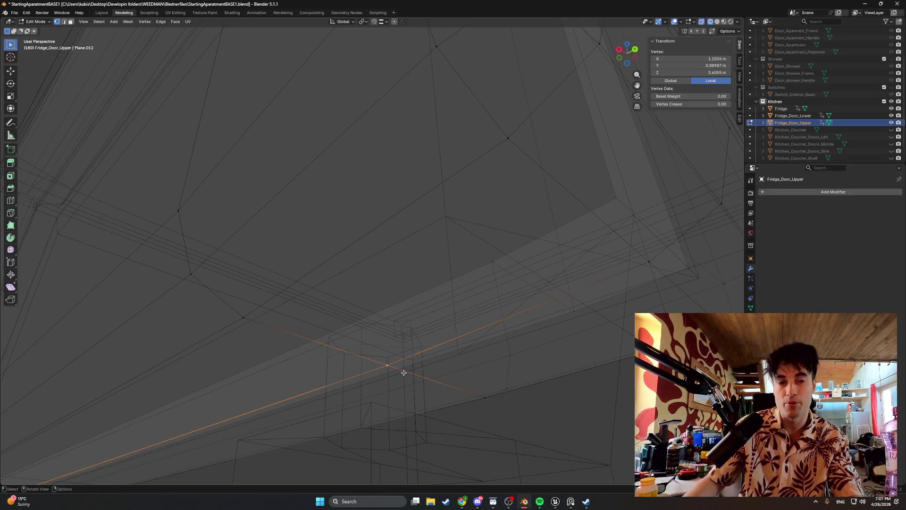
# - Snap the 3D cursor to the hinge vertex, set the door's origin to it, and return to solid shading
pyautogui.hotkey('shift', 's')
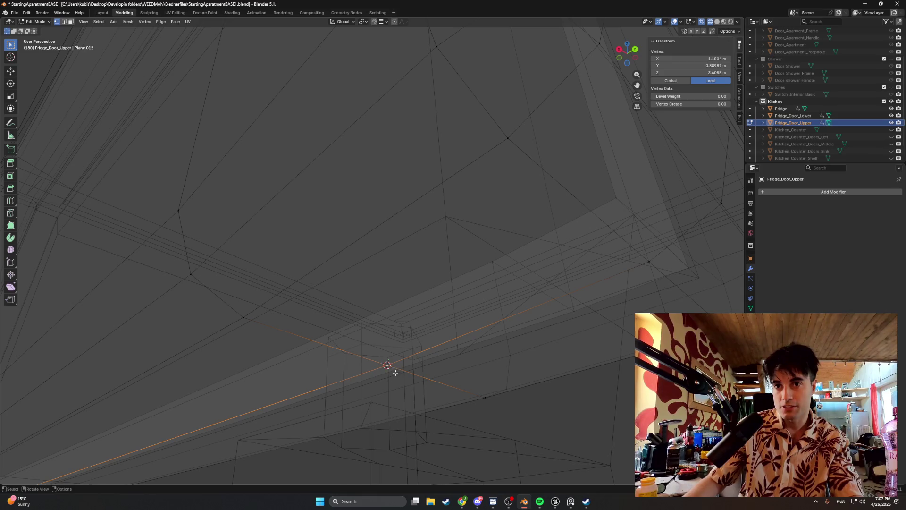
pyautogui.press('Escape')
pyautogui.press('Tab')
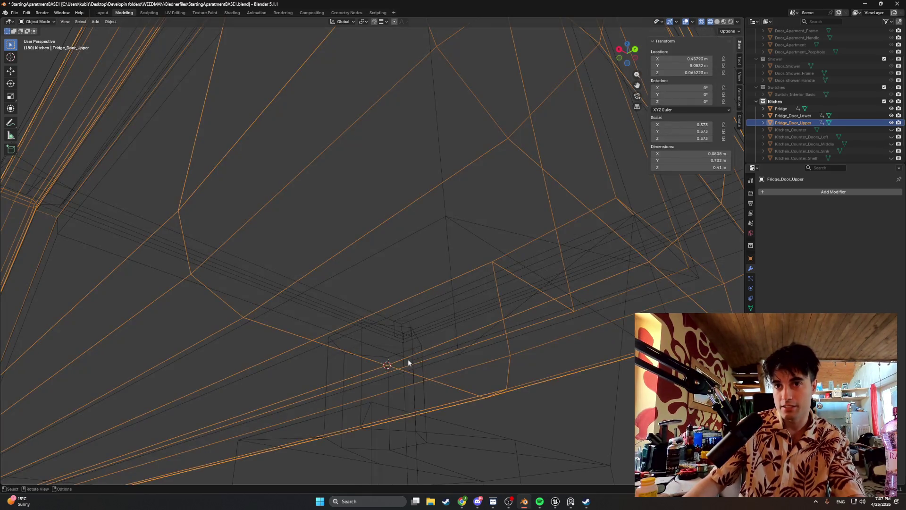
pyautogui.rightClick(405, 361)
pyautogui.moveTo(361, 384)
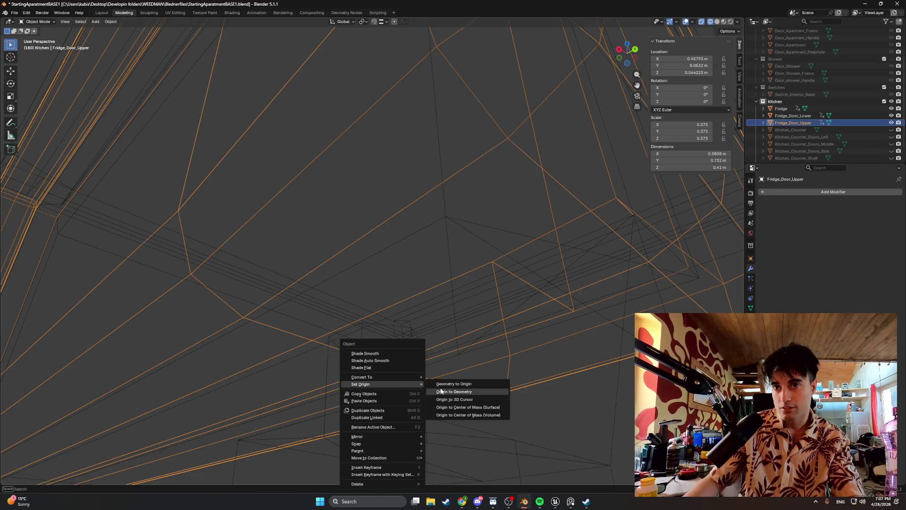
pyautogui.click(449, 400)
pyautogui.scroll(-8, 399, 374)
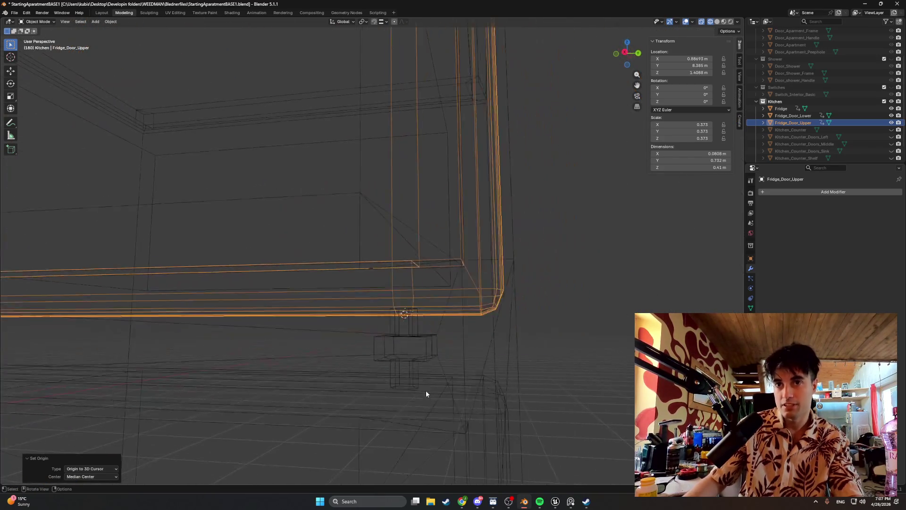
pyautogui.press('z')
pyautogui.click(420, 366)
pyautogui.scroll(-5, 390, 340)
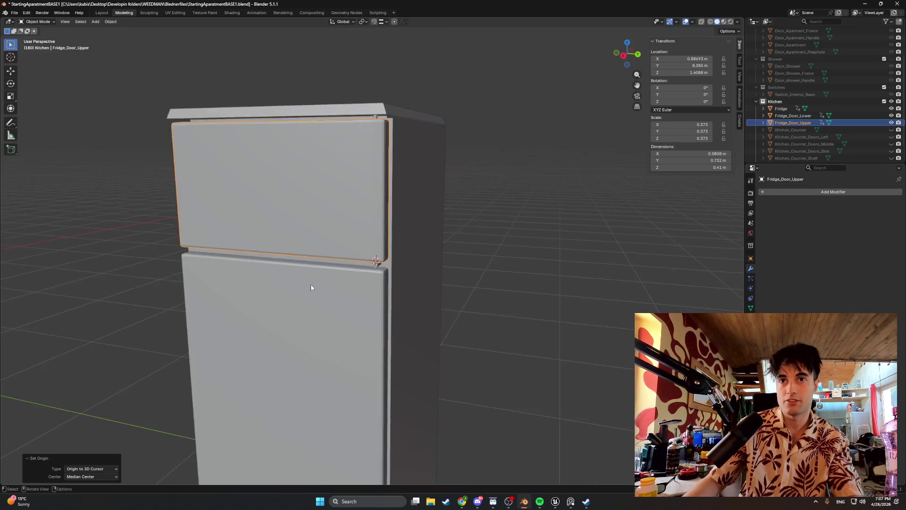
# - Rotate the door about 78° around Z to test the hinge, undo it, and re-enter Edit Mode
pyautogui.press('r')
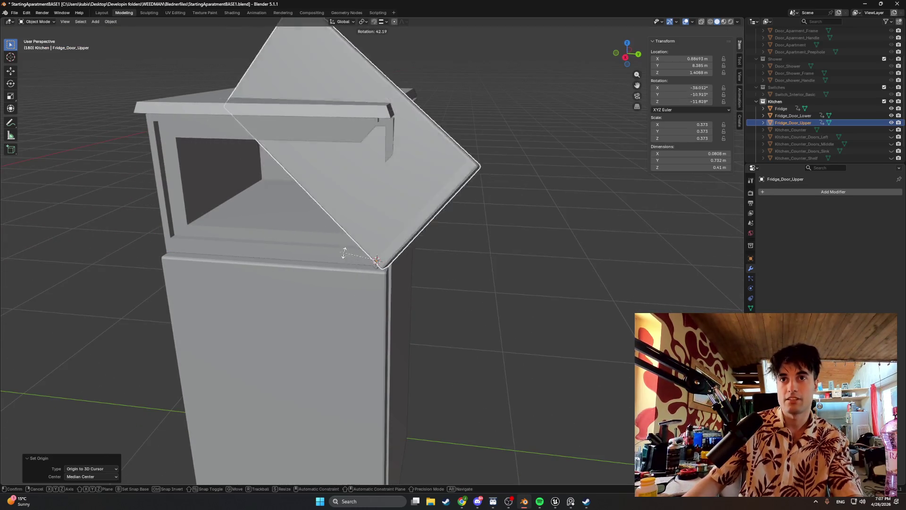
pyautogui.press('x')
pyautogui.press('z')
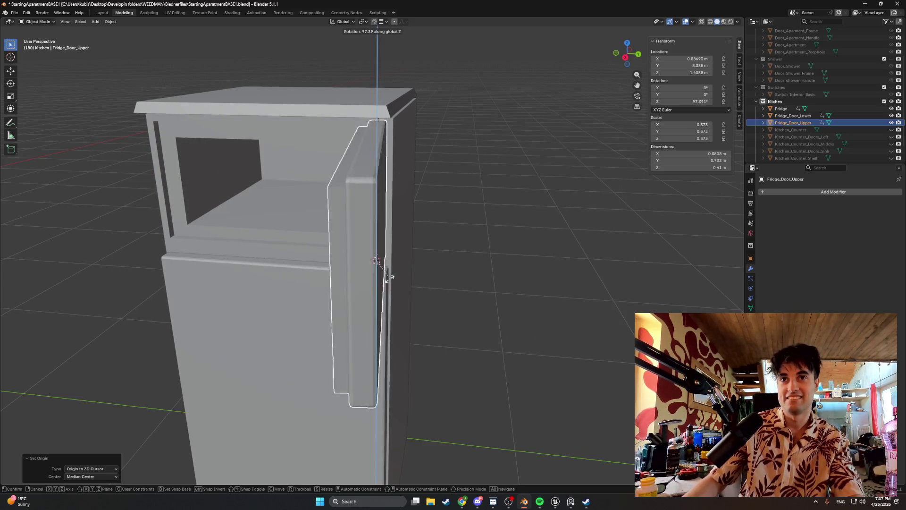
pyautogui.click(310, 281)
pyautogui.scroll(3, 334, 267)
pyautogui.moveTo(334, 267)
pyautogui.mouseDown(button='middle')
pyautogui.moveTo(371, 268)
pyautogui.moveTo(367, 242)
pyautogui.moveTo(349, 261)
pyautogui.moveTo(313, 262)
pyautogui.mouseUp(button='middle')
pyautogui.scroll(4, 365, 255)
pyautogui.scroll(-3, 355, 255)
pyautogui.scroll(3, 351, 259)
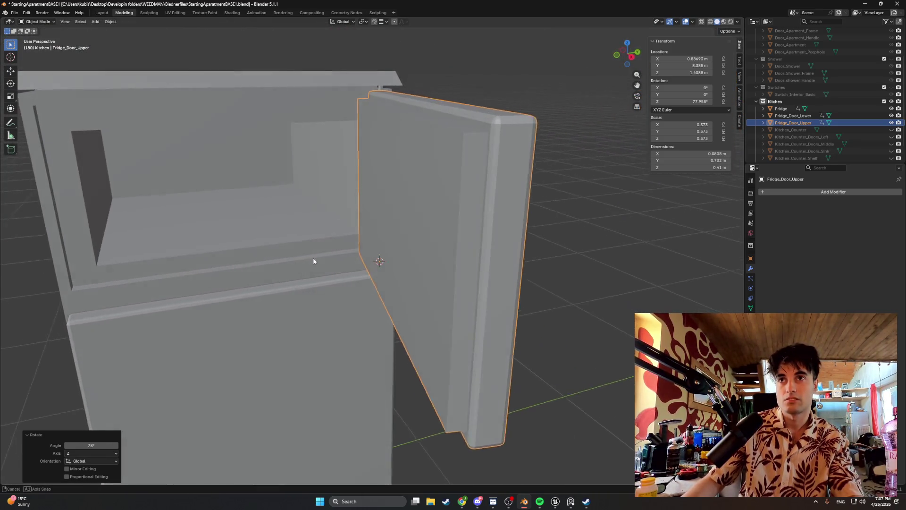
pyautogui.hotkey('ctrl', 'z')
pyautogui.press('Tab')
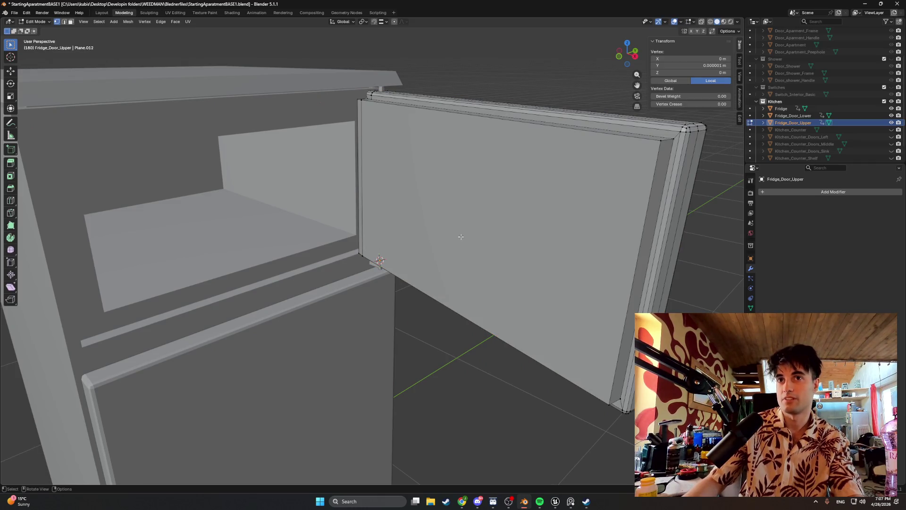
pyautogui.moveTo(471, 223)
pyautogui.mouseDown(button='middle')
pyautogui.moveTo(520, 219)
pyautogui.moveTo(361, 243)
pyautogui.moveTo(355, 277)
pyautogui.mouseUp(button='middle')
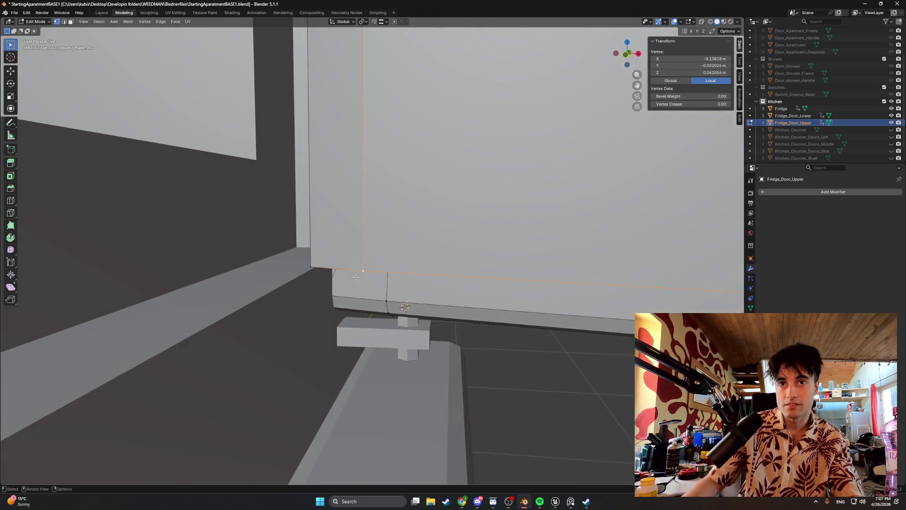